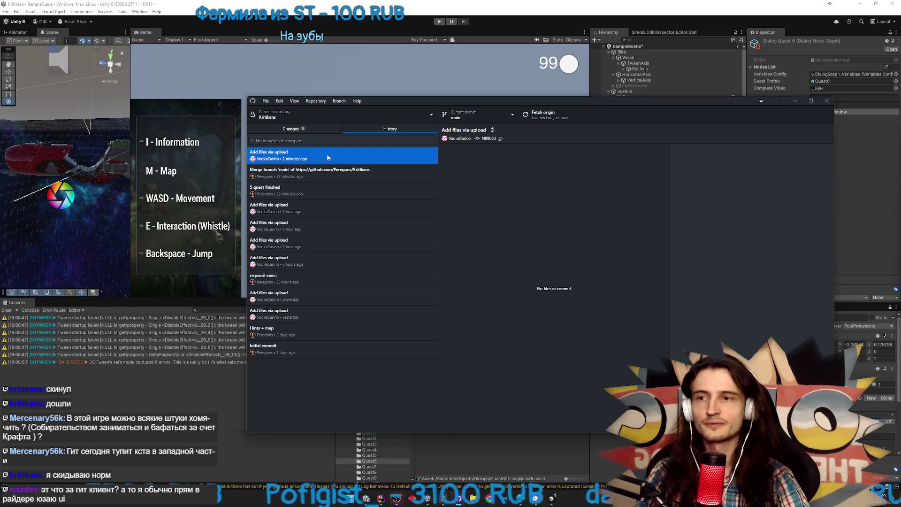
Browse three older upload commits in the history and show the files each one changed
click(291, 212)
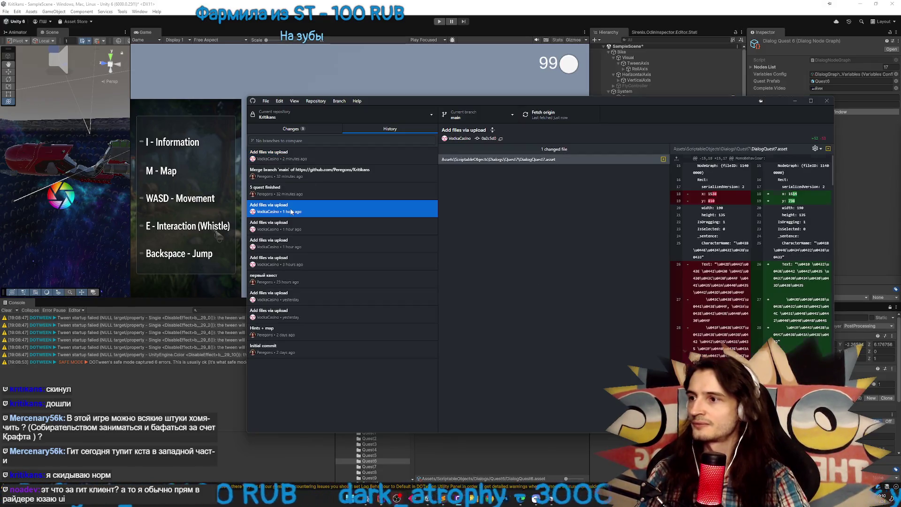
click(353, 226)
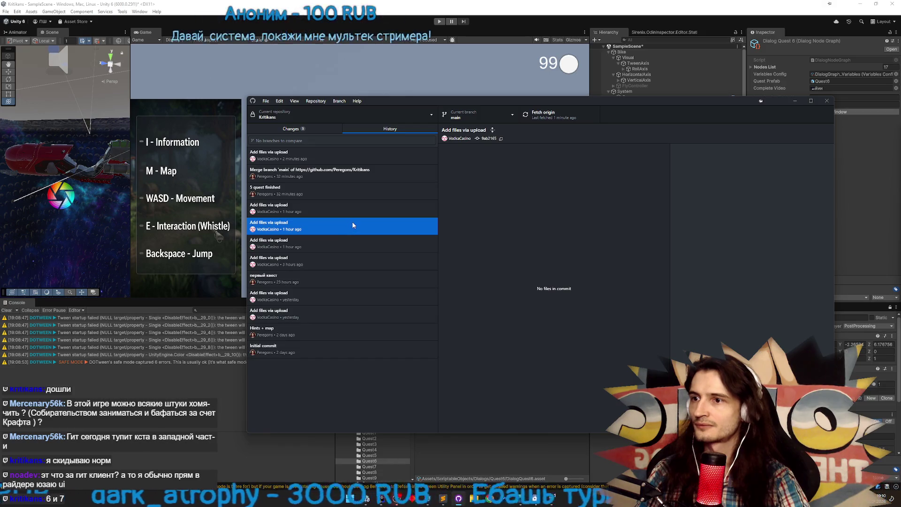
click(326, 244)
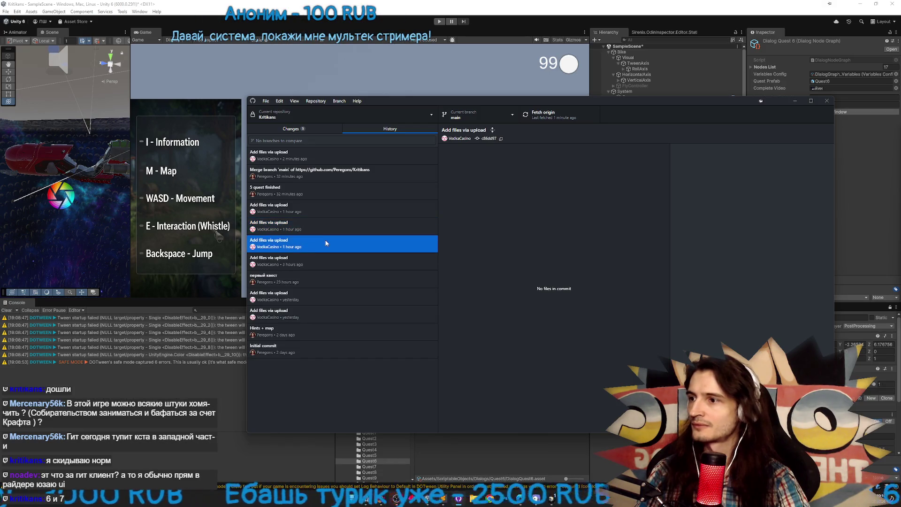
click(323, 254)
click(334, 246)
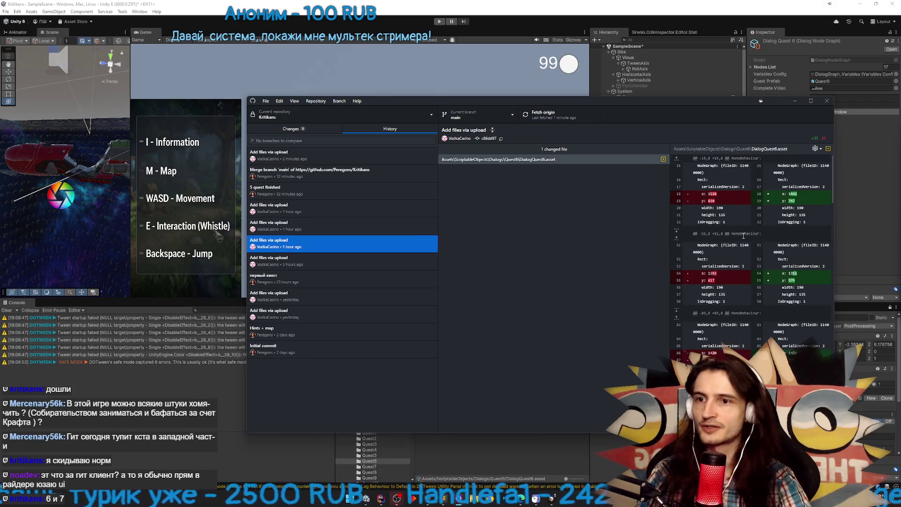
Widen the DialogQuest6.asset diff view, then return to the latest commit and local changes
click(639, 240)
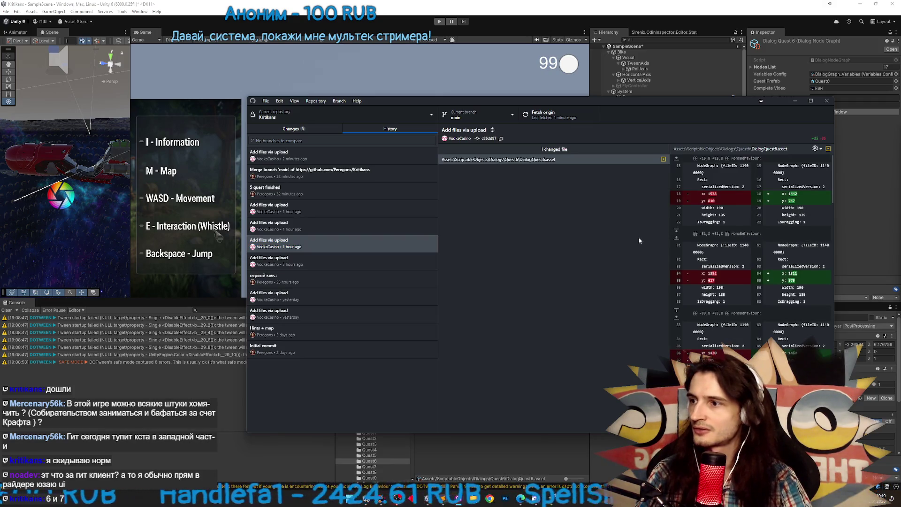
mouse_move(833, 162)
mouse_down()
mouse_move(833, 345)
mouse_move(838, 324)
mouse_up()
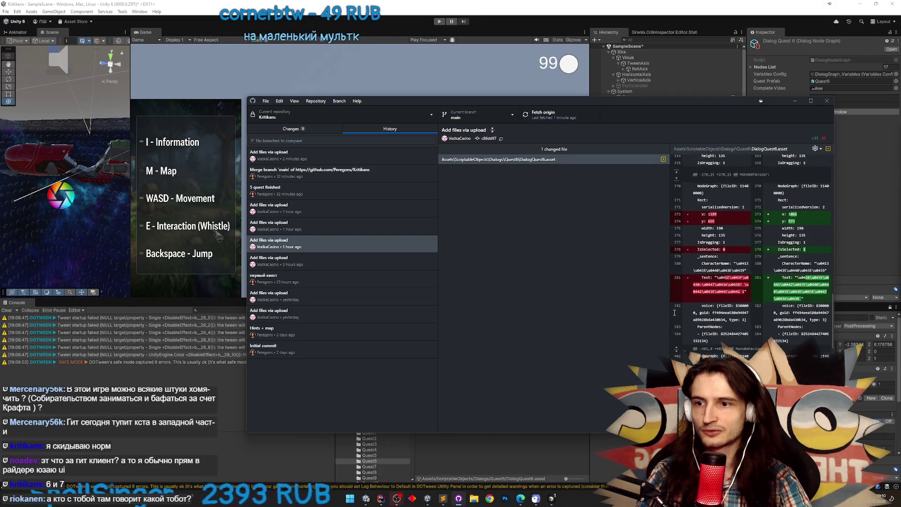
drag(669, 315, 531, 319)
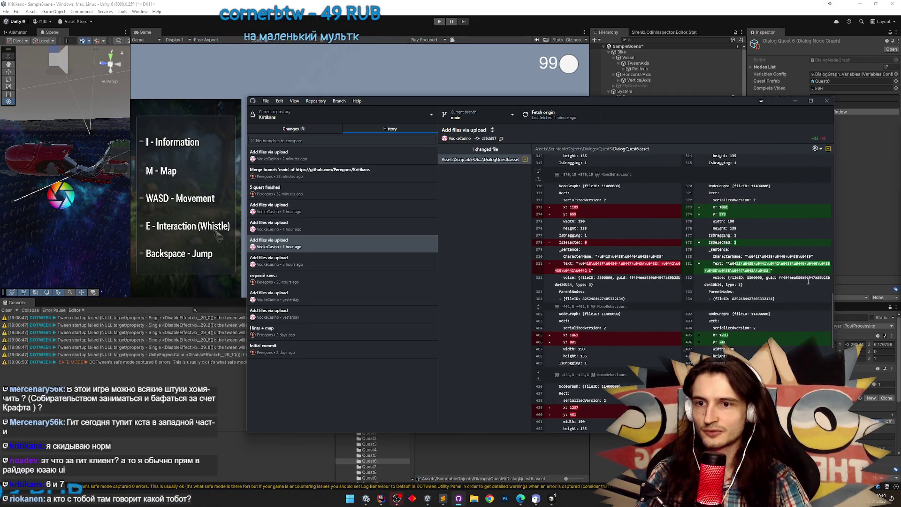
drag(832, 315, 833, 345)
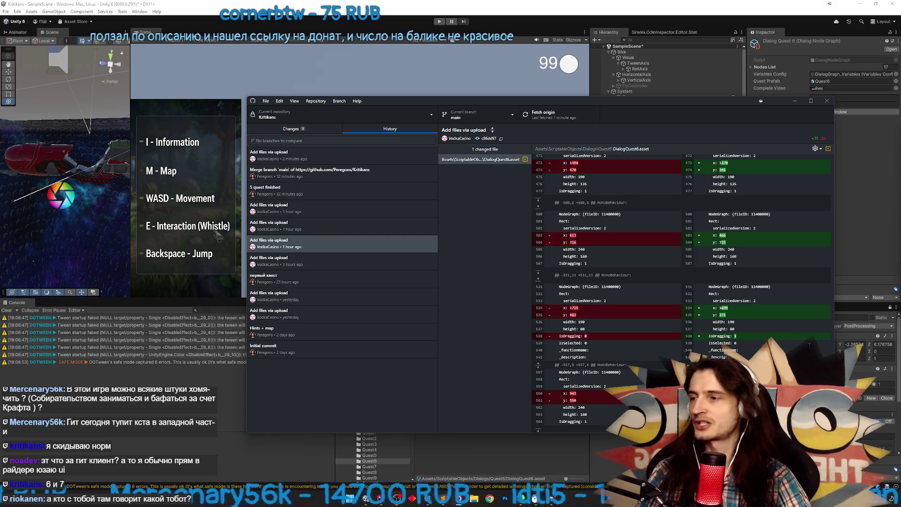
click(371, 155)
click(322, 131)
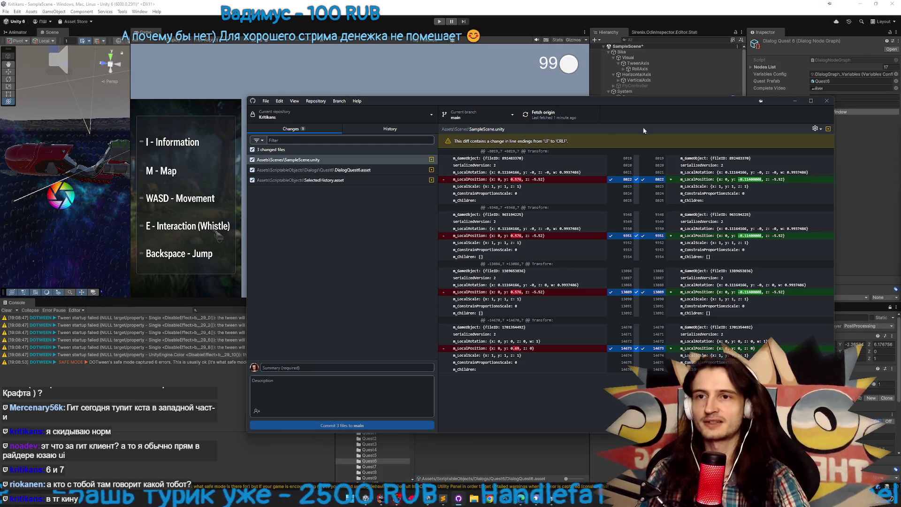
Review DialogQuest6.asset's uncommitted width and height changes, then minimize GitHub Desktop
click(400, 129)
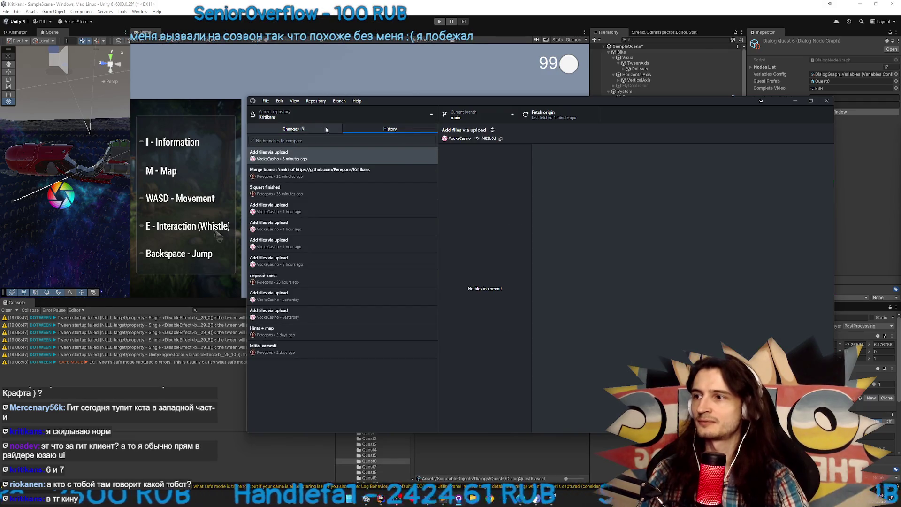
click(310, 128)
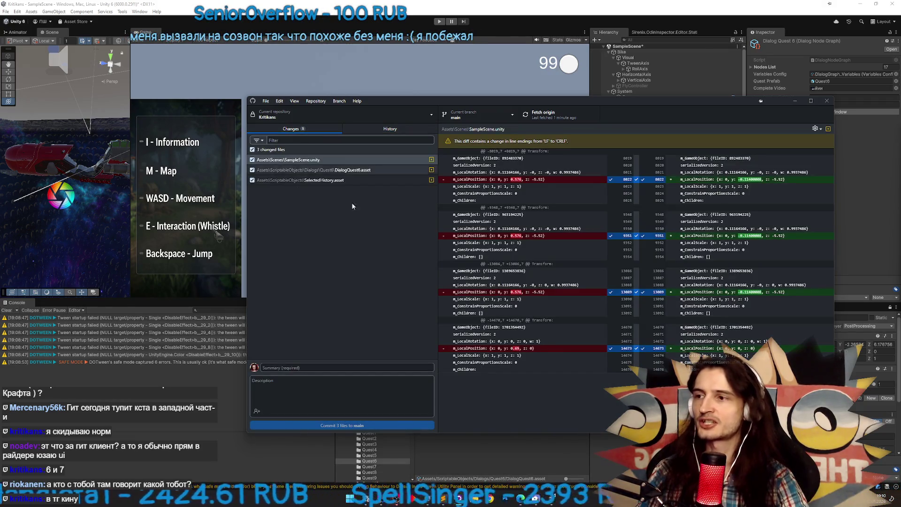
click(345, 171)
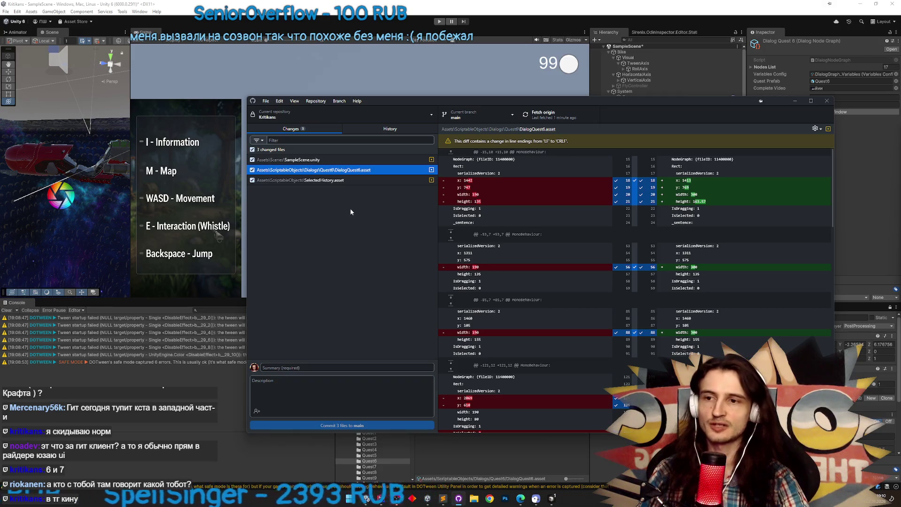
right_click(362, 178)
click(350, 221)
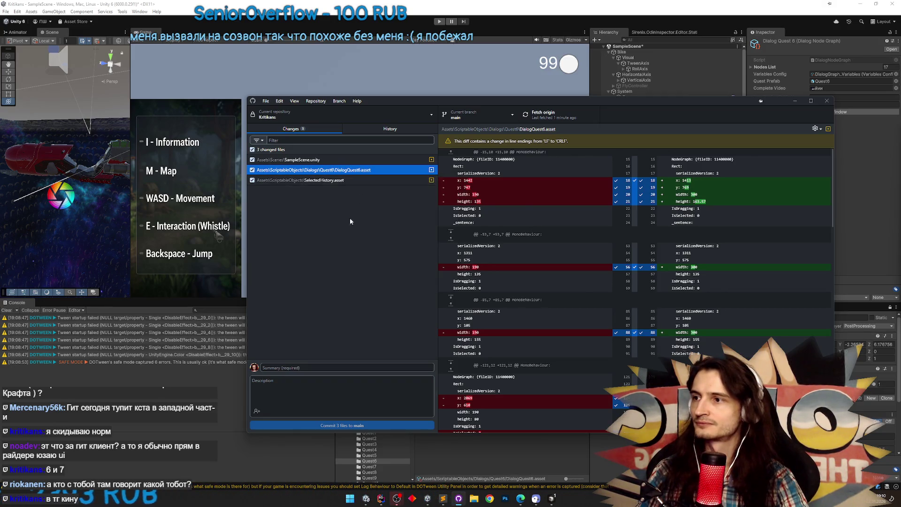
click(794, 100)
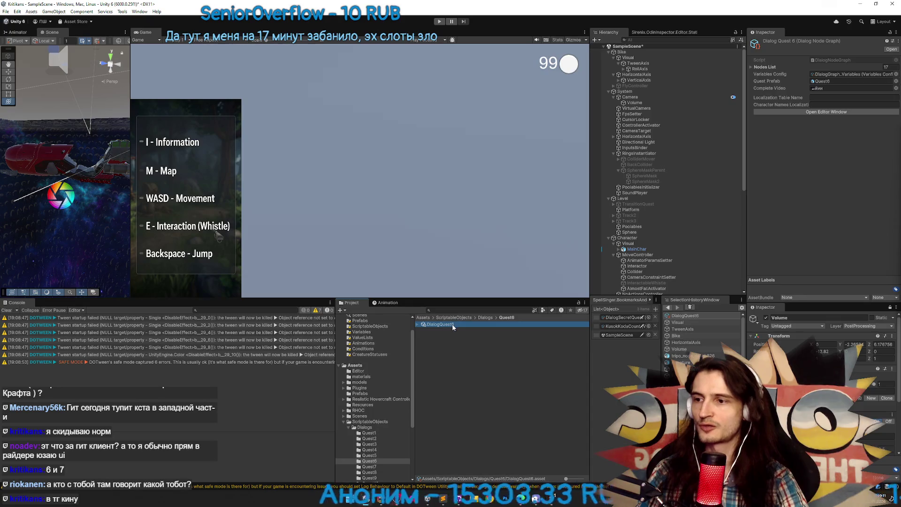
Open DialogQuest6's graph and change the first hero sentence to 'Шестерреночки 1'
double_click(453, 327)
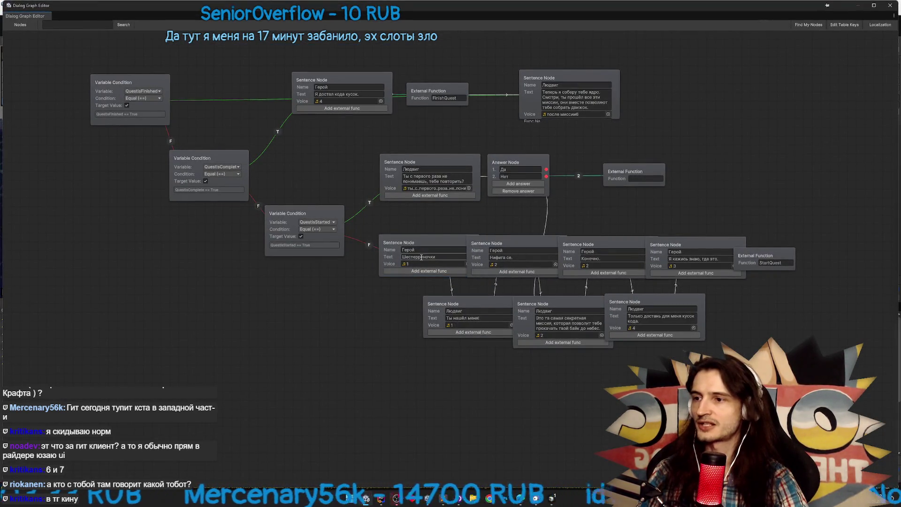
click(442, 257)
click(442, 258)
text(1)
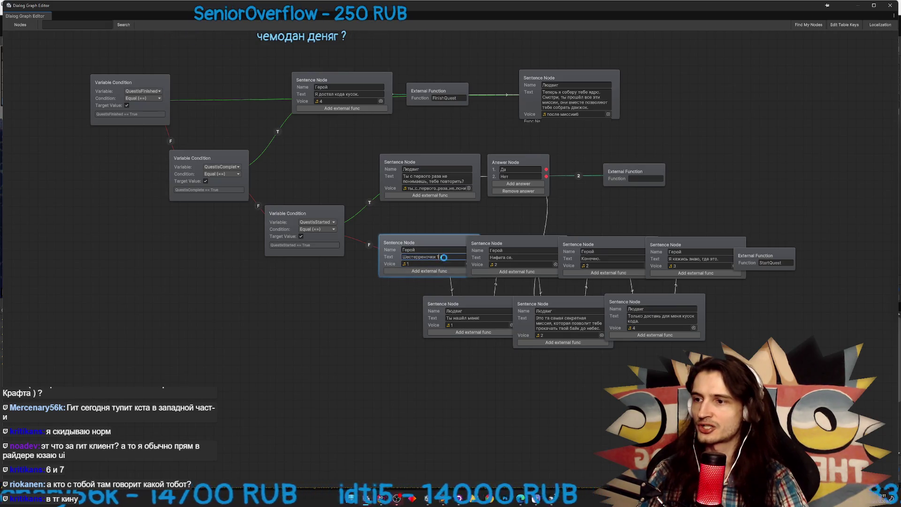
Close the graph editor and view DialogQuest6.asset's changes in GitHub Desktop
click(885, 11)
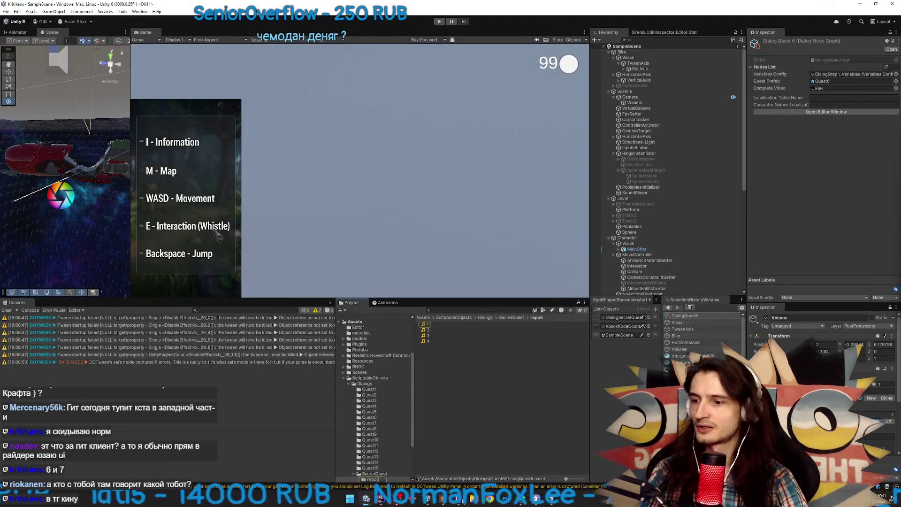
click(458, 498)
click(347, 170)
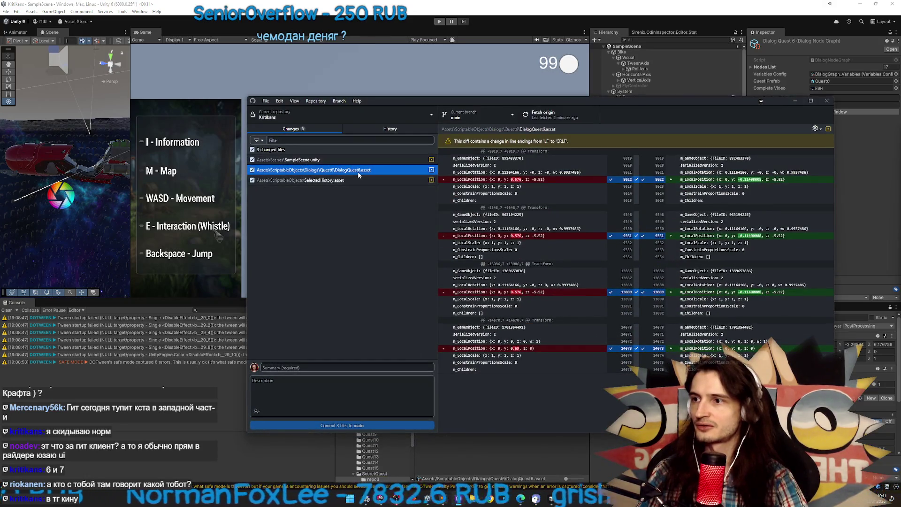
Review the edited sentence line in DialogQuest6.asset's diff, discard its changes, and return to Unity
scroll(750, 225, down, 15)
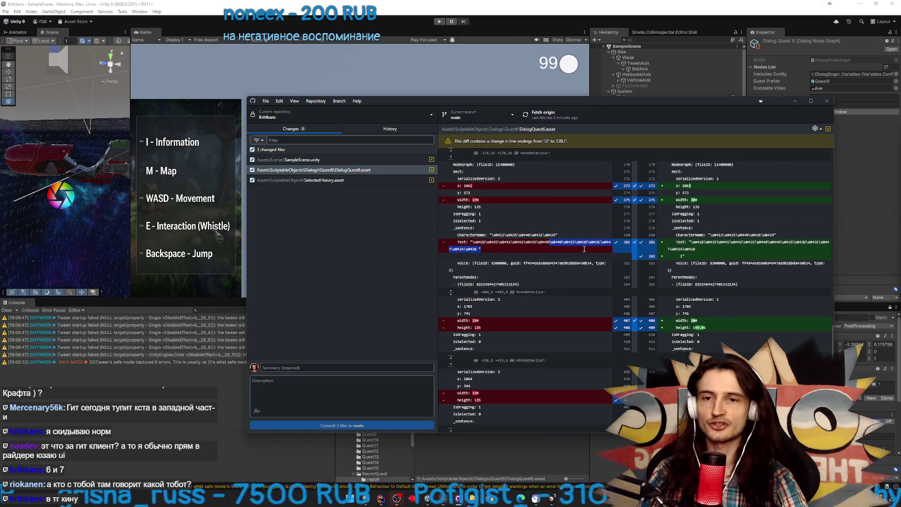
drag(550, 242, 483, 249)
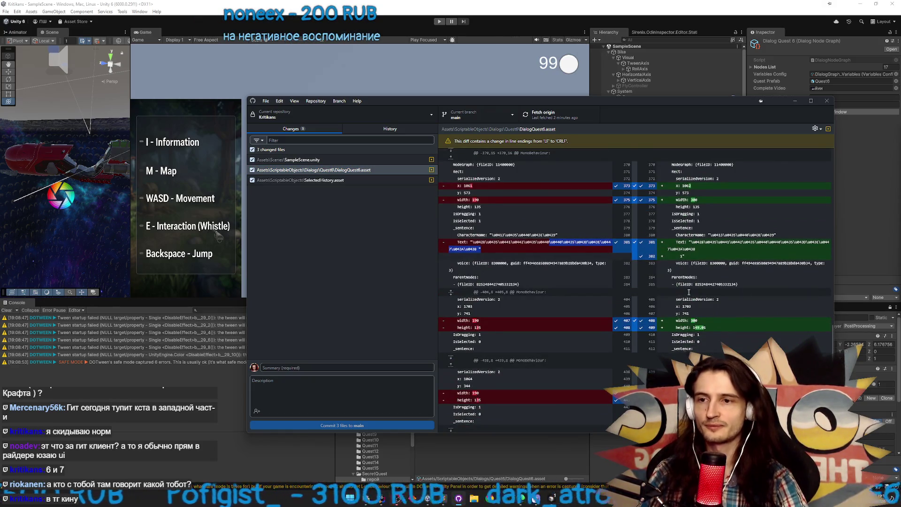
right_click(341, 173)
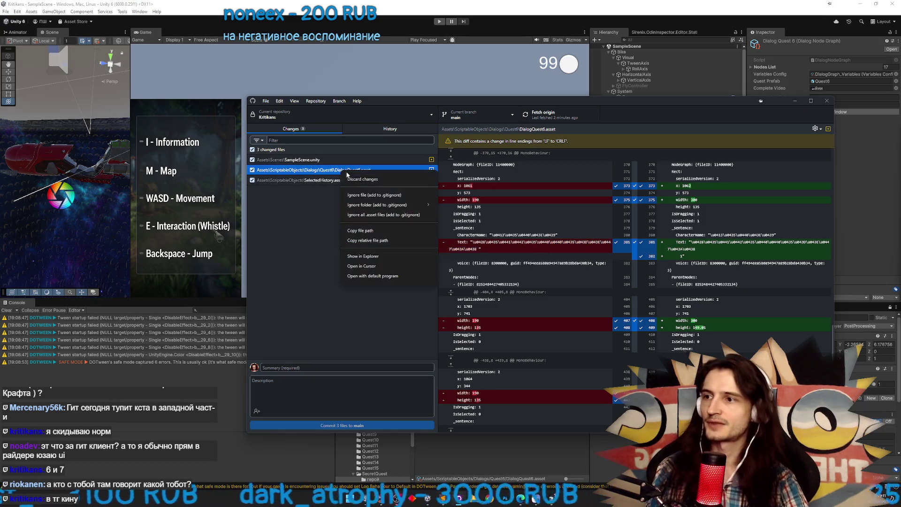
click(359, 181)
click(454, 435)
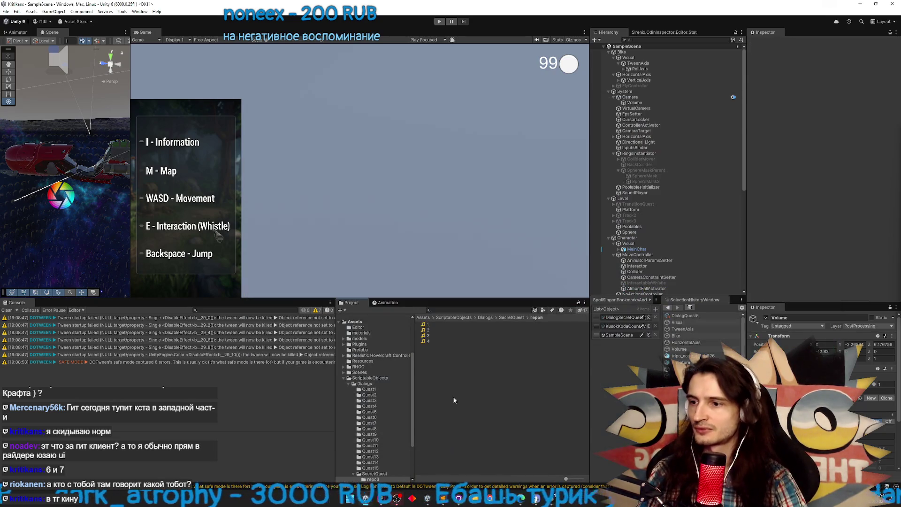
Find the DialogQuest6 asset by searching 'quest6' from the ScriptableObjects folder
click(439, 318)
click(455, 310)
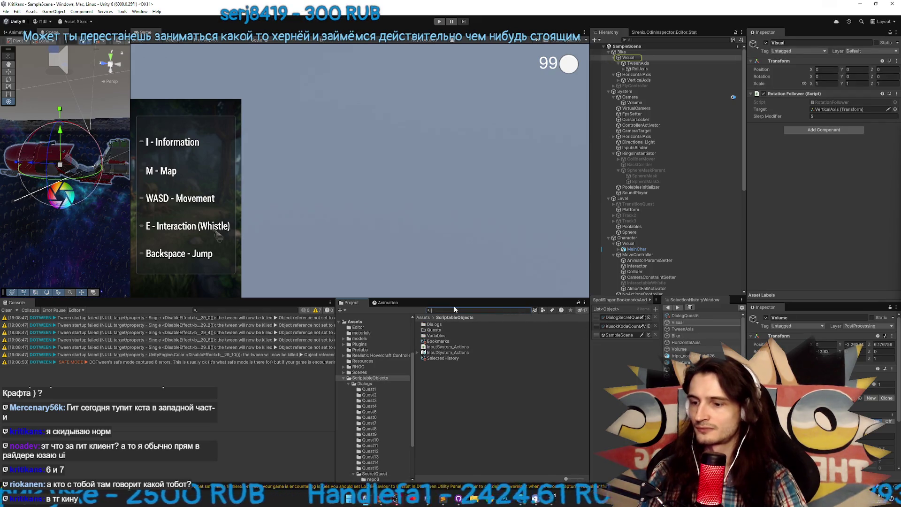
text(quest6)
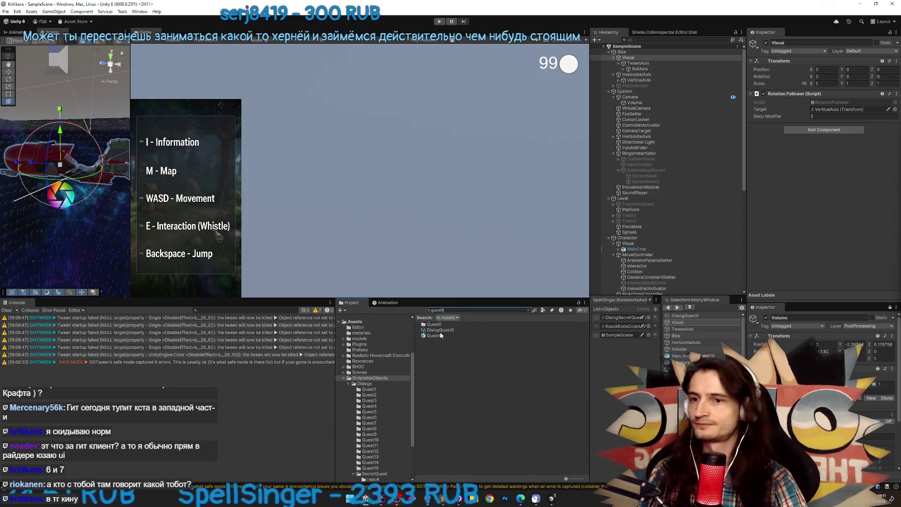
click(451, 331)
Reopen DialogQuest6's graph and shift the Людвиг 'Ты нашёл меня!' node left and down
double_click(453, 332)
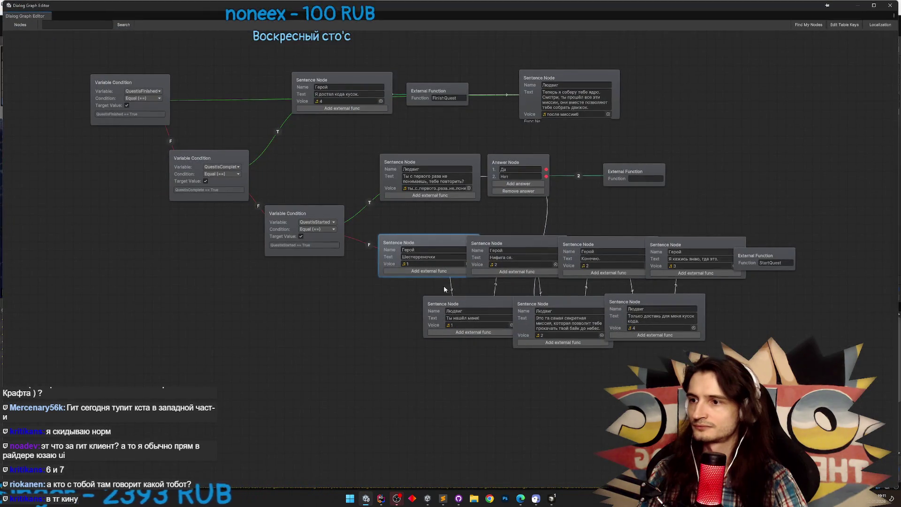
drag(459, 304, 429, 314)
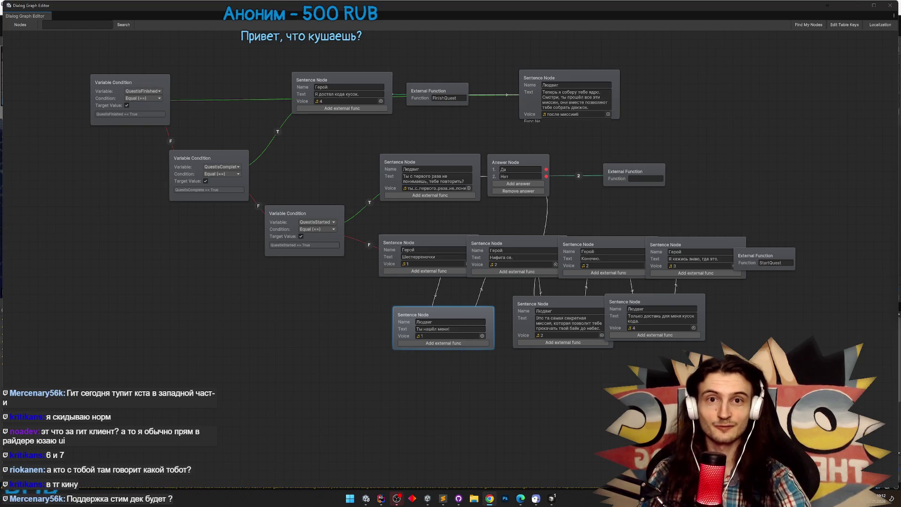
mouse_move(900, 96)
mouse_down()
mouse_move(401, 103)
mouse_move(347, 124)
mouse_up()
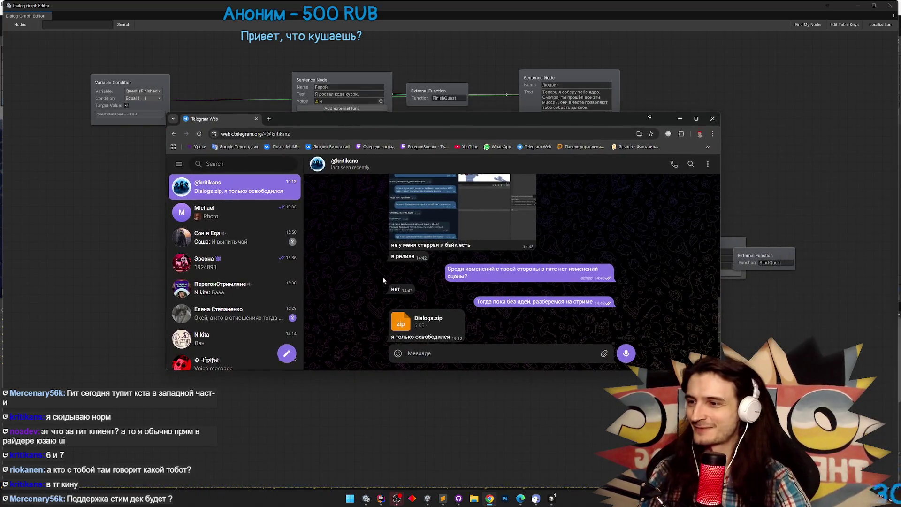
Download Dialogs.zip from the Telegram chat, view its Quest6 and Quest7 folders, then close it
click(423, 319)
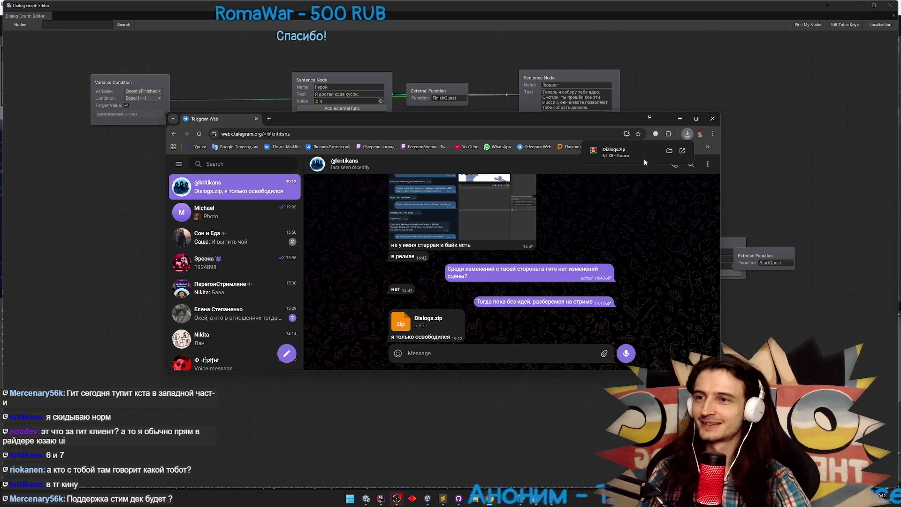
click(614, 151)
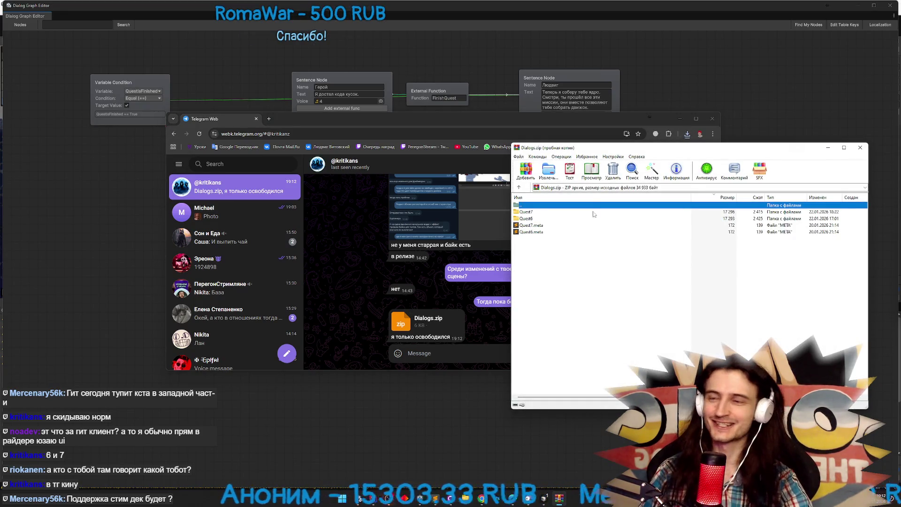
click(680, 119)
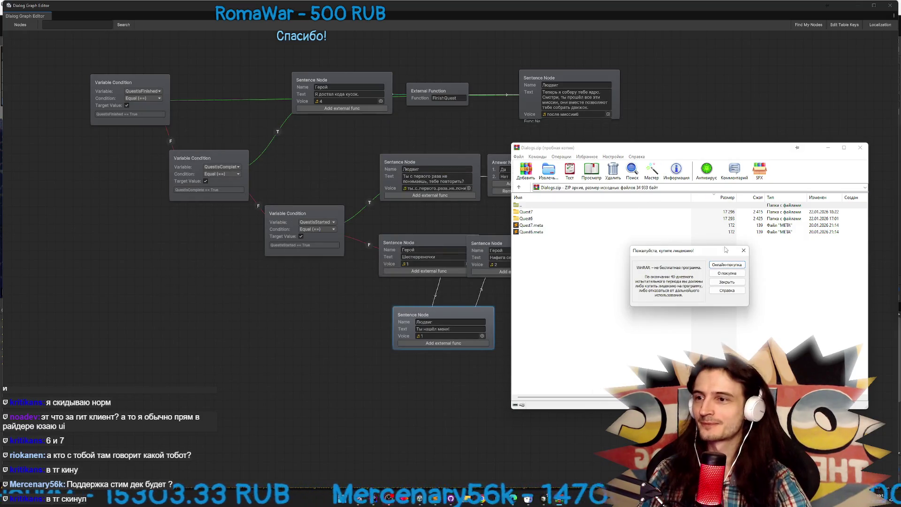
key(Escape)
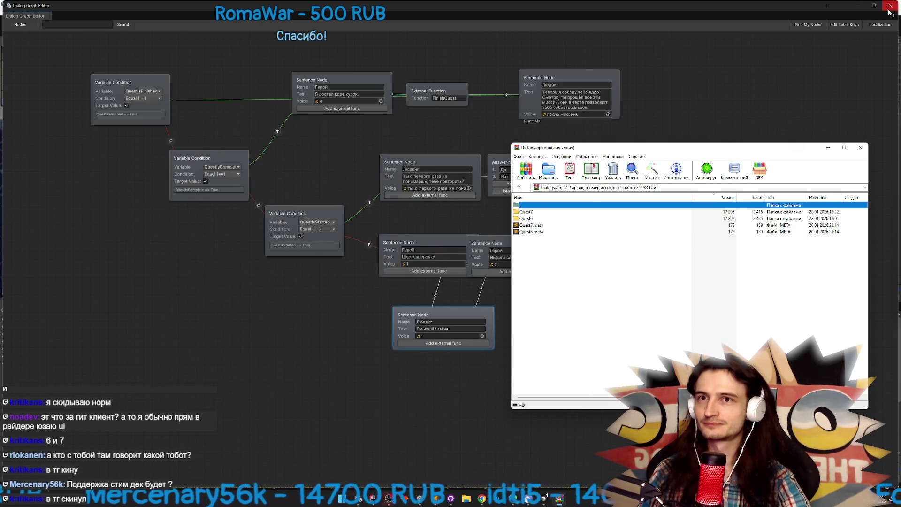
click(860, 147)
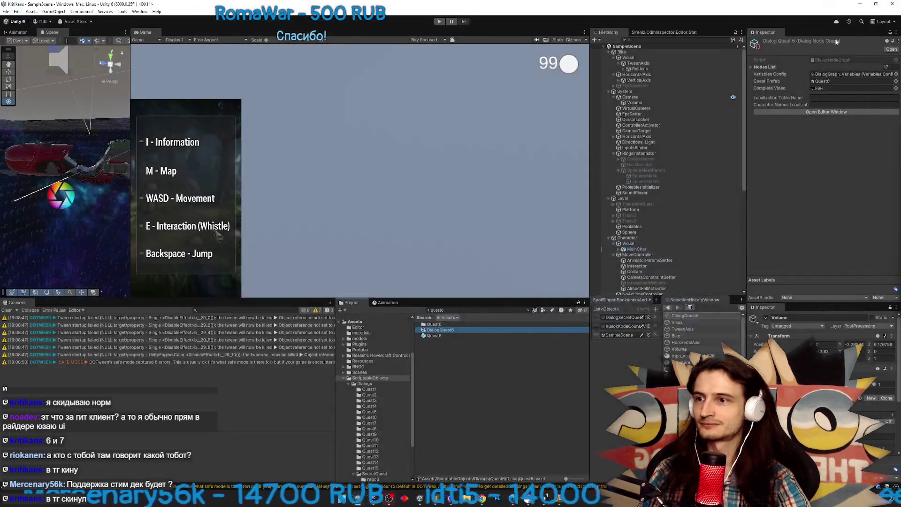
Open File Explorer on the Downloads folder
click(469, 499)
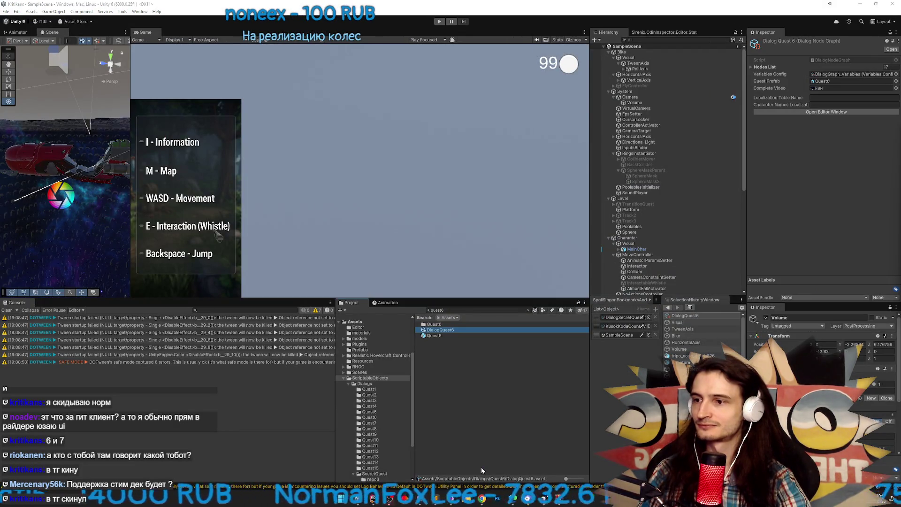
click(389, 206)
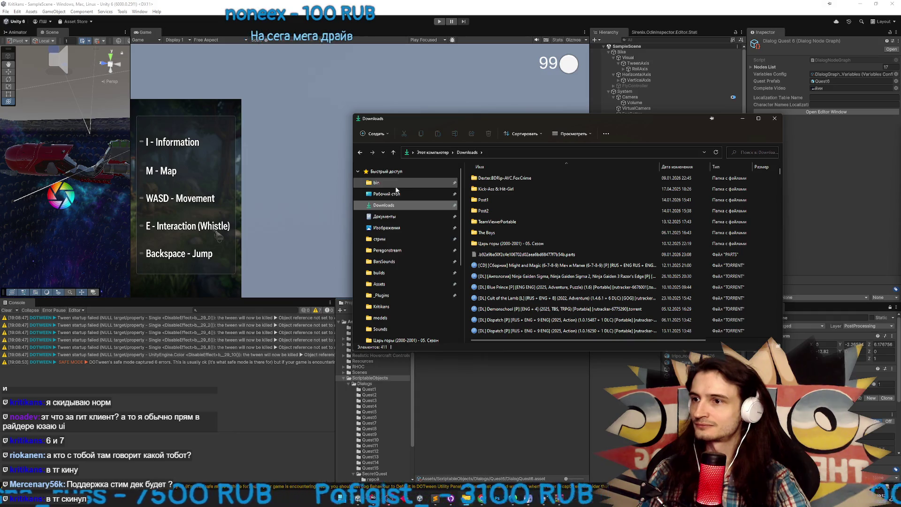
Sort Downloads by date and open the newest file, Dialogs.zip, dismissing the license reminder
click(679, 167)
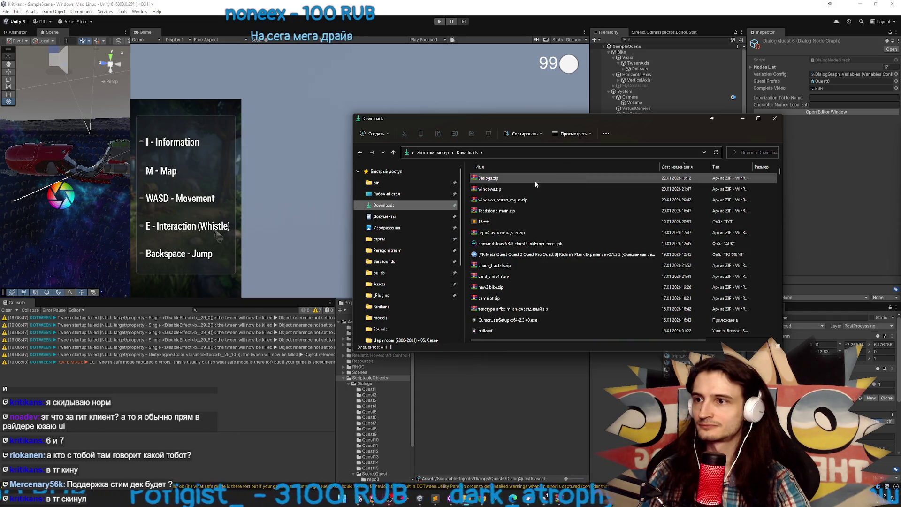
click(492, 179)
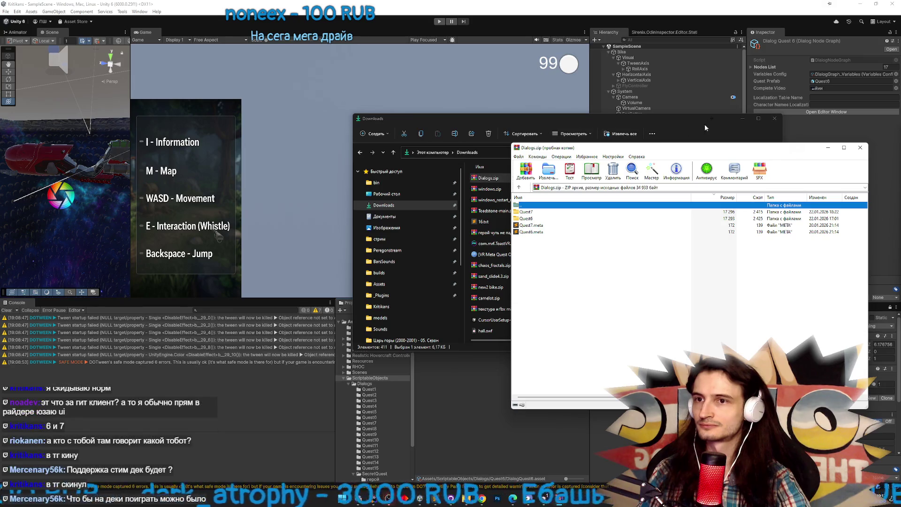
click(743, 122)
click(742, 123)
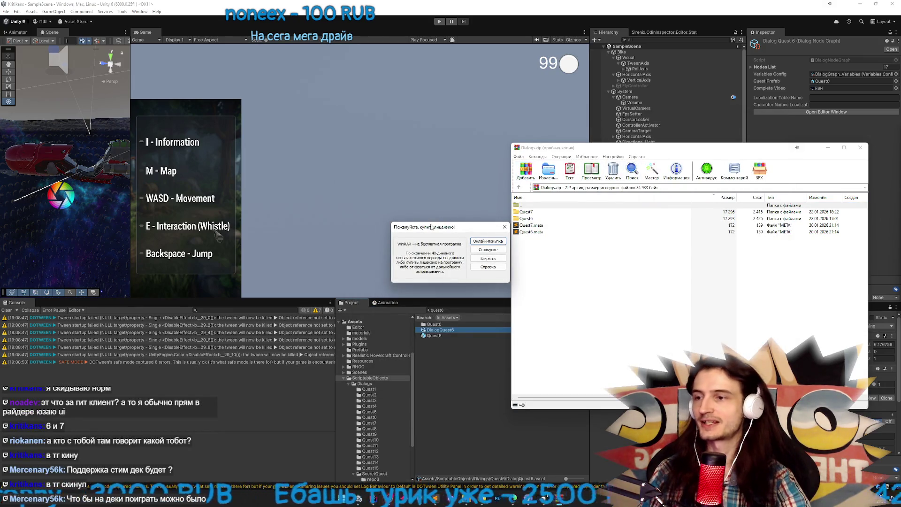
click(488, 258)
key(Escape)
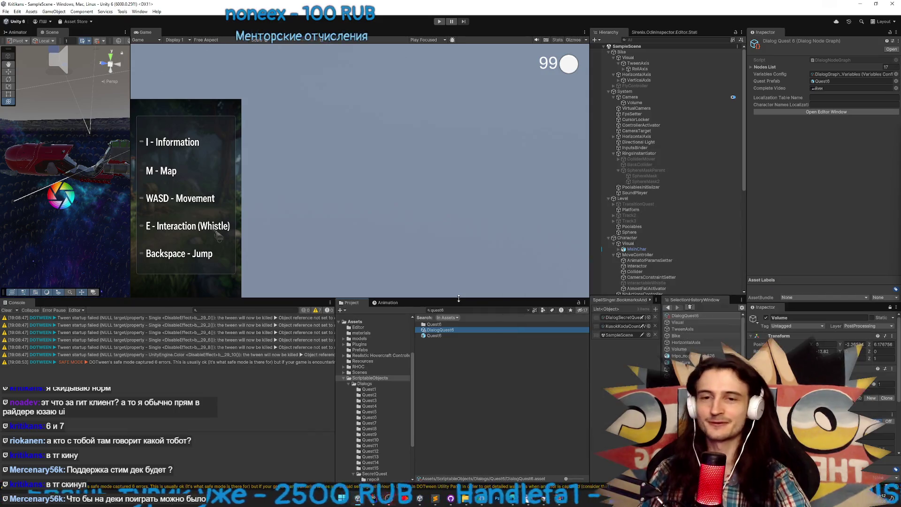
Clear Unity's project search, open the Prefabs folder from Assets, and bring back the archive
click(528, 311)
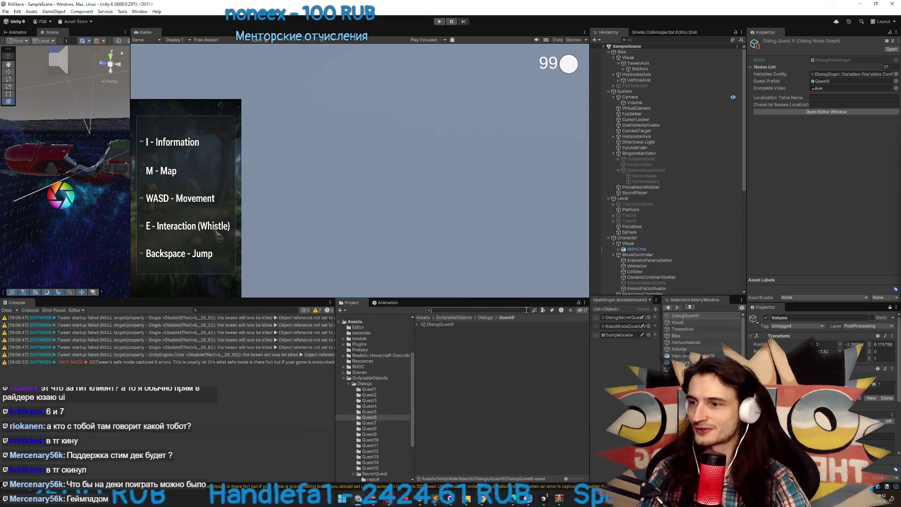
click(427, 318)
double_click(446, 348)
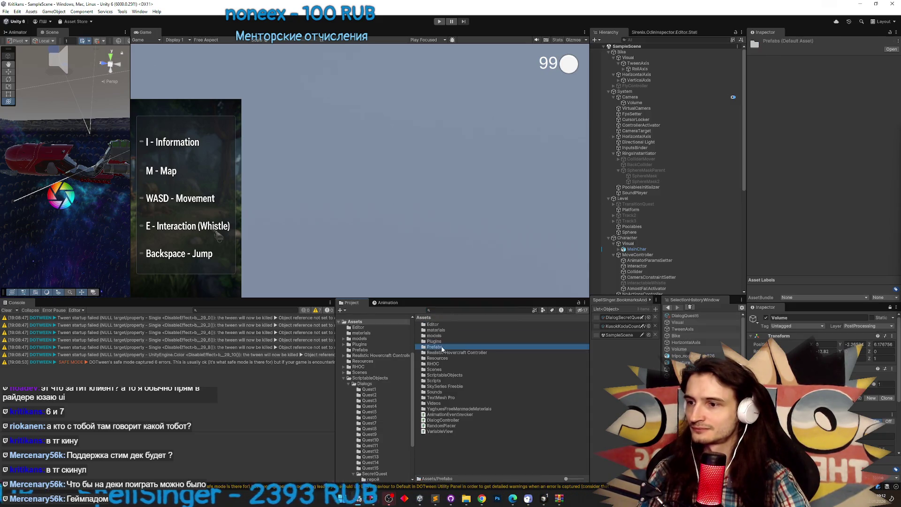
mouse_move(553, 502)
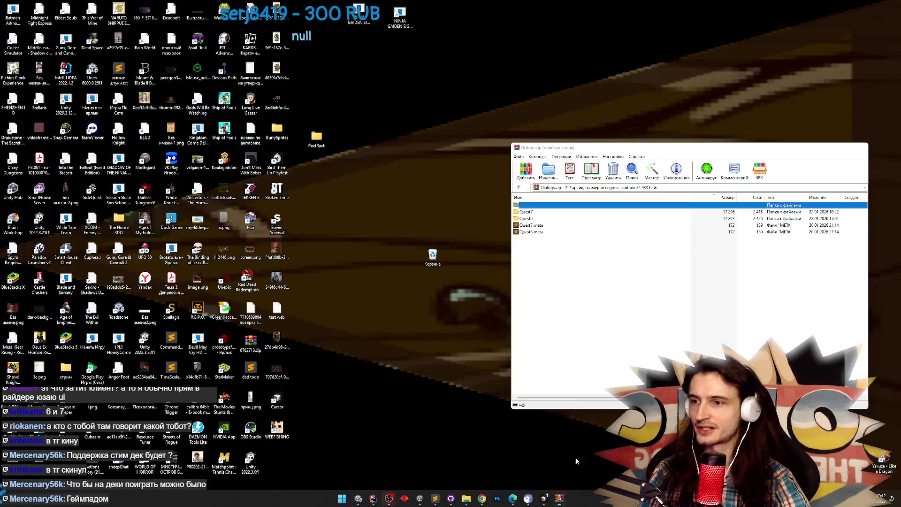
click(575, 457)
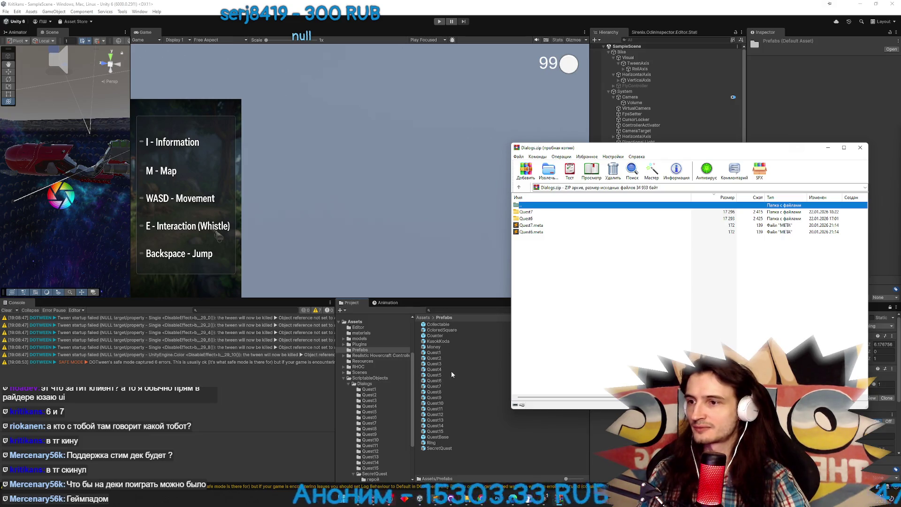
Move the Downloads window left beside the archive and switch it to This PC
click(466, 499)
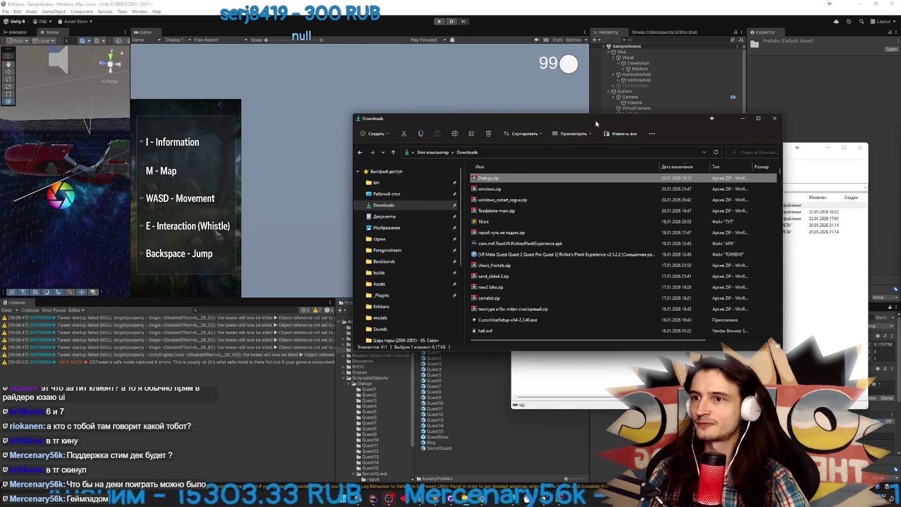
drag(602, 119, 371, 111)
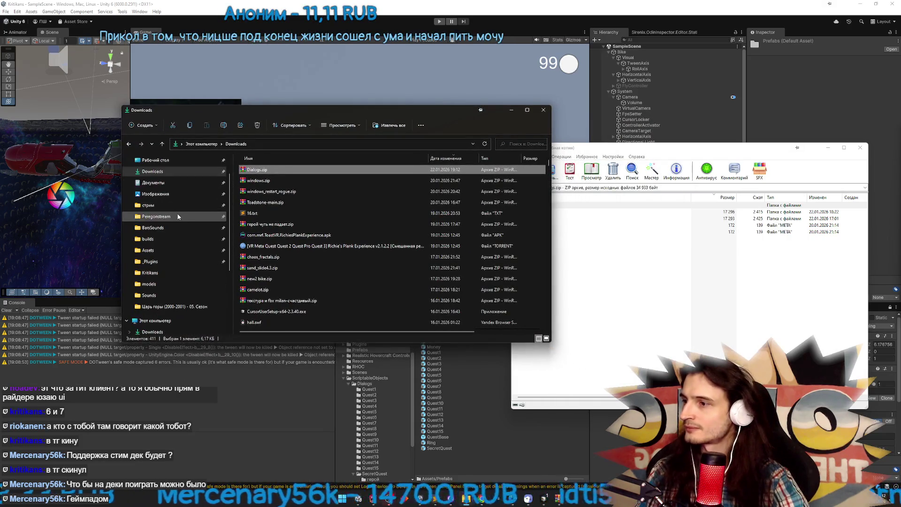
scroll(229, 256, down, 1)
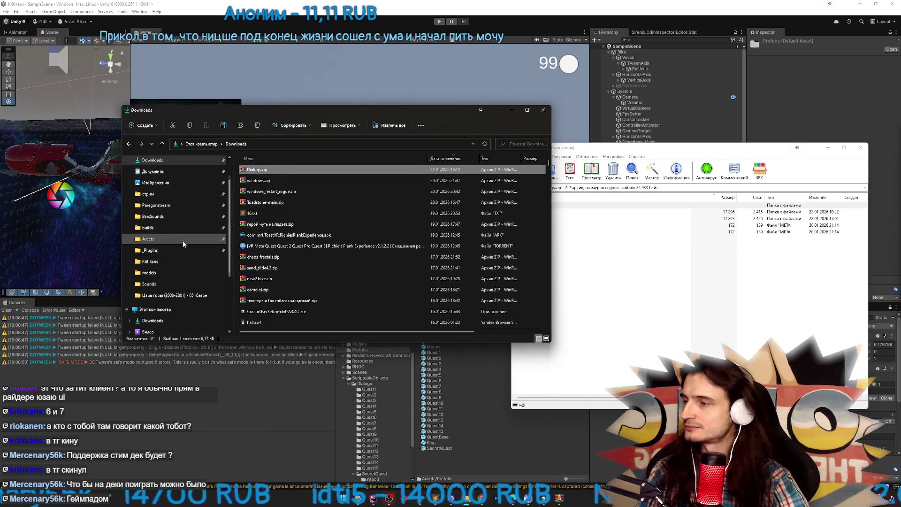
drag(451, 112, 411, 110)
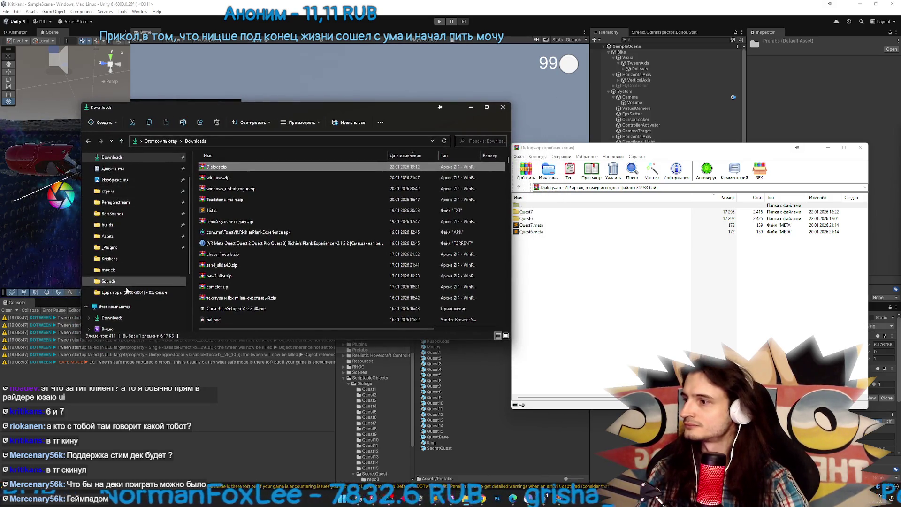
scroll(134, 276, up, 1)
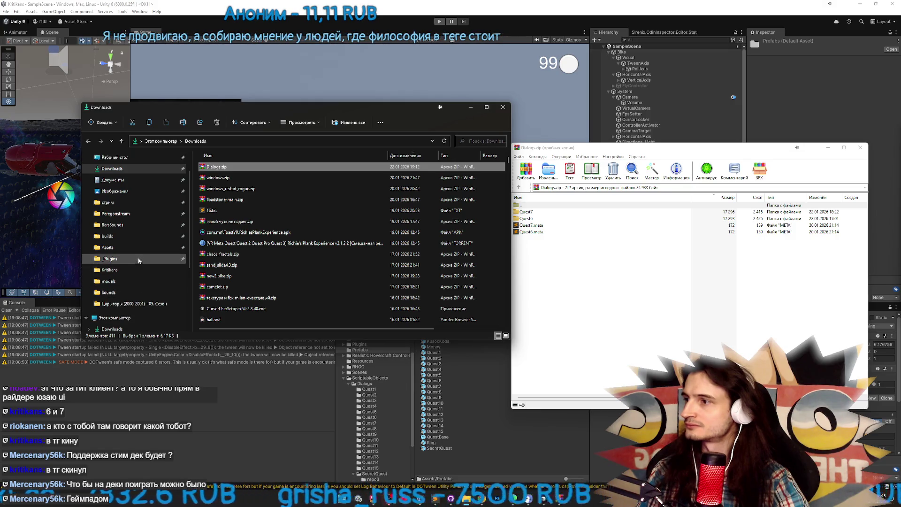
click(127, 318)
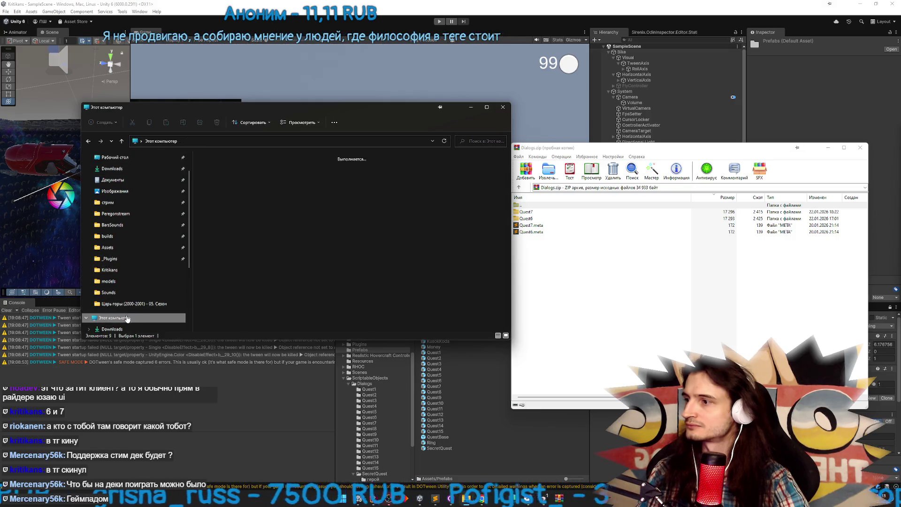
Browse the Kritikans project folder, its ProjectSettings, and the Kritikans build under builds
click(139, 270)
double_click(223, 244)
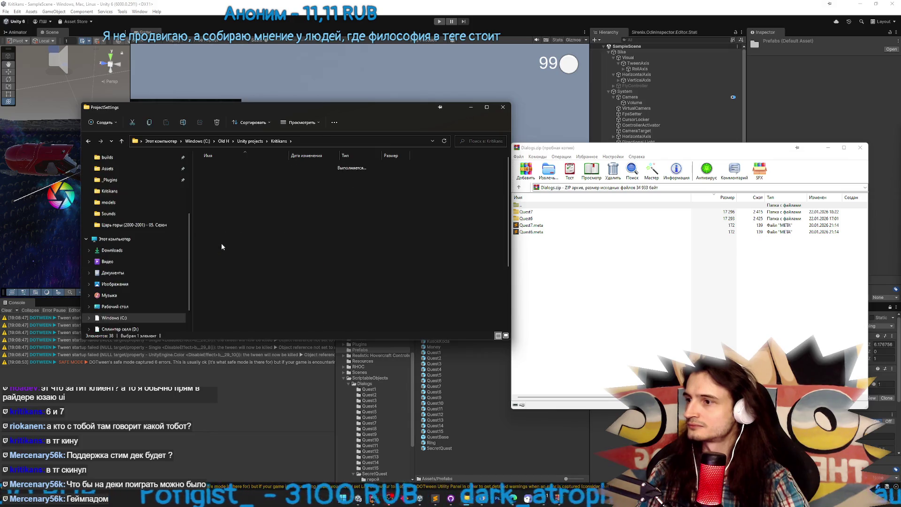
key(alt+Left)
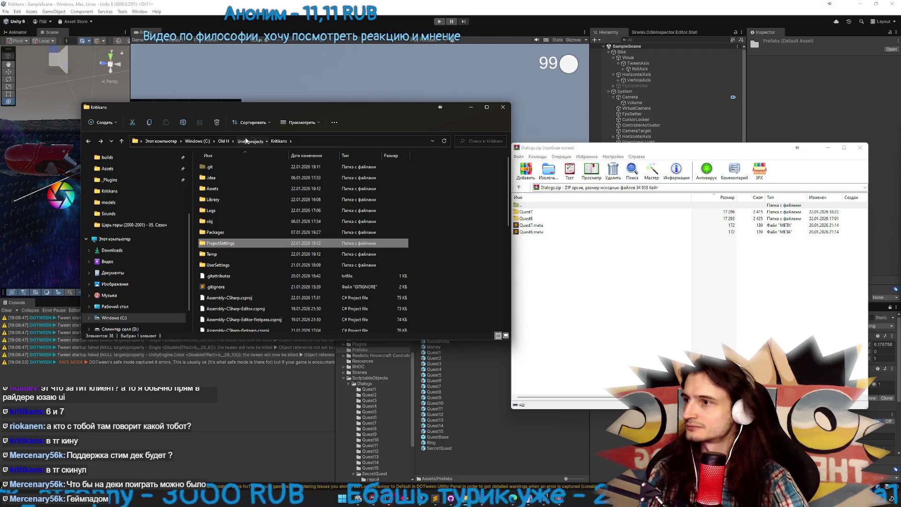
click(246, 141)
click(220, 238)
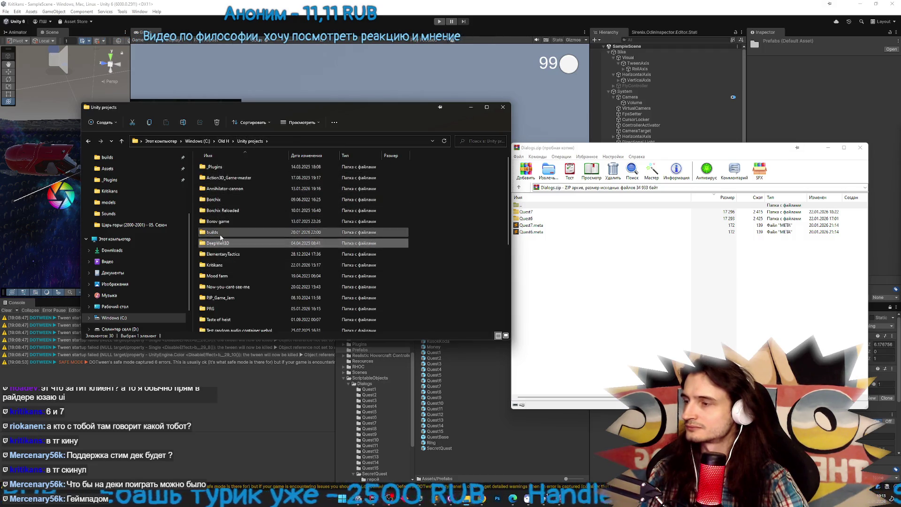
double_click(221, 234)
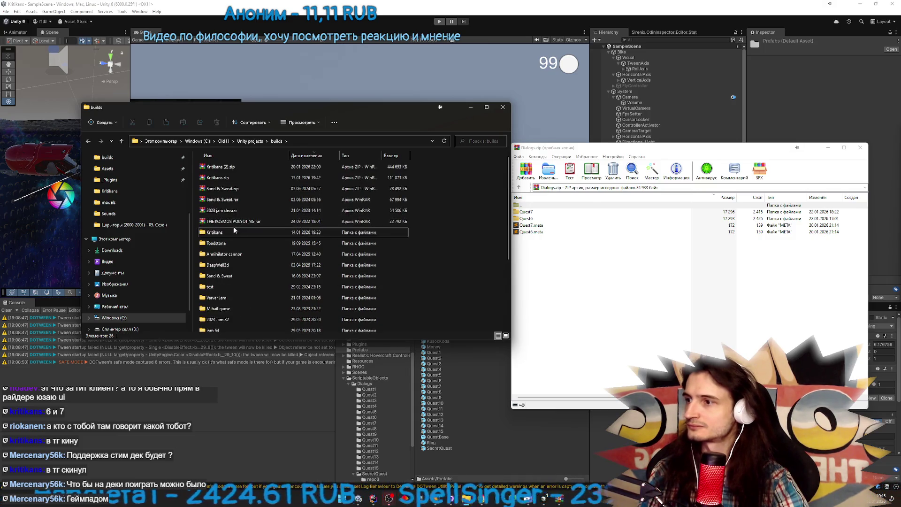
double_click(231, 231)
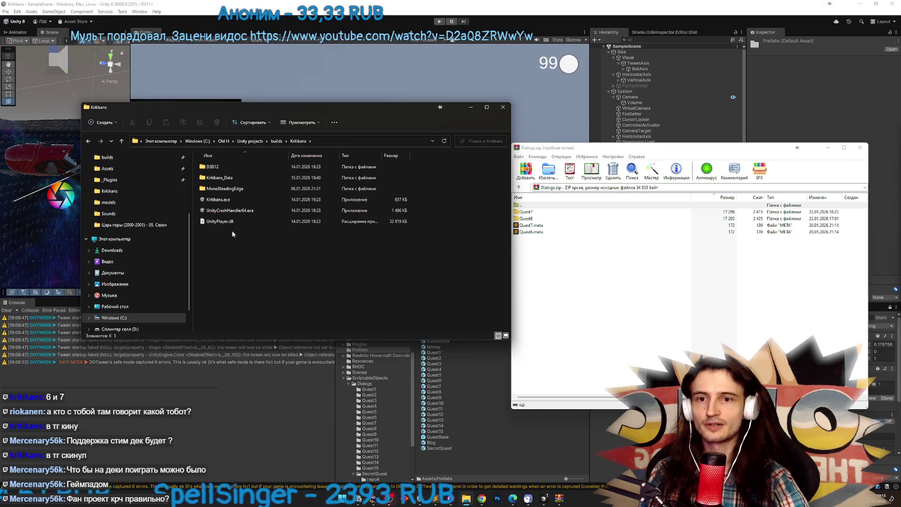
click(276, 141)
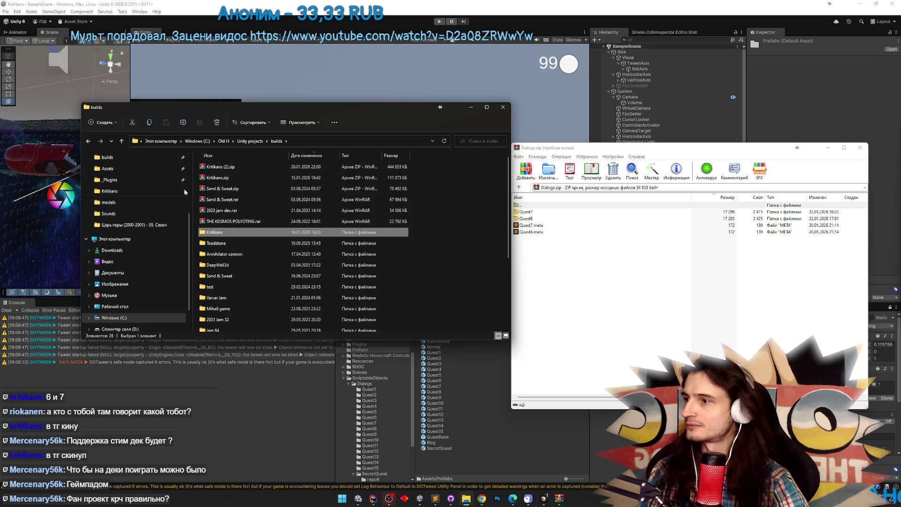
Navigate to Assets/ScriptableObjects/Dialogs, checking the Quests folder along the way
click(112, 174)
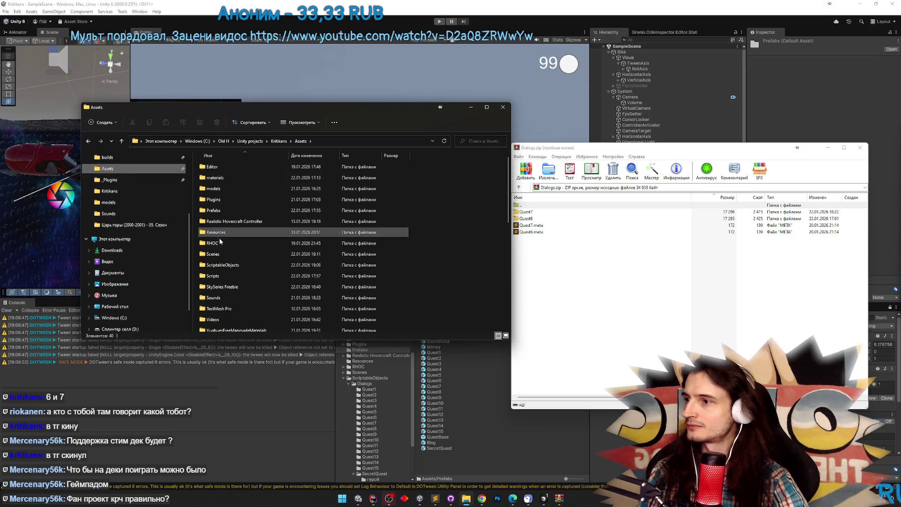
double_click(241, 275)
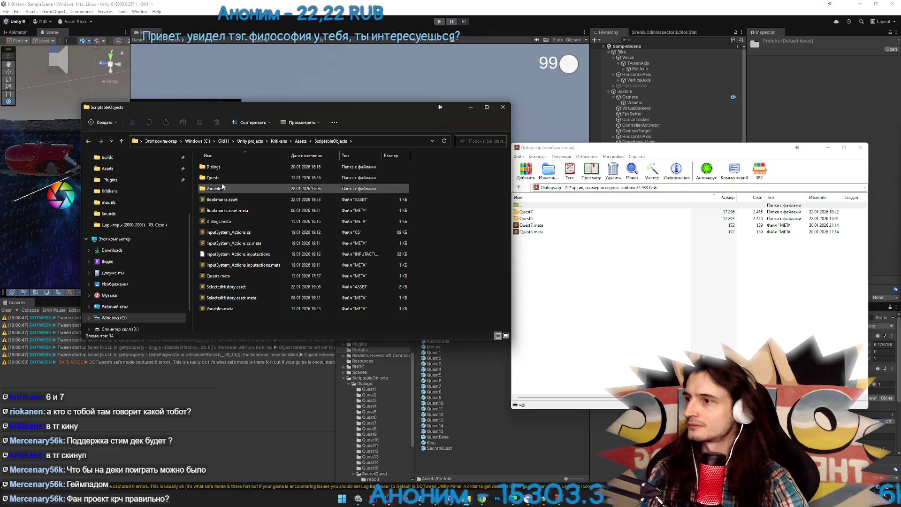
double_click(222, 180)
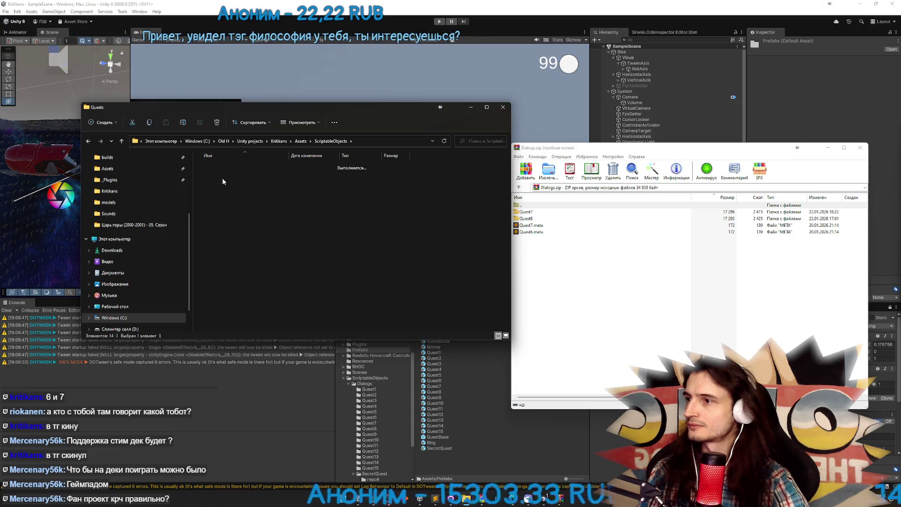
click(333, 143)
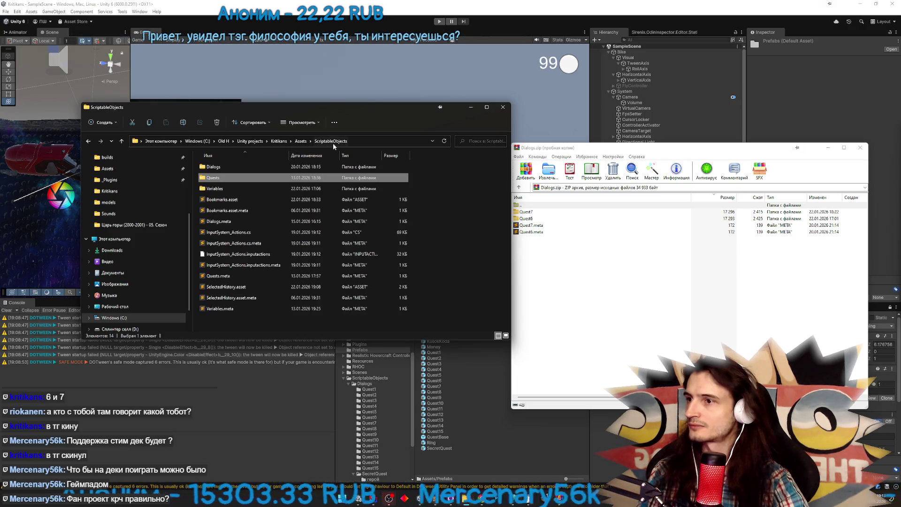
double_click(254, 167)
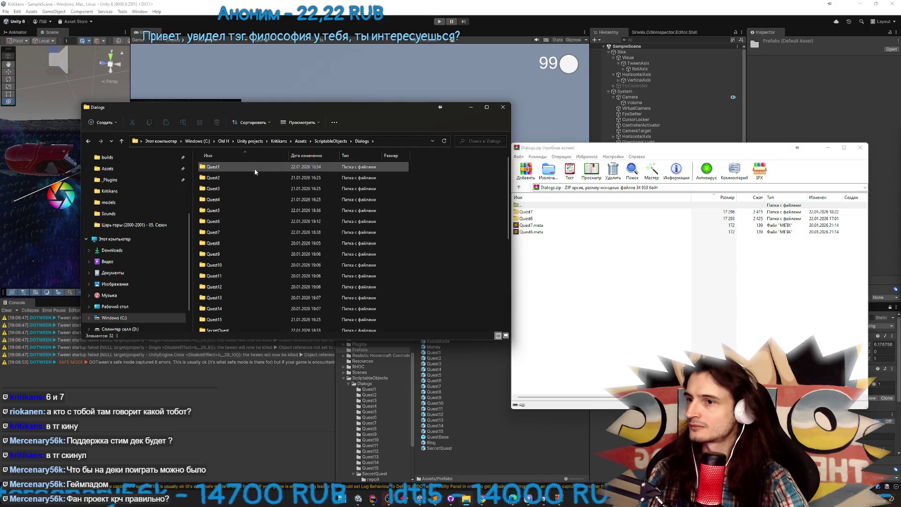
click(328, 143)
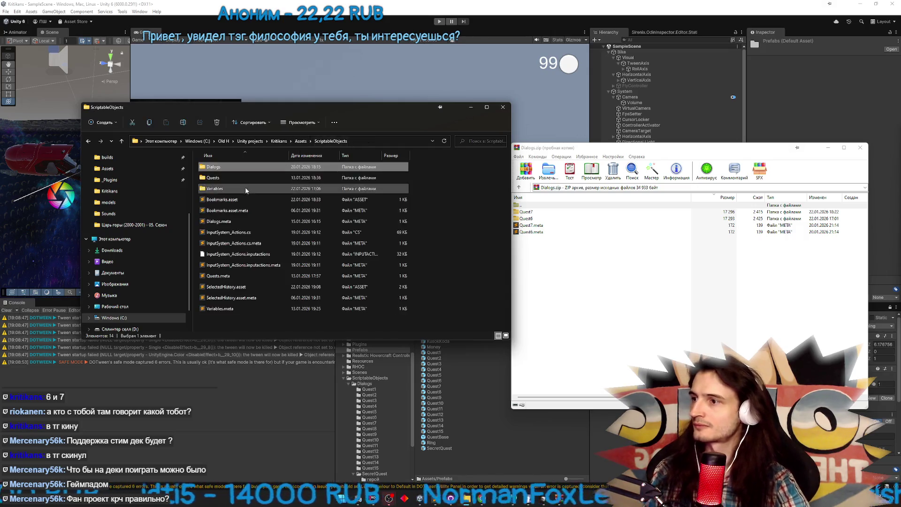
click(235, 179)
double_click(234, 180)
key(alt+Left)
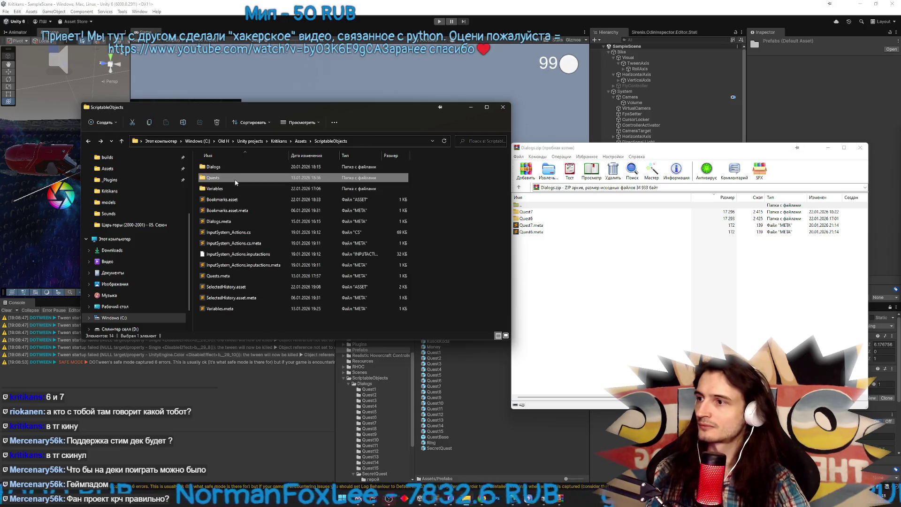
double_click(238, 167)
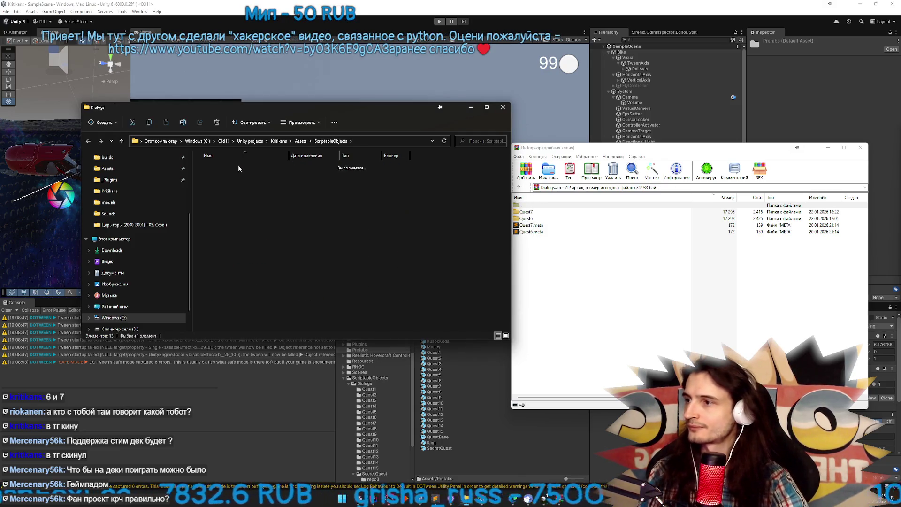
Copy Quest7 and Quest6 from the archive into Dialogs, replacing the existing files
click(524, 238)
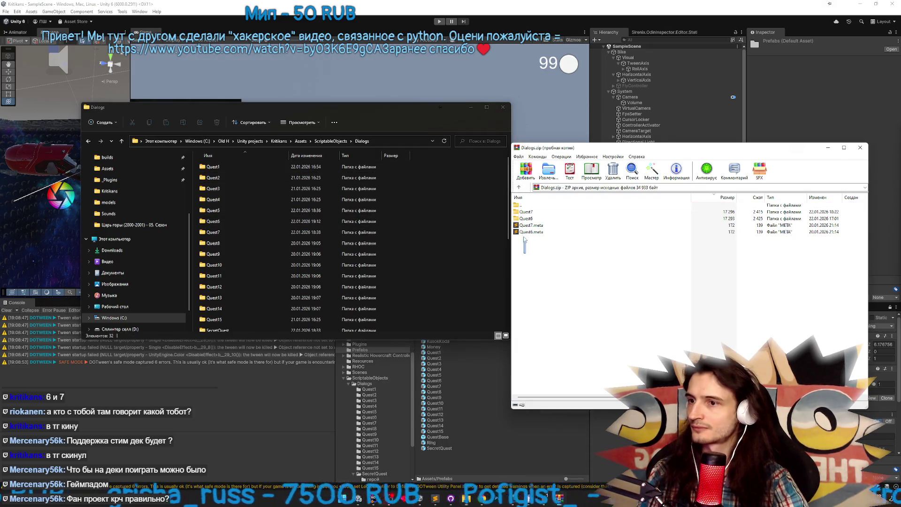
click(526, 212)
shift+click(526, 218)
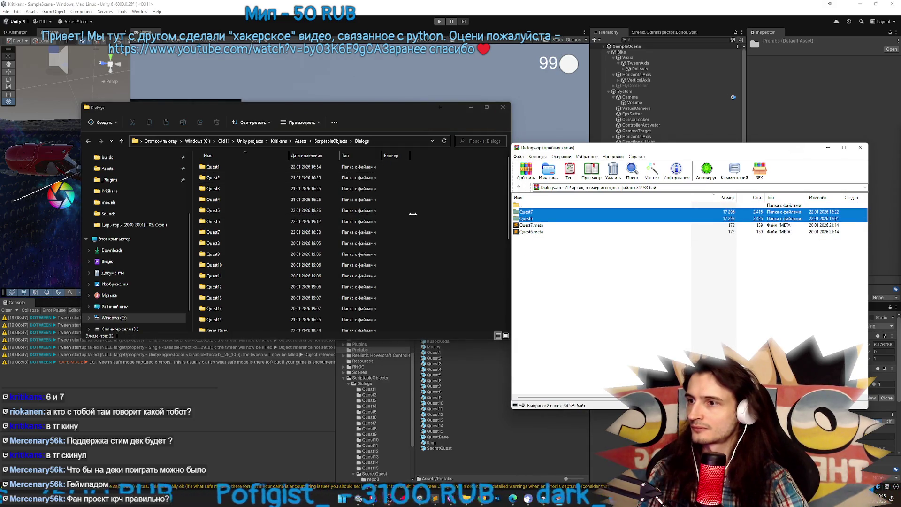
drag(413, 214, 413, 213)
click(226, 199)
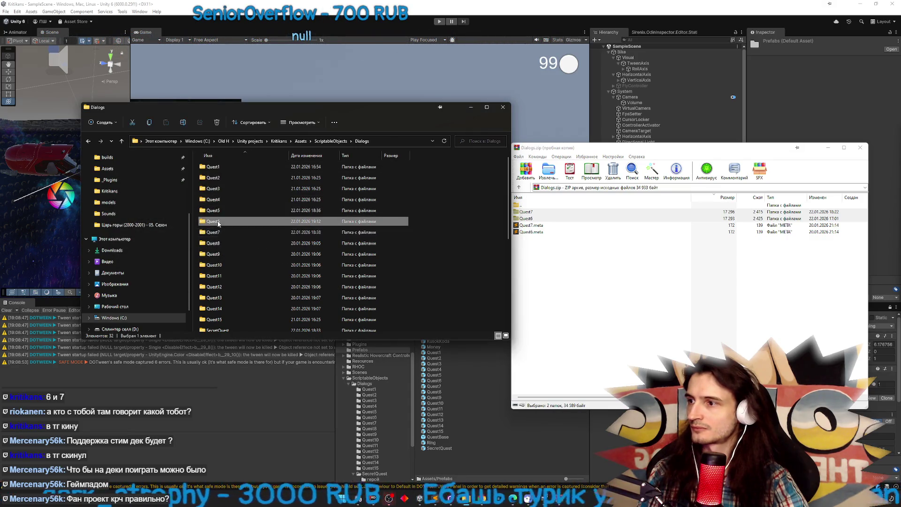
double_click(217, 220)
click(333, 405)
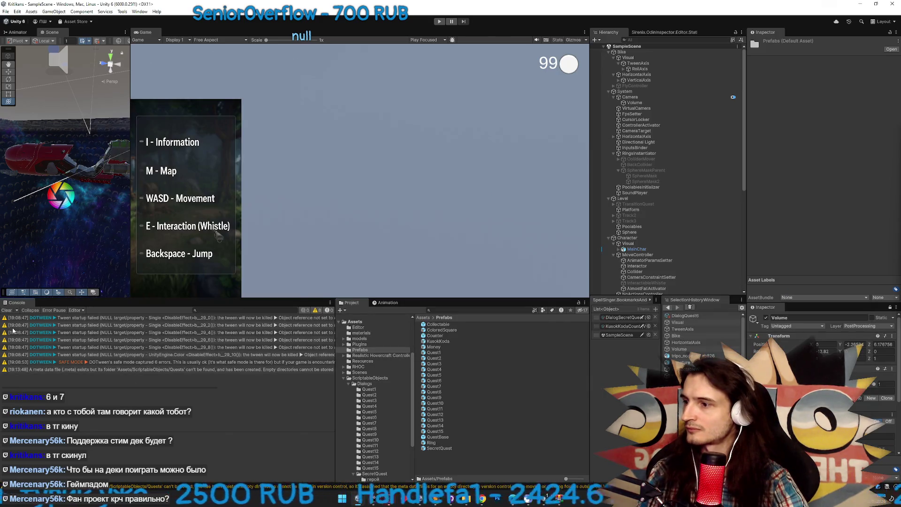
Clear the Console and open the restored DialogQuest6 in the node graph
click(6, 310)
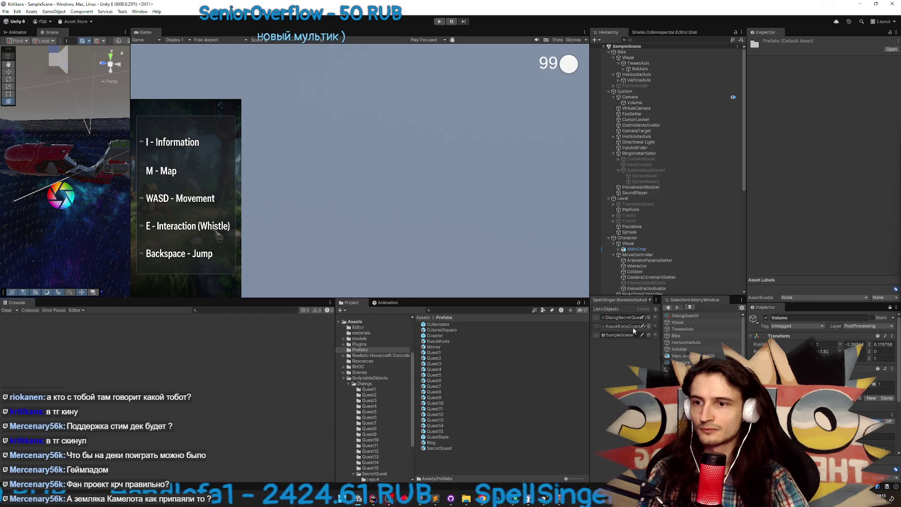
click(689, 317)
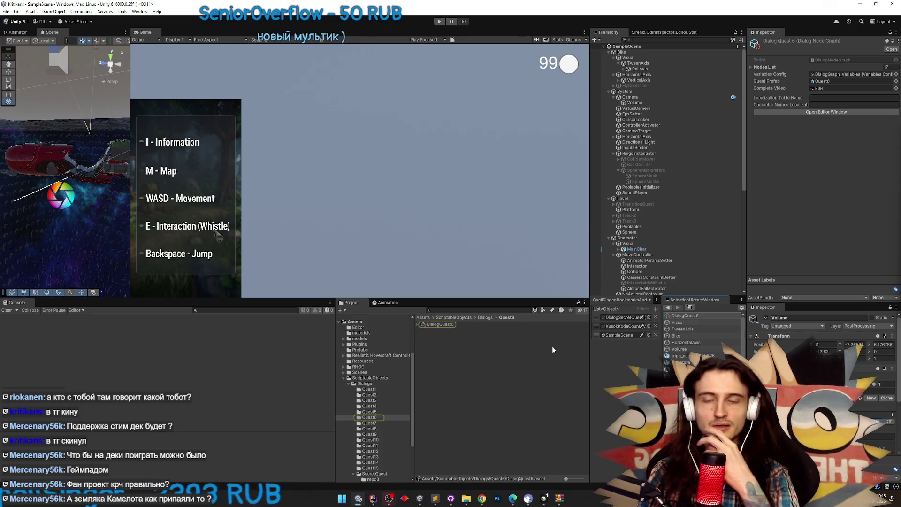
click(451, 325)
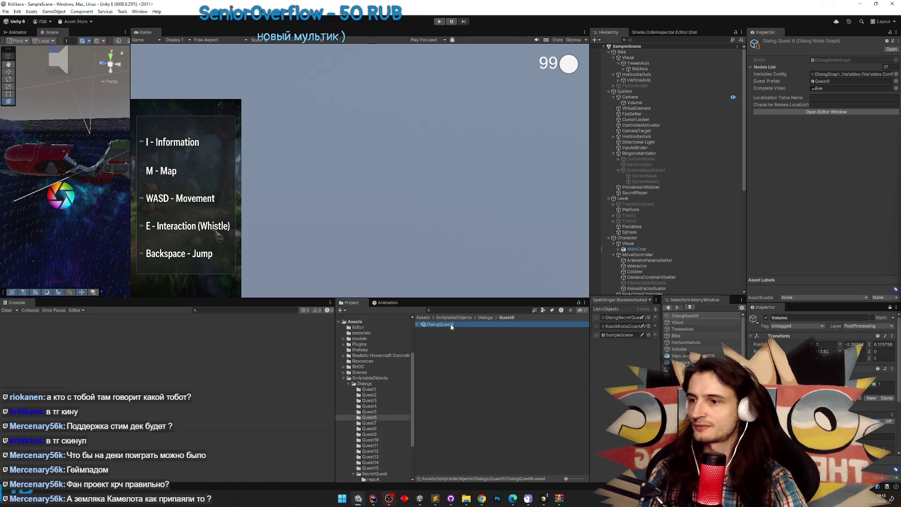
double_click(451, 325)
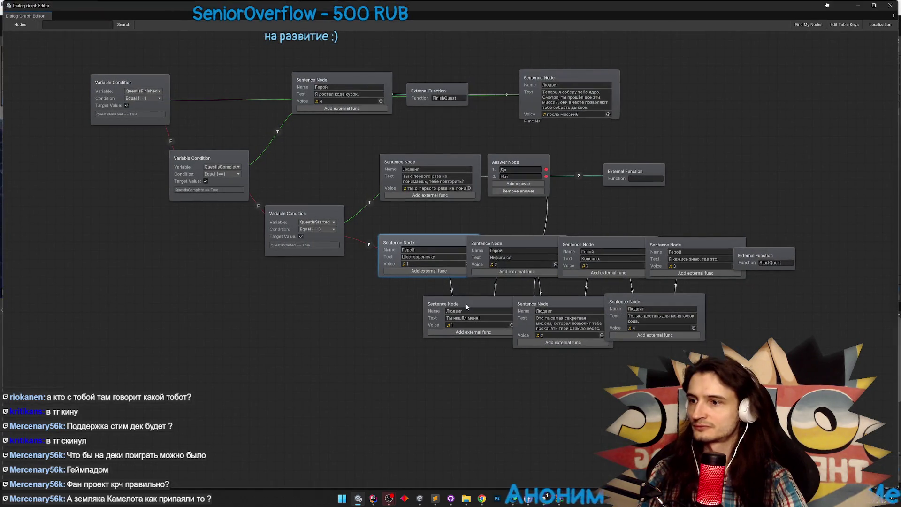
Separate the 'Ты нашёл меня!' and secret-mission Sentence nodes, then expand DialogQuest6's node list
drag(466, 306, 425, 323)
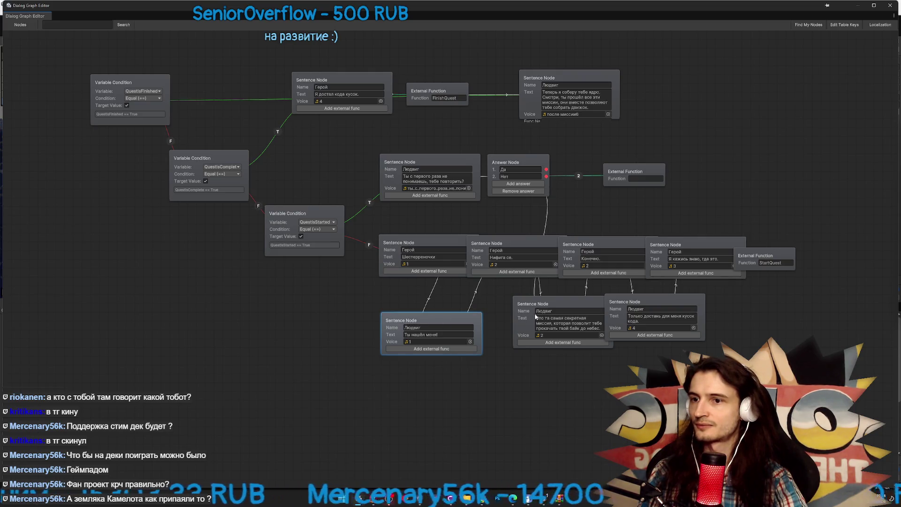
drag(535, 317, 510, 320)
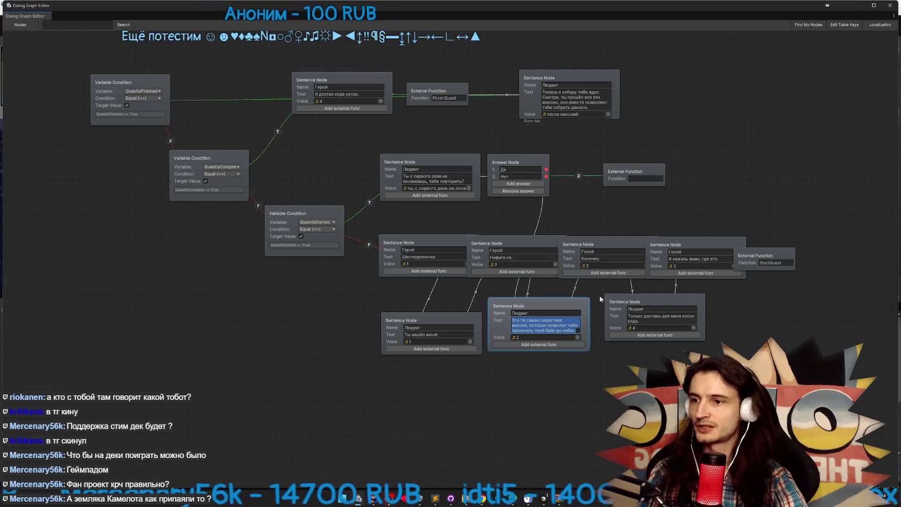
click(889, 5)
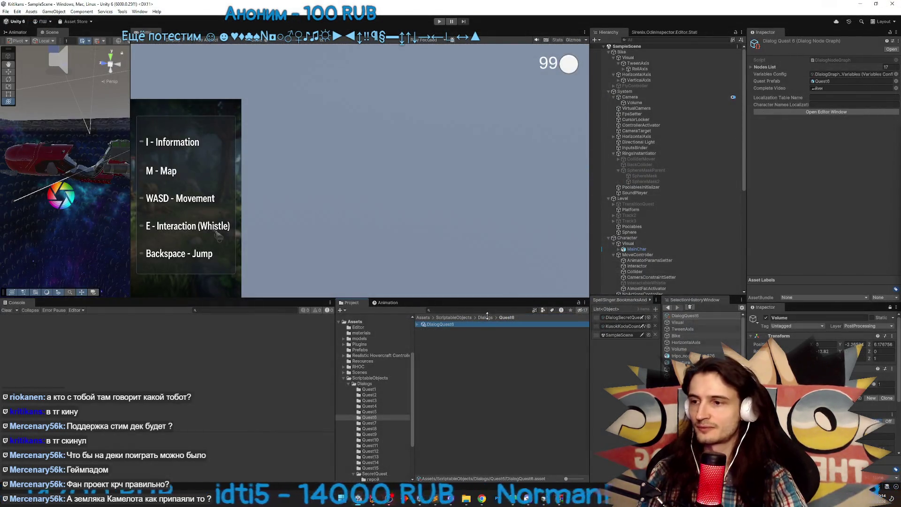
click(418, 324)
right_click(419, 327)
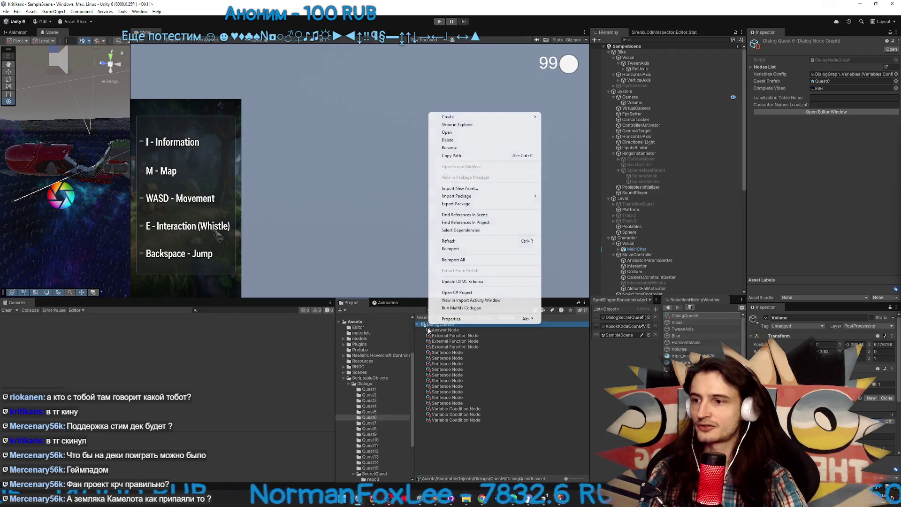
Open the archived Quest6/DialogQuest6.asset from Dialogs.zip in Sublime Text
click(557, 498)
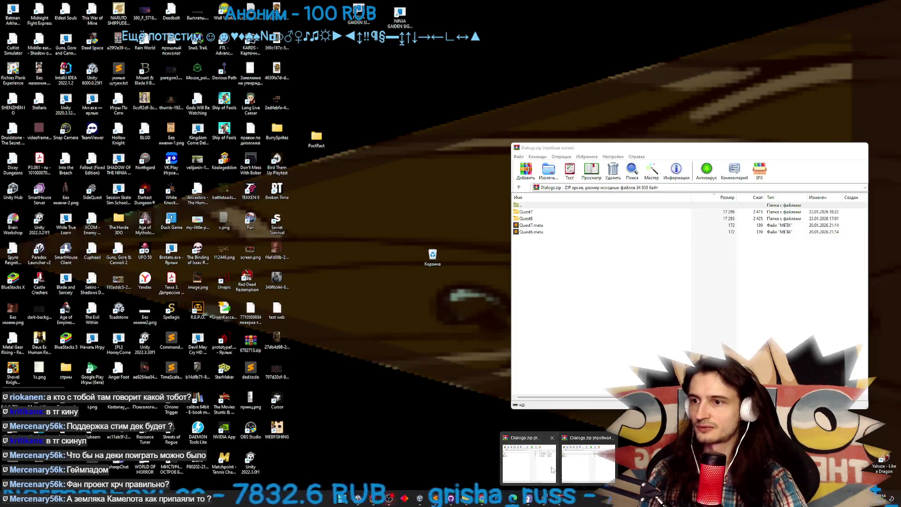
click(588, 462)
double_click(540, 215)
double_click(540, 212)
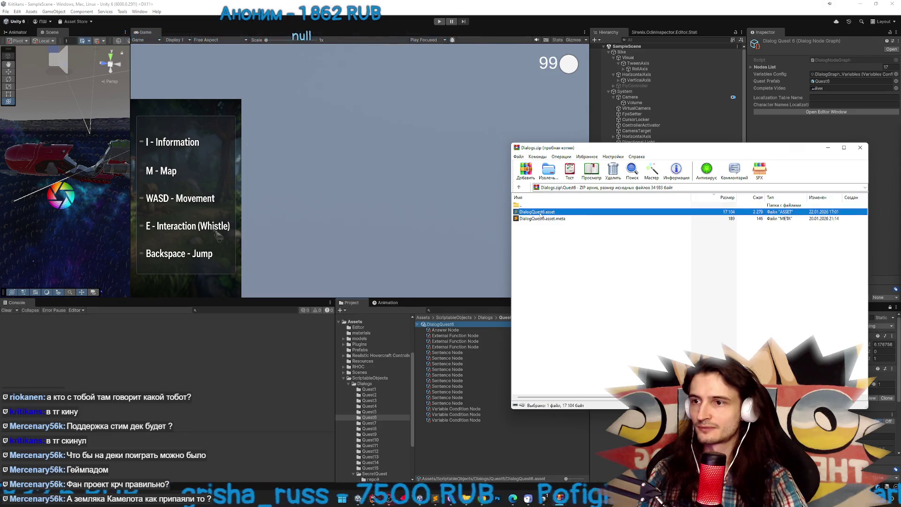
Inspect the escaped CharacterName and first-sentence text in the YAML, then close the file
key(ctrl+f)
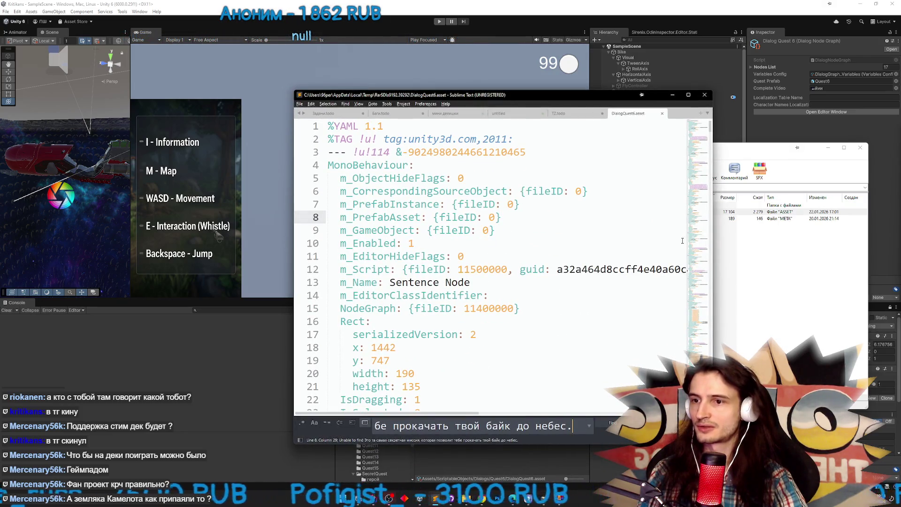
scroll(711, 134, down, 5)
click(563, 248)
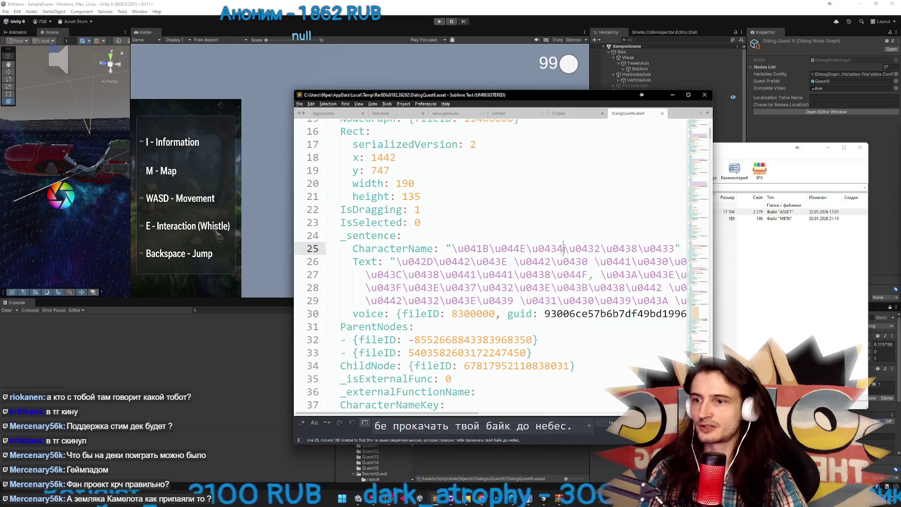
mouse_move(447, 249)
mouse_down()
mouse_move(474, 287)
mouse_move(465, 262)
mouse_move(478, 417)
mouse_move(516, 417)
mouse_move(603, 365)
mouse_move(587, 415)
mouse_move(582, 400)
mouse_up()
click(474, 287)
click(588, 370)
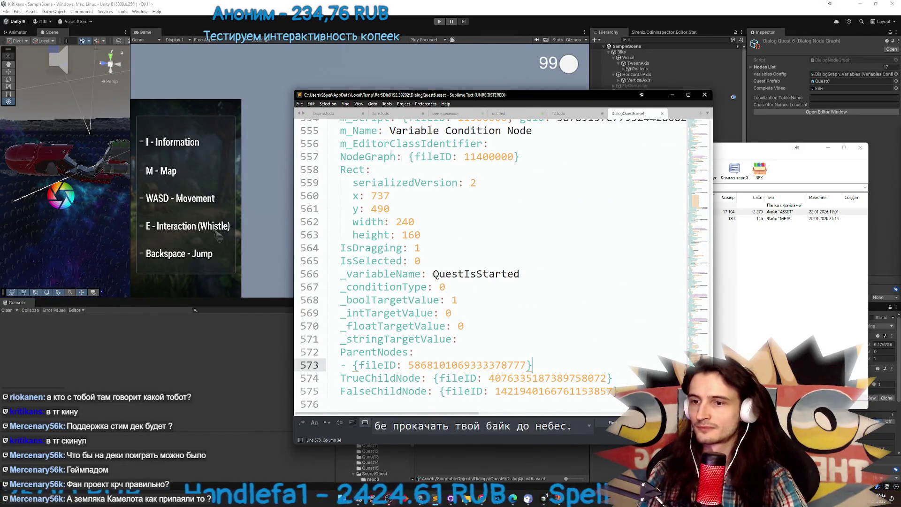
scroll(588, 370, up, 5)
scroll(493, 263, up, 20)
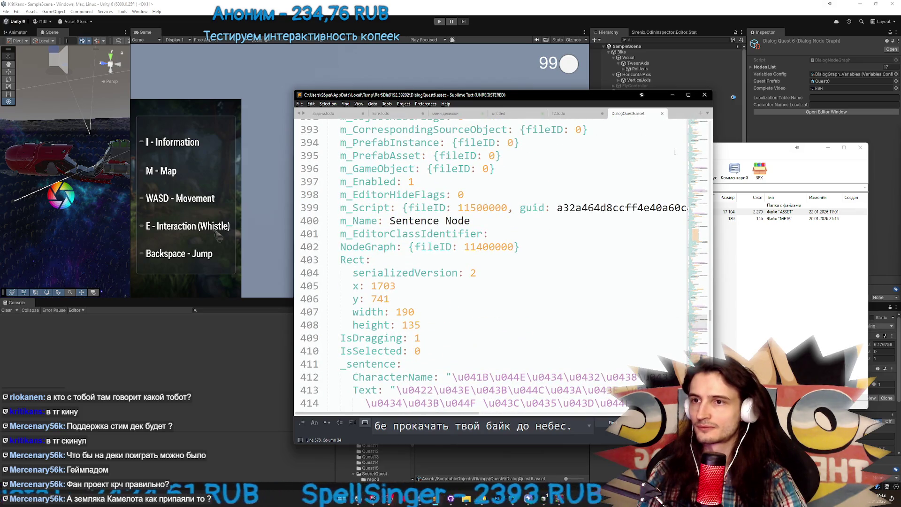
click(705, 97)
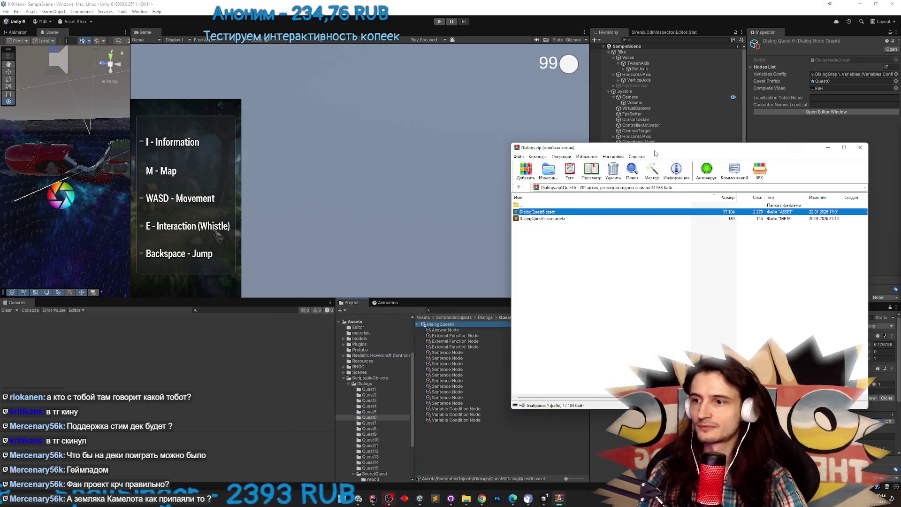
Cancel the DialogQuest6 rename and dismiss the Dialogs.zip archive window to return to Unity
click(472, 324)
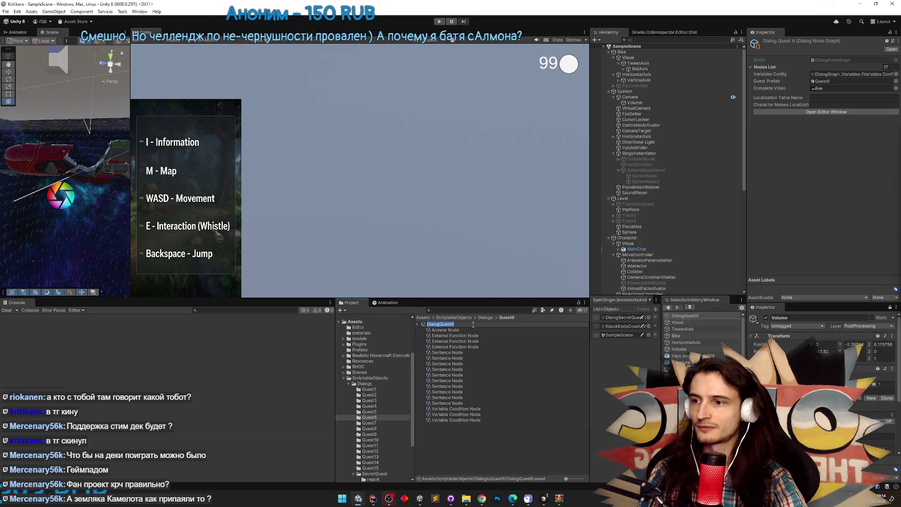
key(Escape)
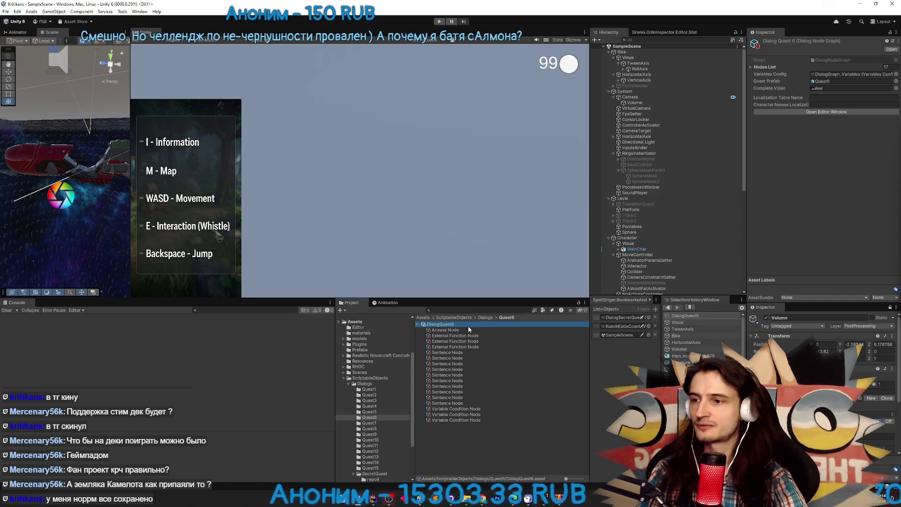
mouse_move(566, 503)
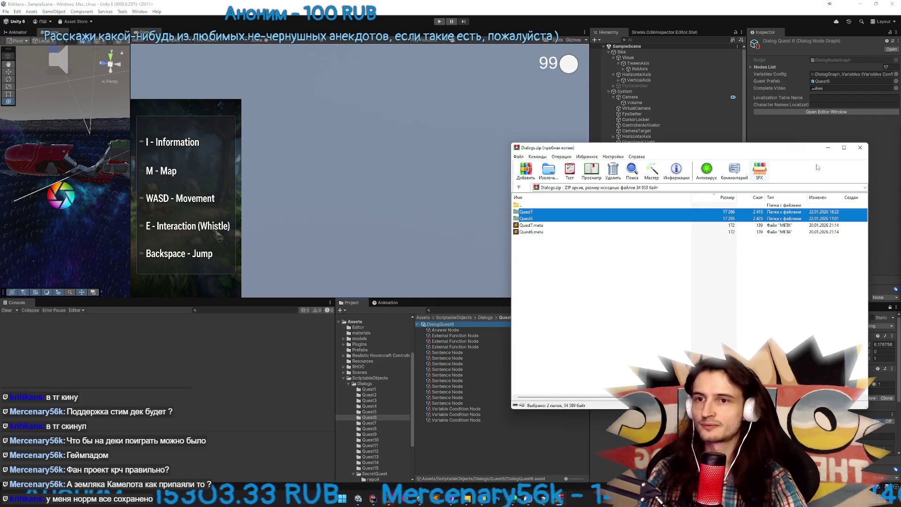
key(alt+Tab)
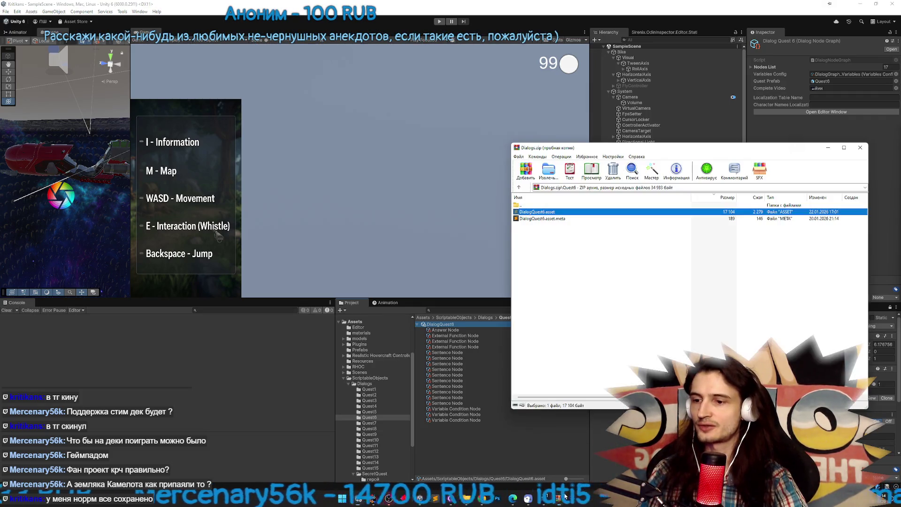
click(860, 147)
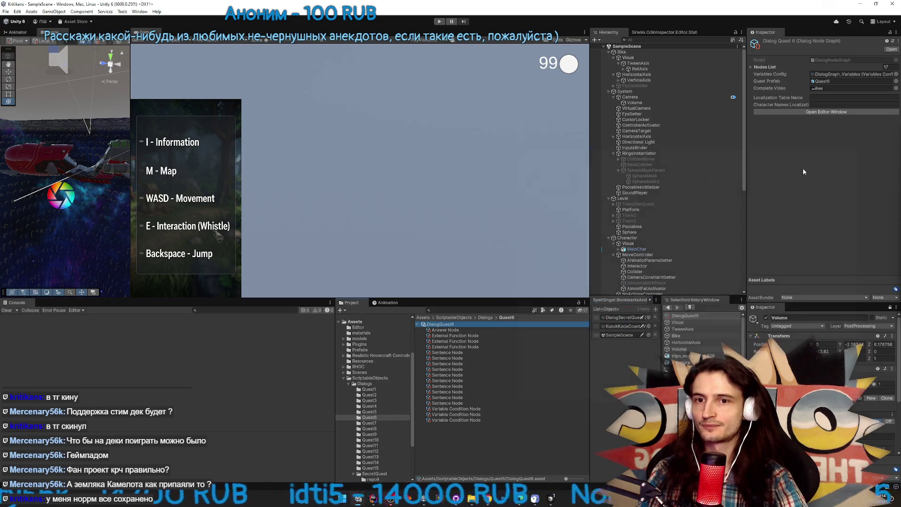
Reopen DialogQuest6 from the Quest6 folder, check its sentence node texts, then close the graph editor
click(485, 317)
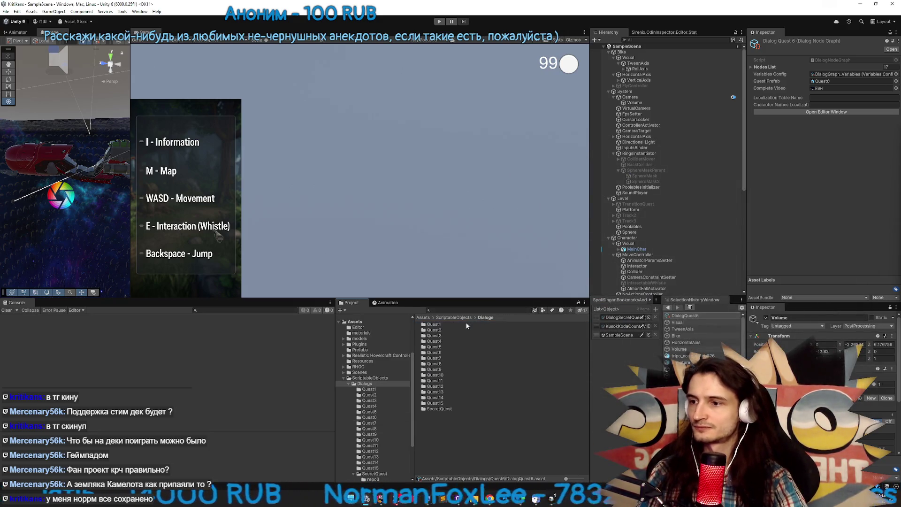
double_click(434, 352)
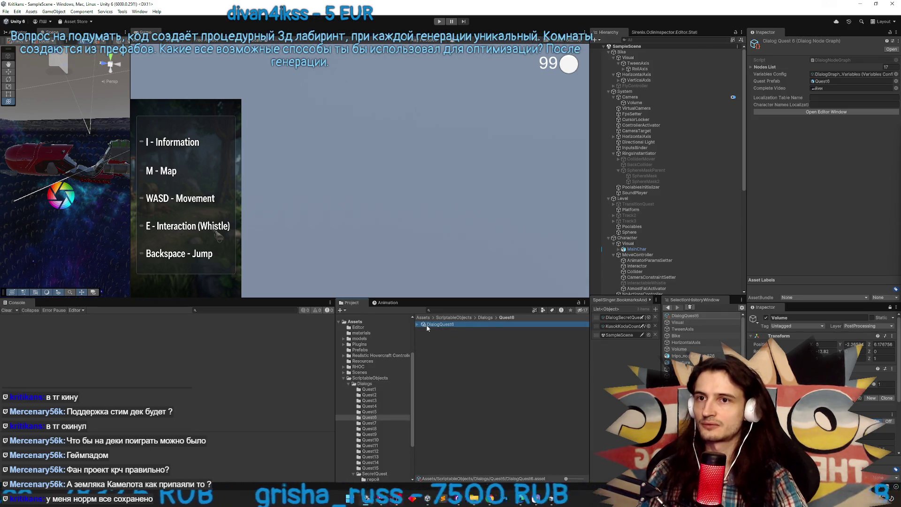
double_click(436, 325)
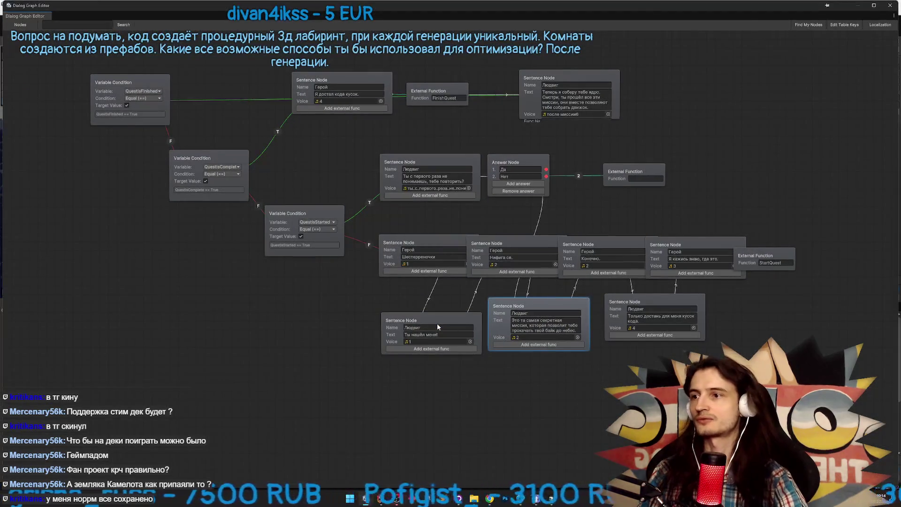
click(445, 257)
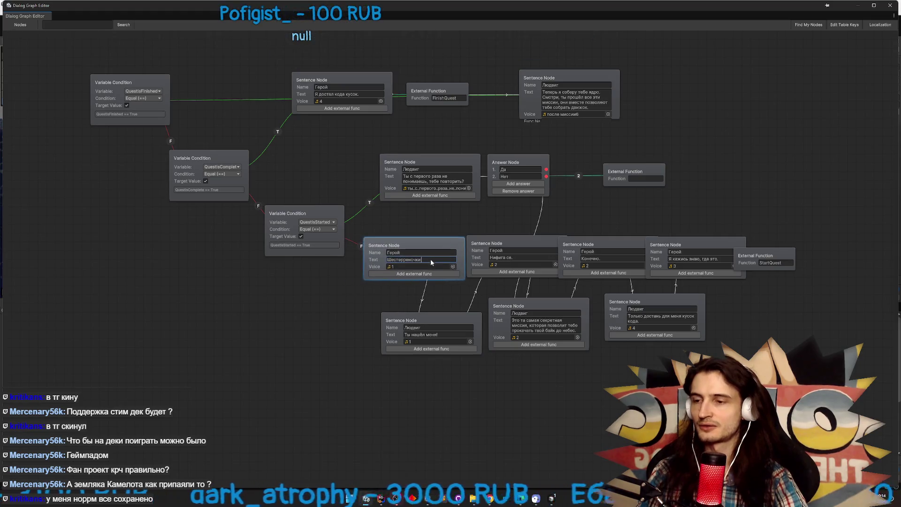
click(567, 367)
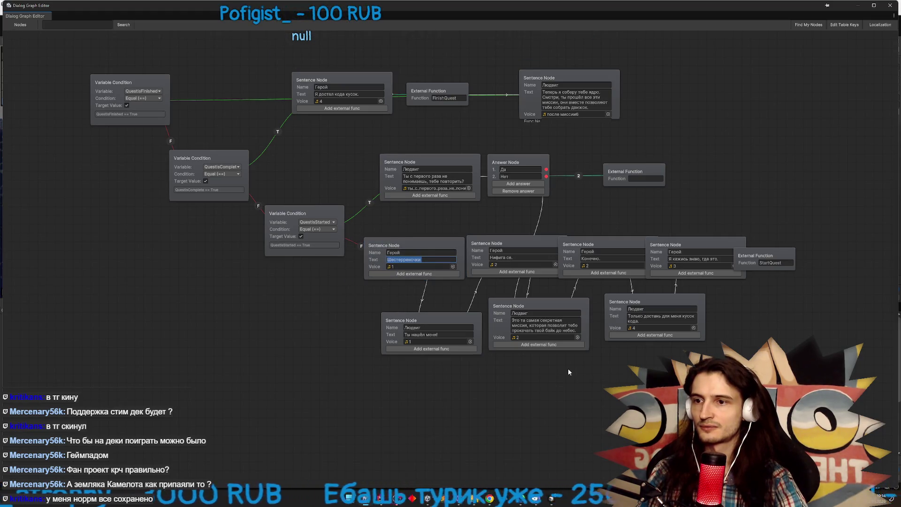
click(889, 6)
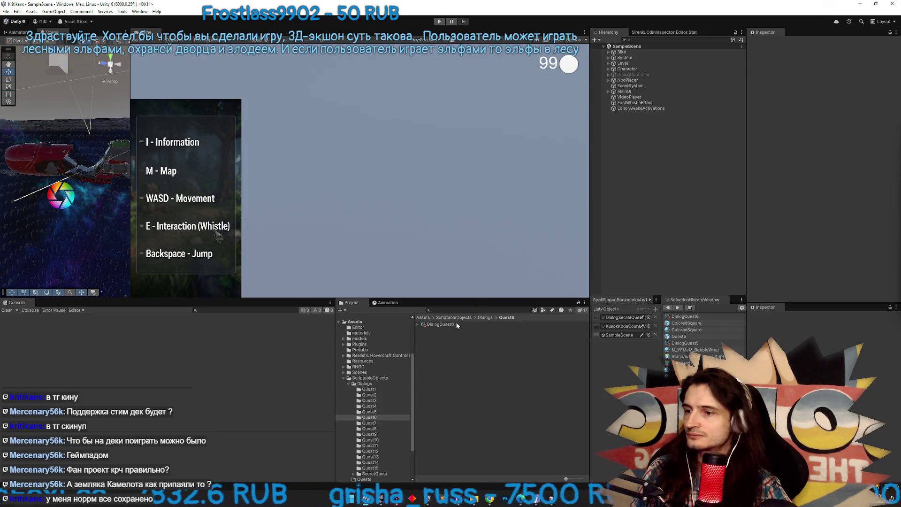
double_click(451, 324)
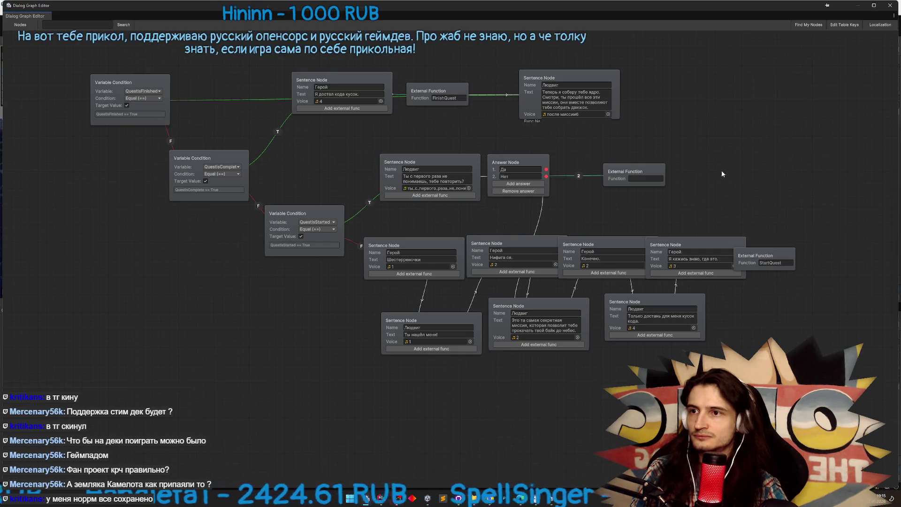
click(890, 5)
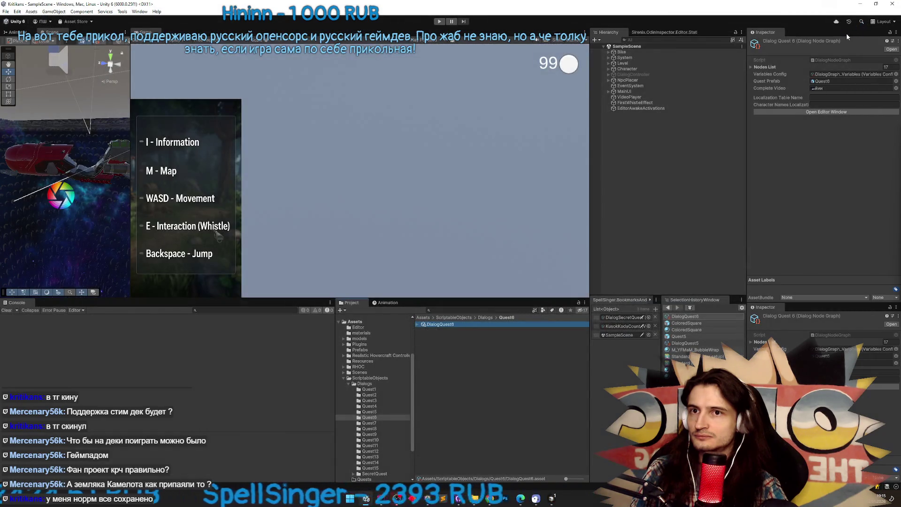
Drag the Console/Project splitter down, then select and deselect EditorAwakeActivations in the Hierarchy
click(860, 4)
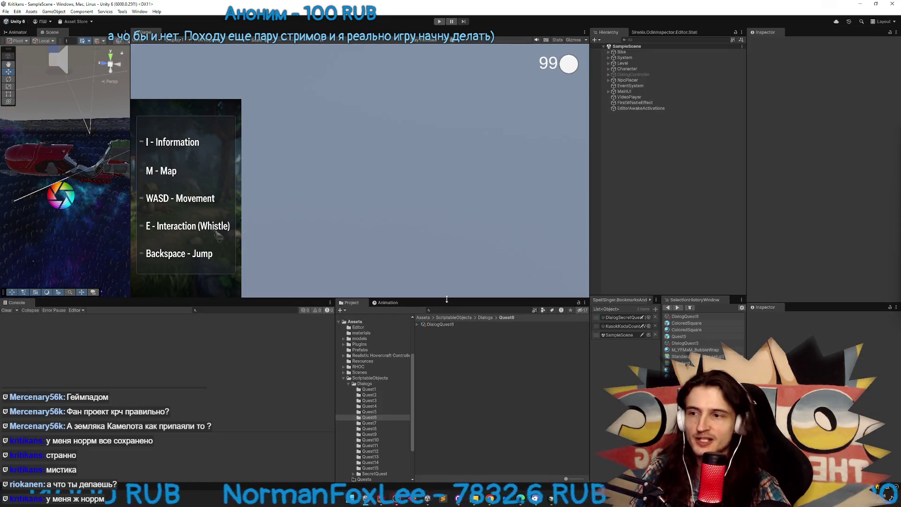
drag(447, 299, 443, 308)
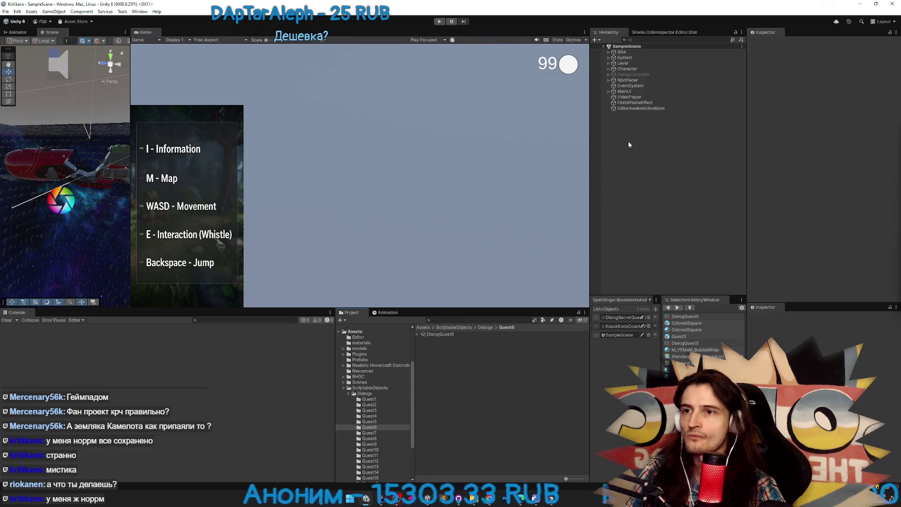
click(635, 108)
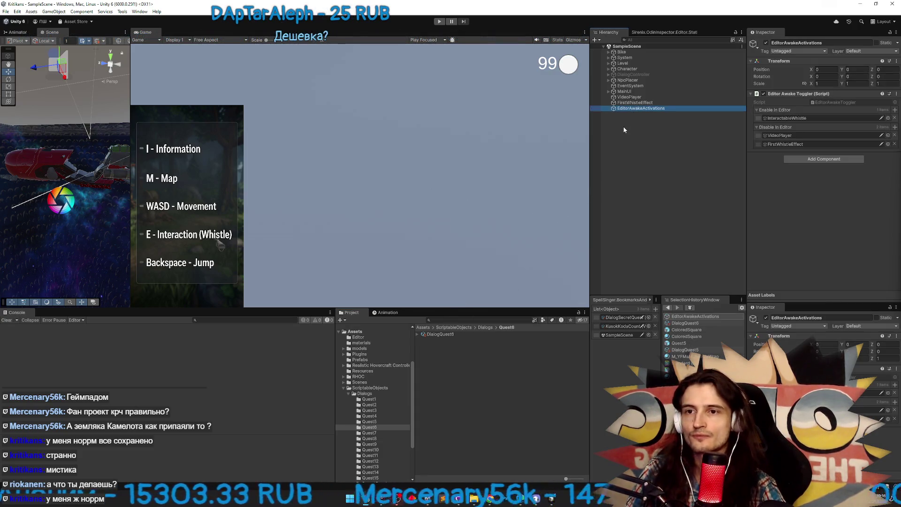
click(623, 129)
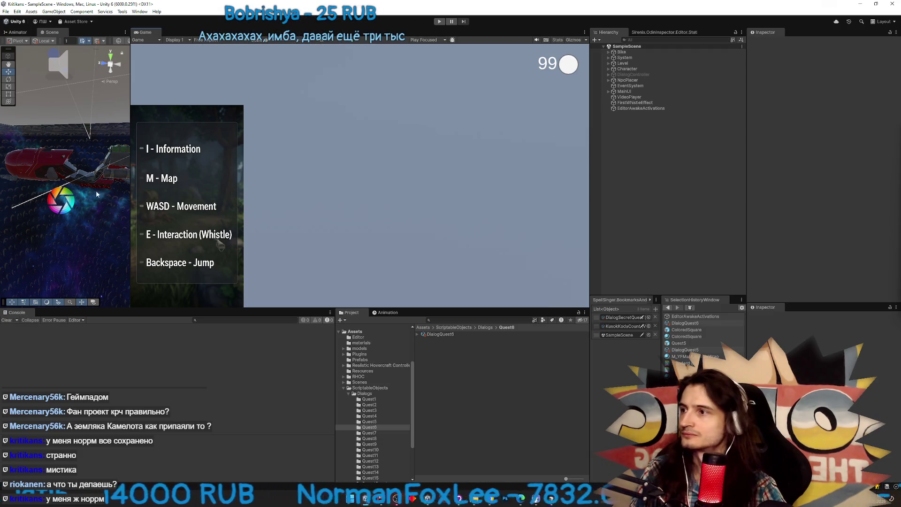
Play-test the scene: walk the character, whistle with E, maximize the Game view, then stop
key(ctrl+p)
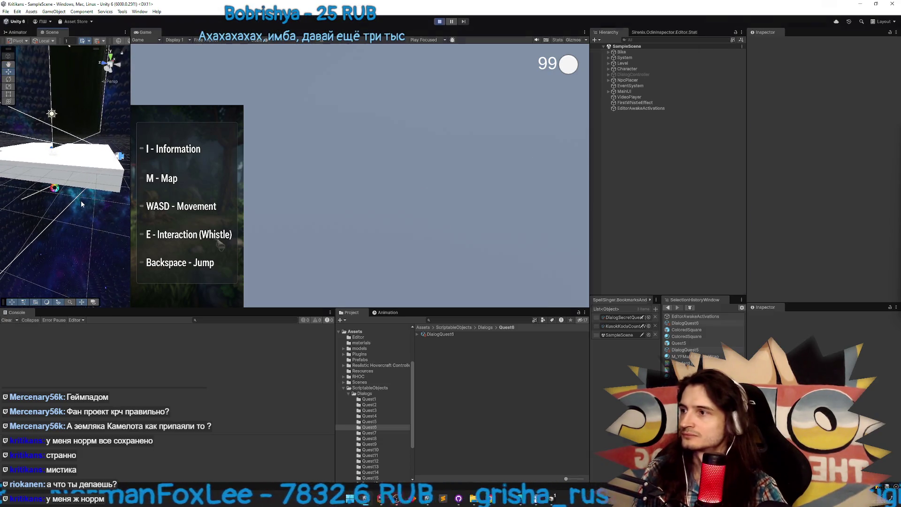
key(super)
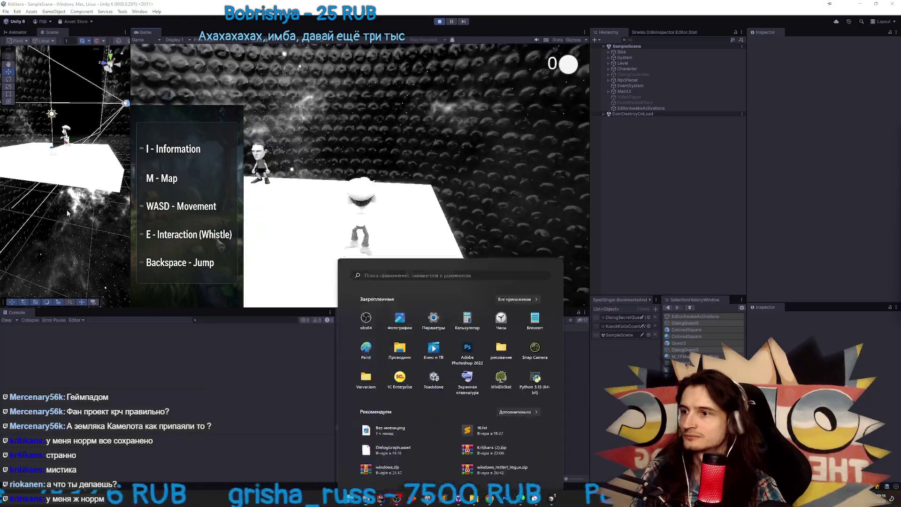
key(super)
key(e)
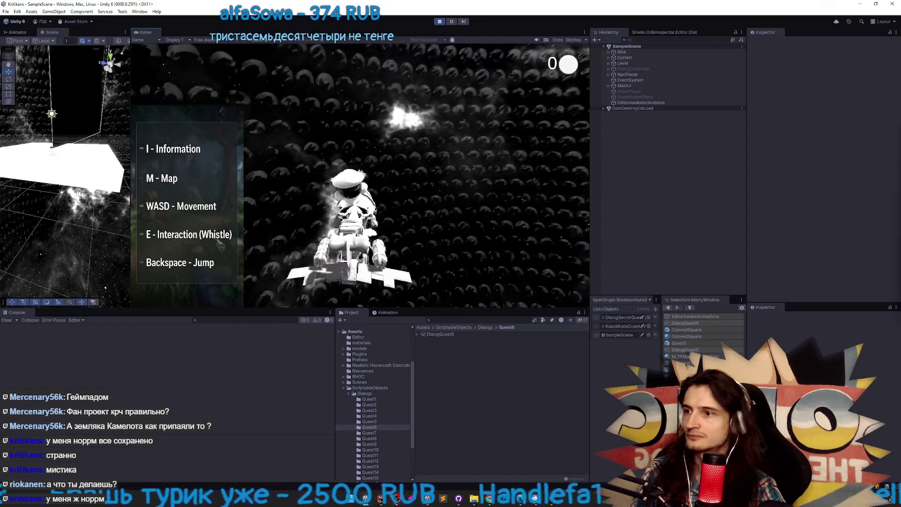
key(shift+space)
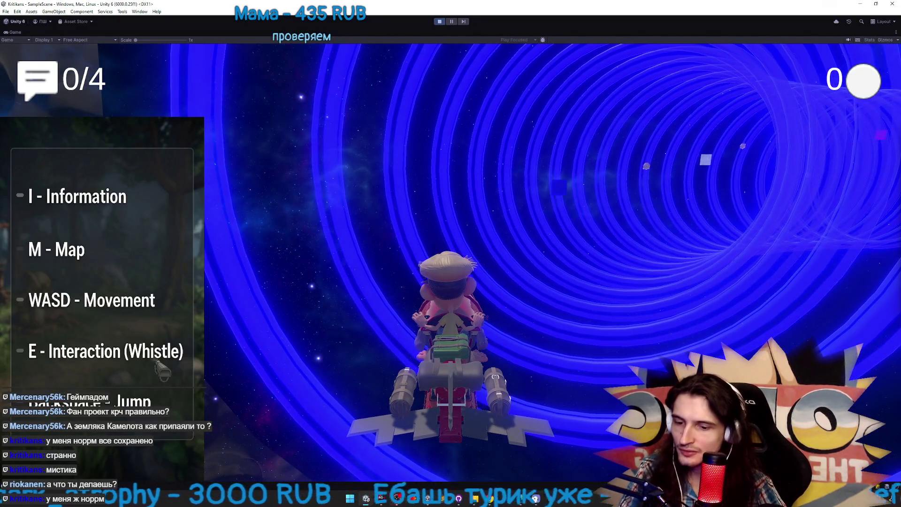
key(ctrl+p)
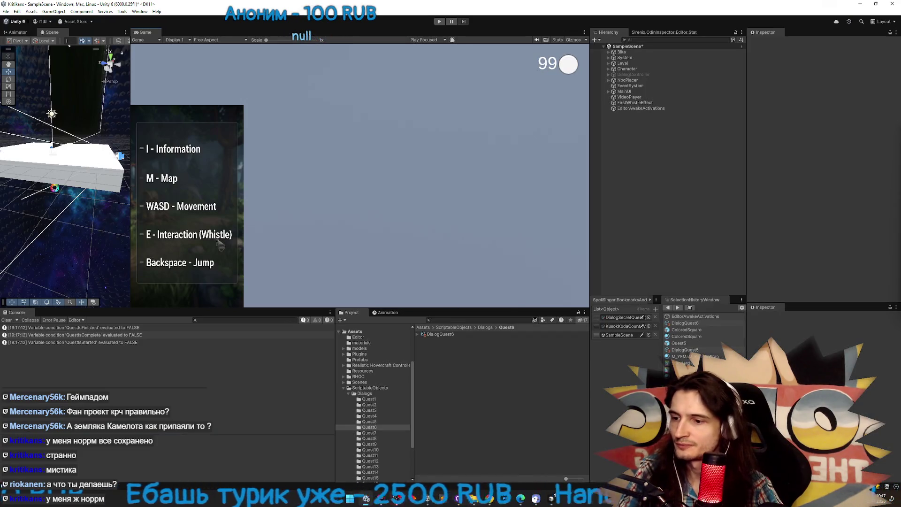
Download the latest Dialogs.zip from the Telegram Web chat as Dialogs (1).zip
scroll(256, 244, down, 1)
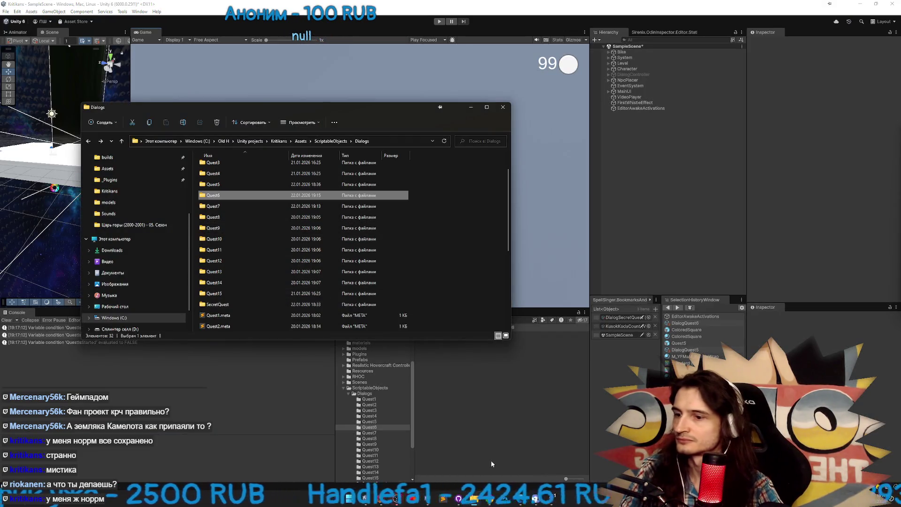
click(493, 501)
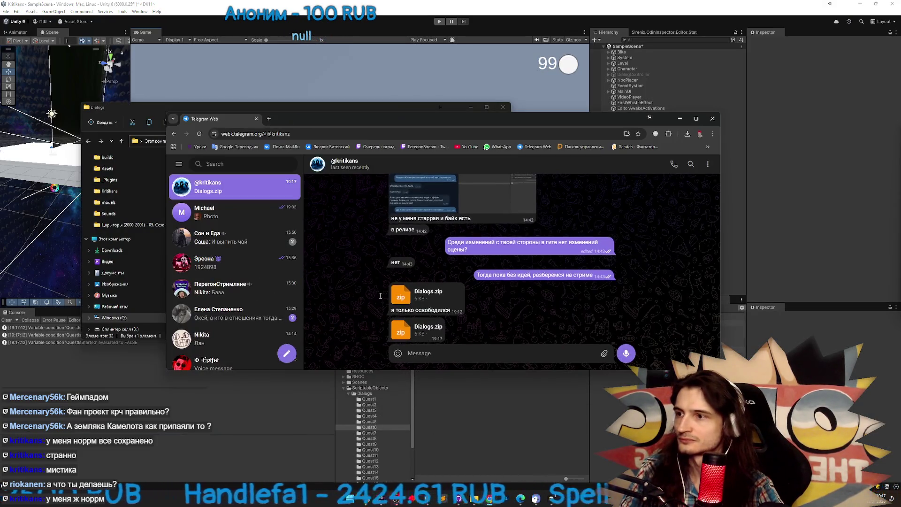
click(420, 328)
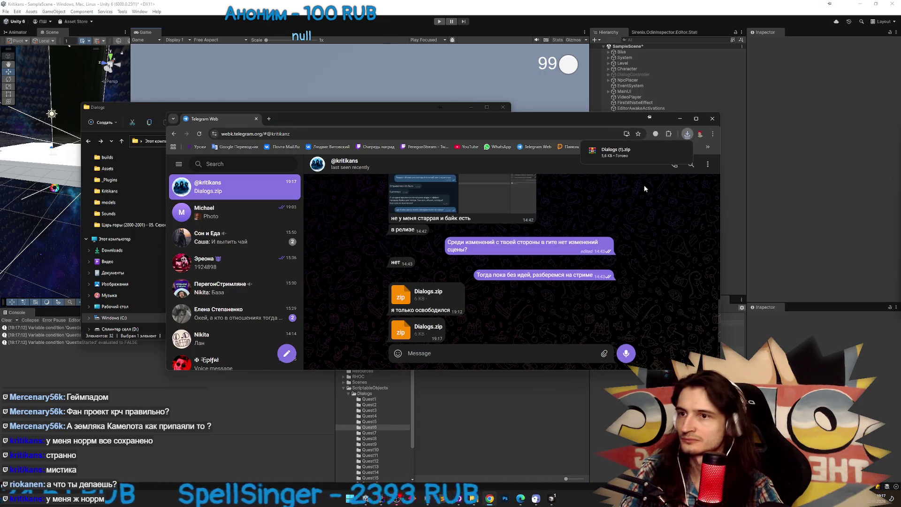
click(667, 151)
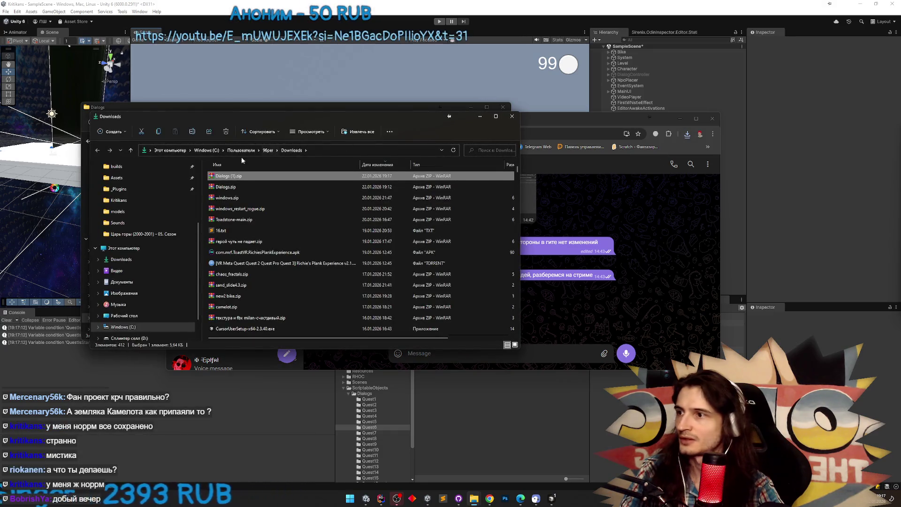
Open Dialogs (1).zip in WinRAR, dismiss the licence reminder, and select its Quest6 folder
double_click(232, 177)
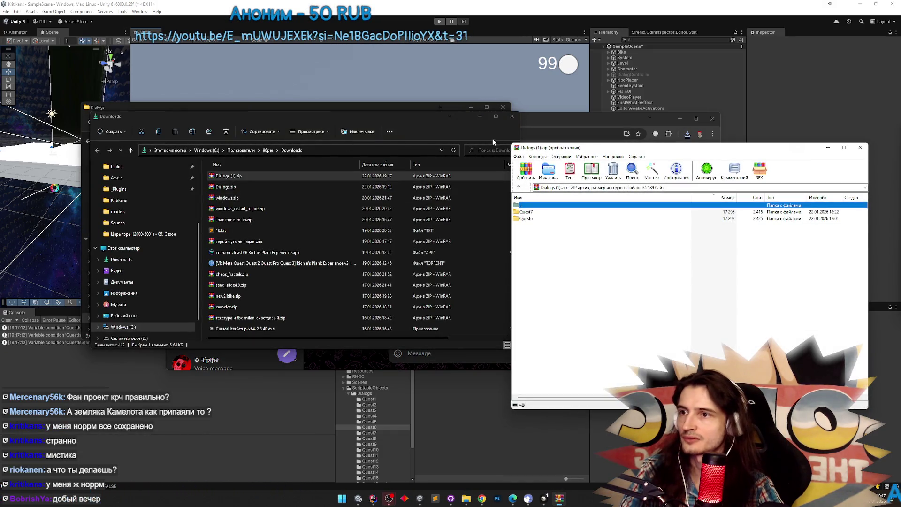
click(512, 117)
click(504, 108)
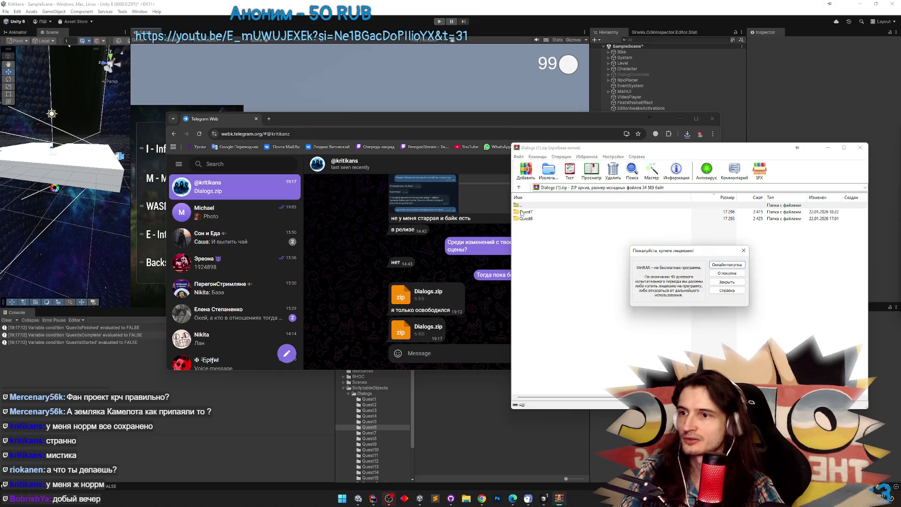
click(744, 250)
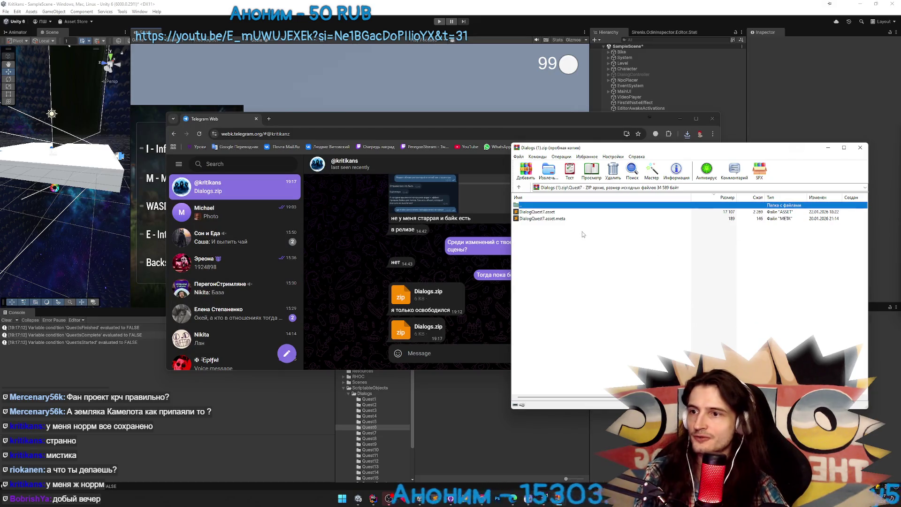
click(536, 220)
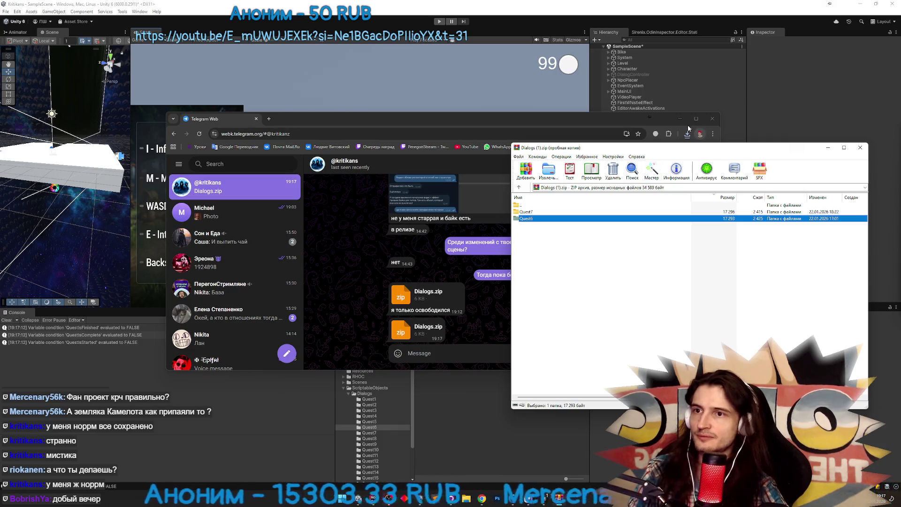
click(680, 118)
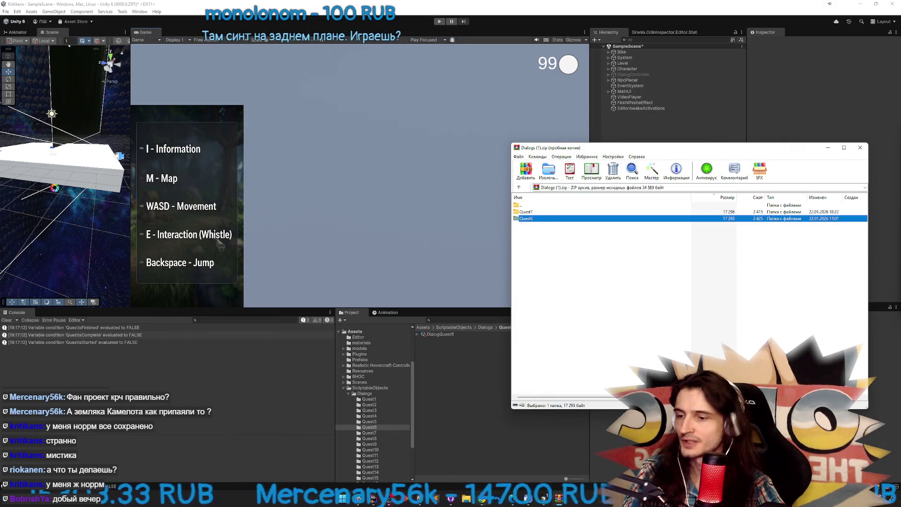
Open Explorer at Kritikans > Assets > ScriptableObjects > Dialogs
mouse_move(472, 482)
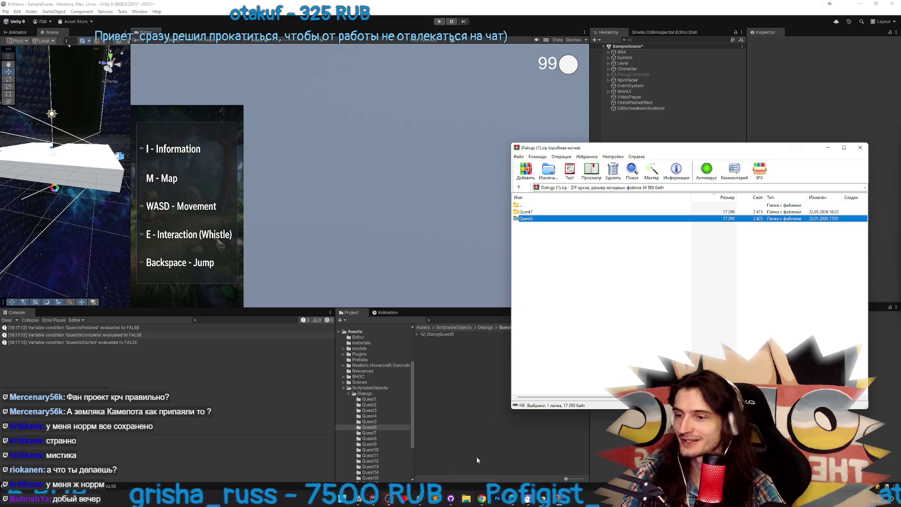
click(464, 500)
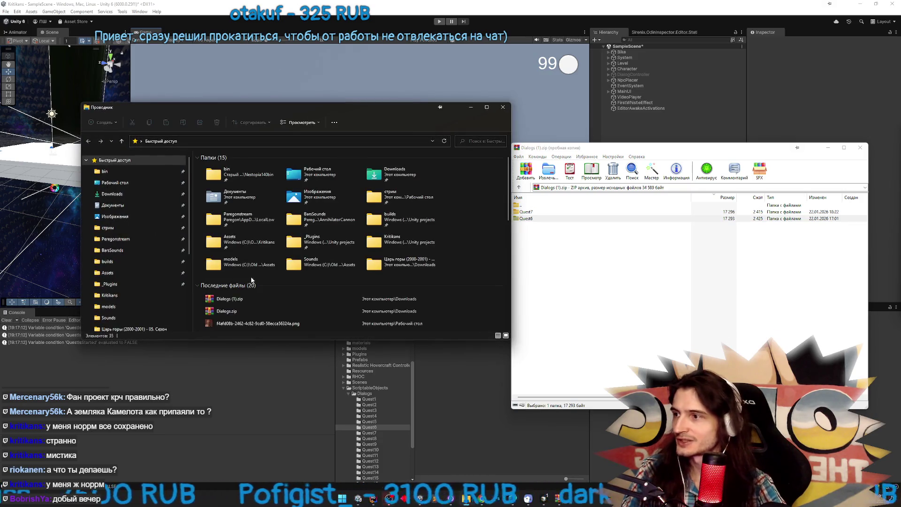
click(110, 296)
click(113, 276)
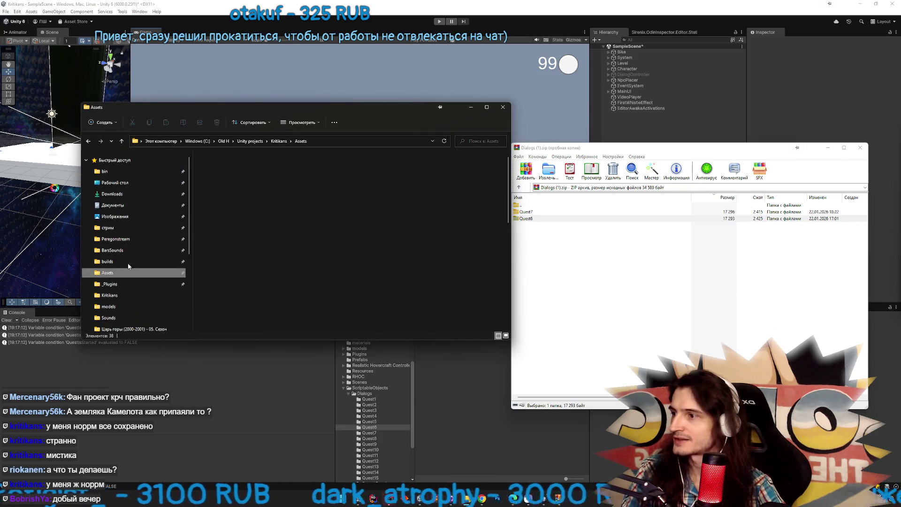
double_click(239, 266)
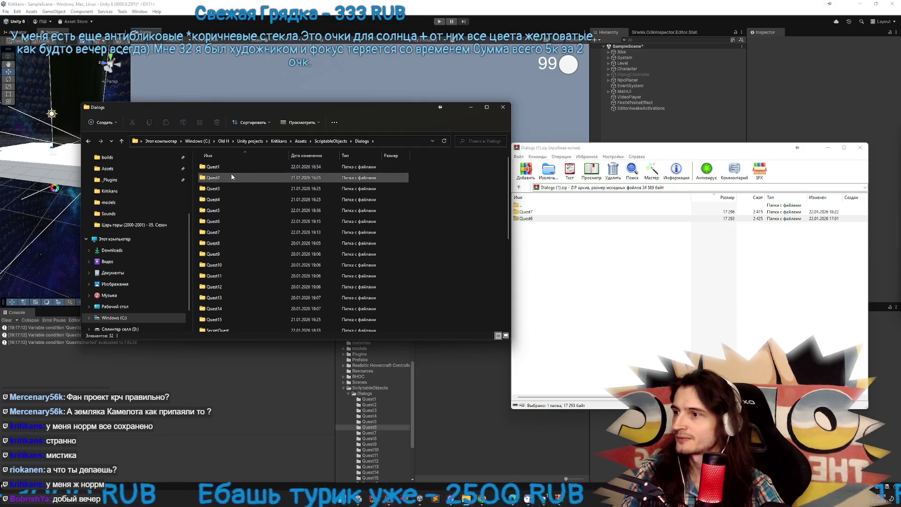
double_click(221, 225)
Drag Quest6 and Quest7 from the archive into Dialogs, replacing the existing files
drag(525, 218, 450, 228)
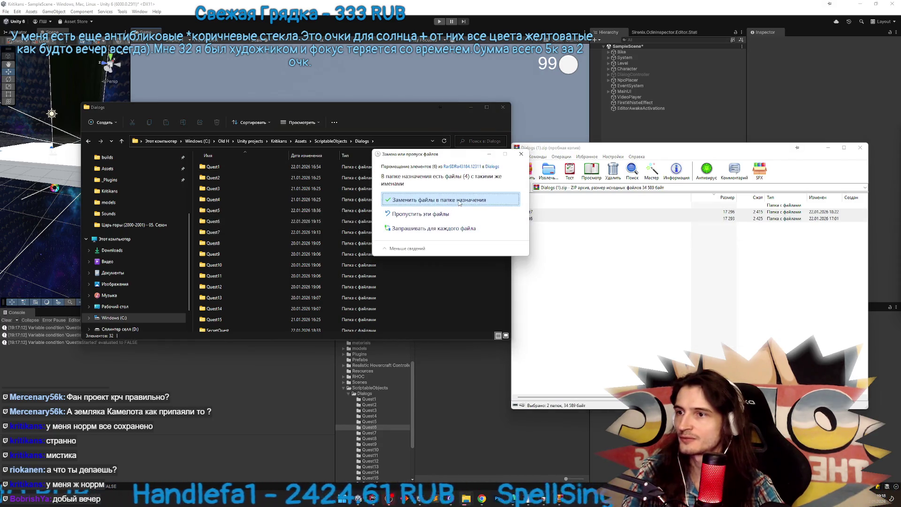
click(458, 205)
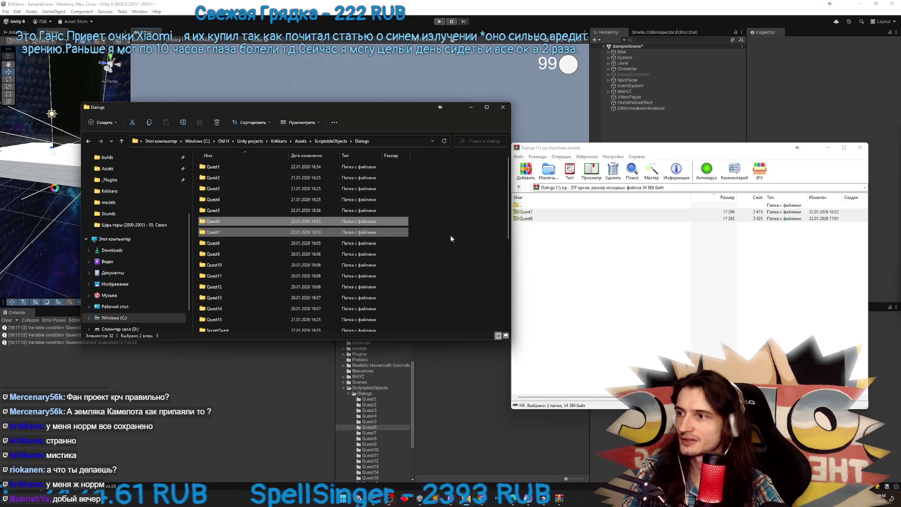
click(588, 446)
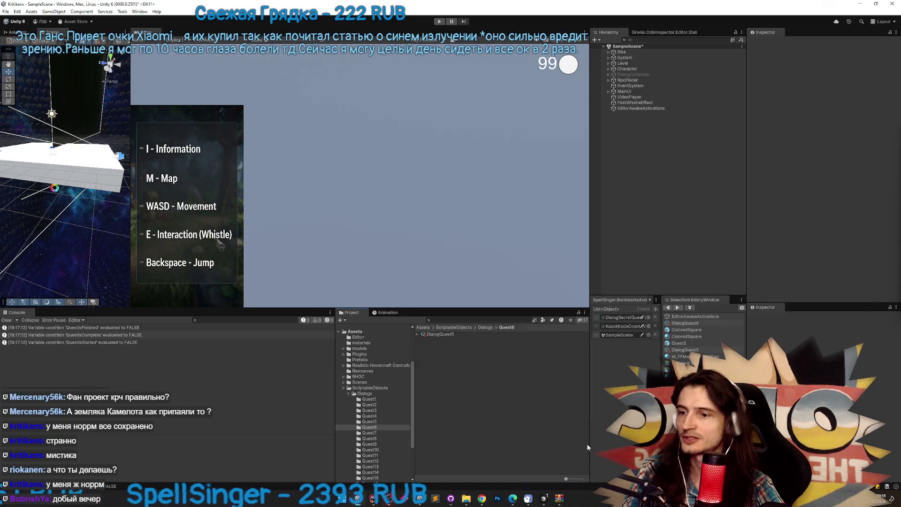
Glance at the replaced DialogQuest6 graph, then close the Dialog Graph Editor
double_click(441, 334)
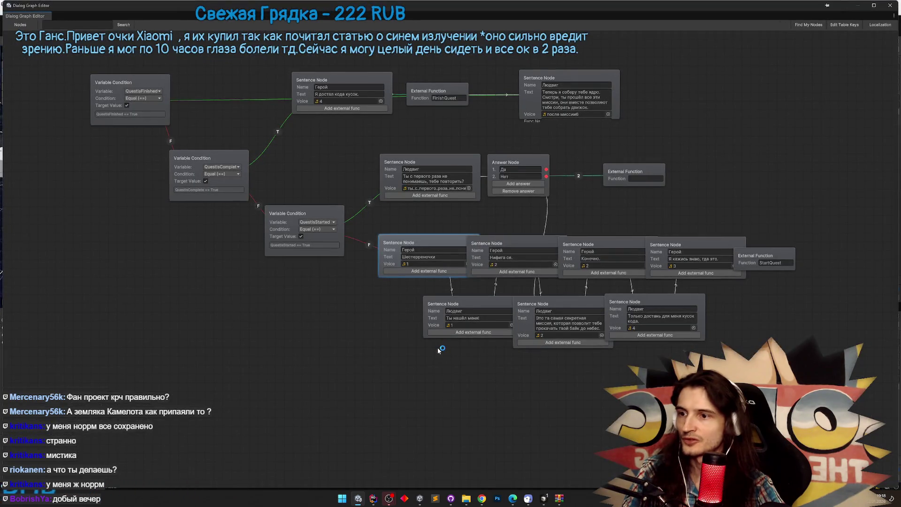
click(889, 6)
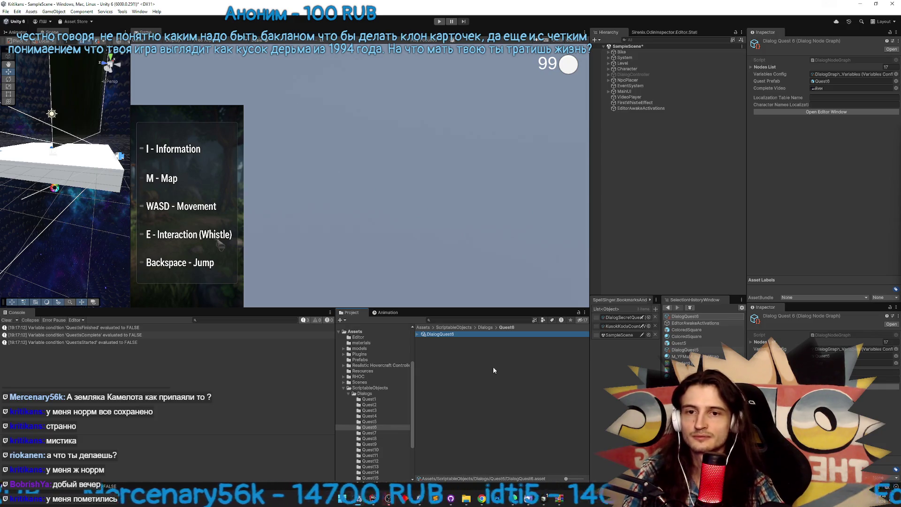
Discard the local changes to DialogQuest6.asset and DialogQuest7.asset, then show the History tab
key(alt+Tab)
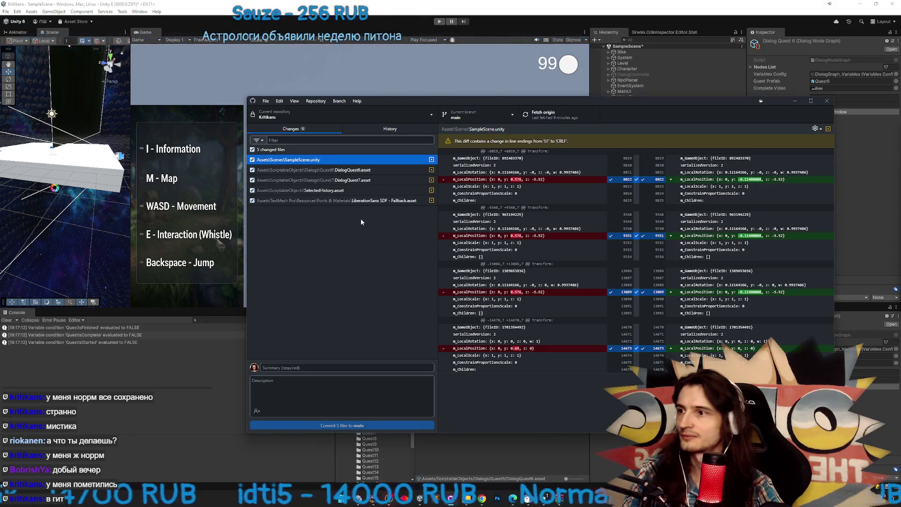
click(365, 171)
shift+click(365, 180)
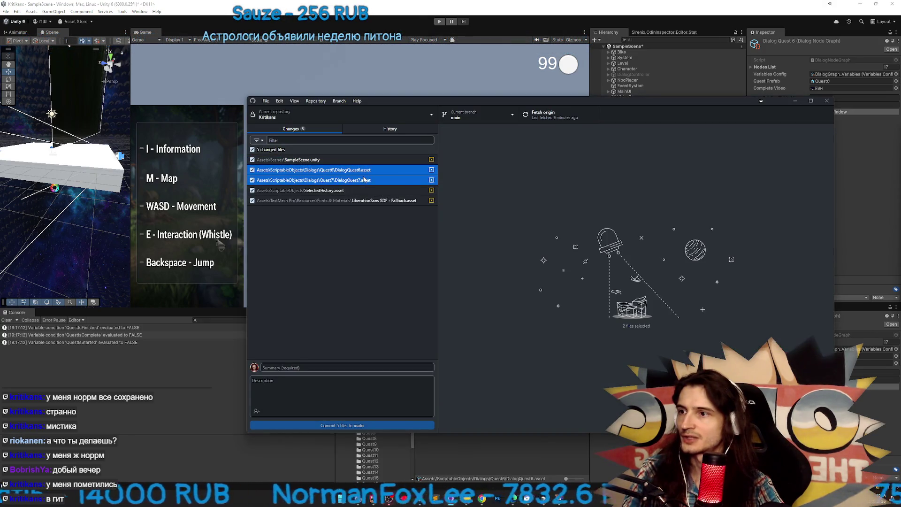
right_click(366, 179)
click(370, 195)
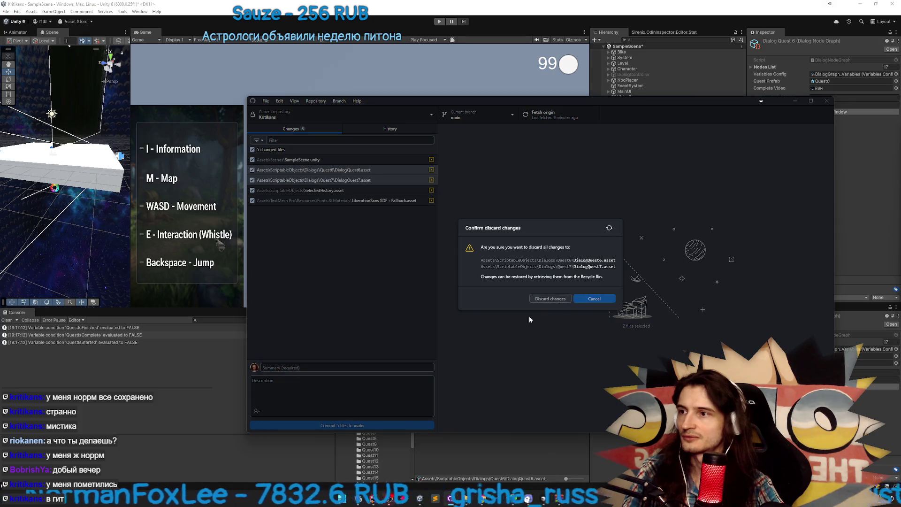
click(549, 298)
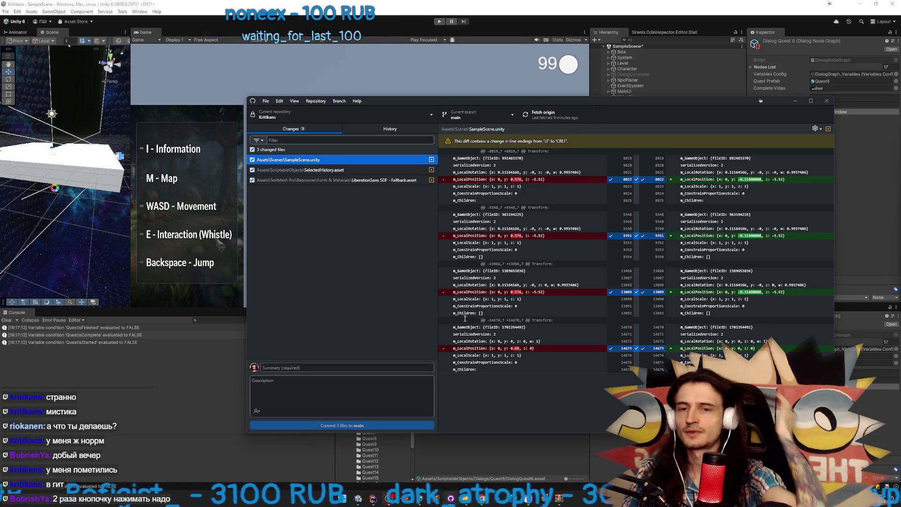
click(334, 130)
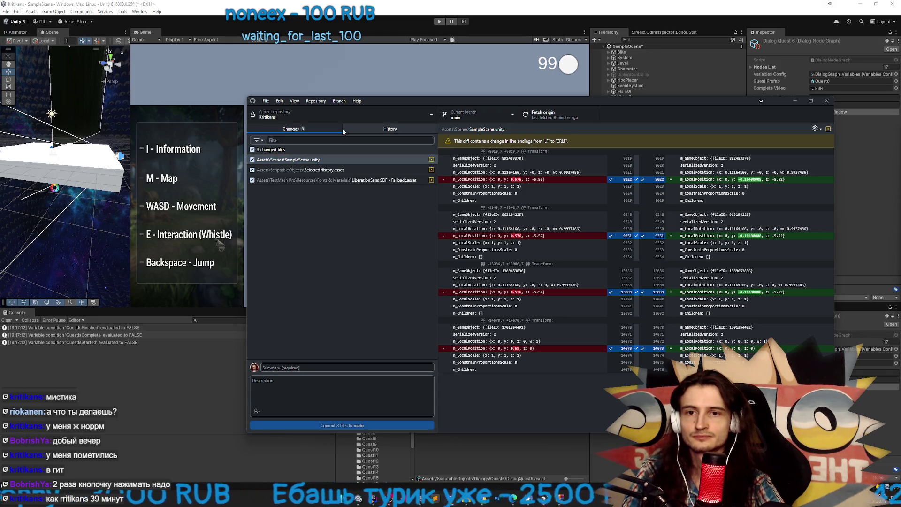
click(343, 130)
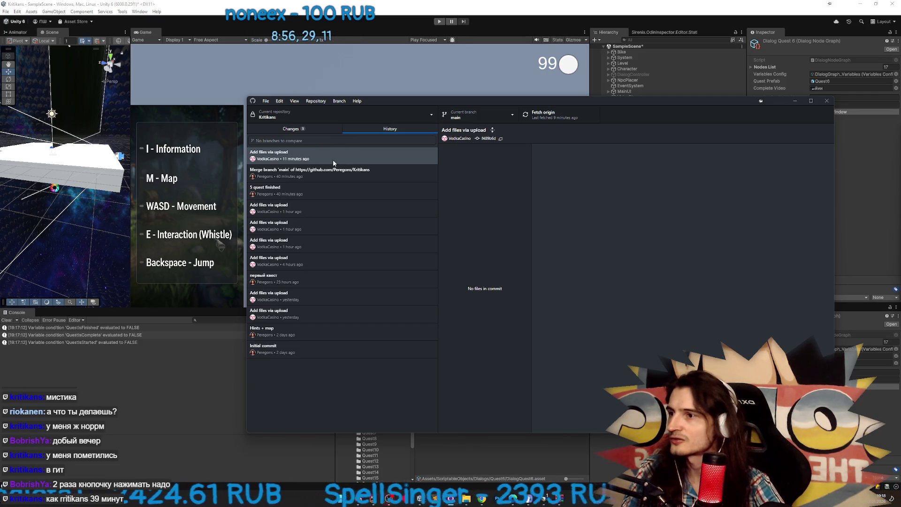
Select the merge commit and compare its DialogQuest6.asset and DialogQuest7.asset diffs
click(316, 178)
click(317, 187)
click(318, 180)
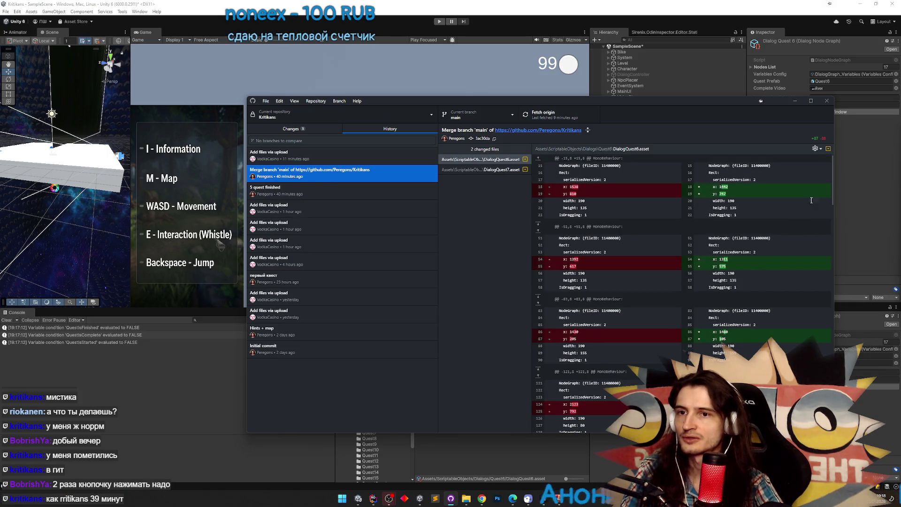
drag(833, 195, 833, 202)
click(379, 187)
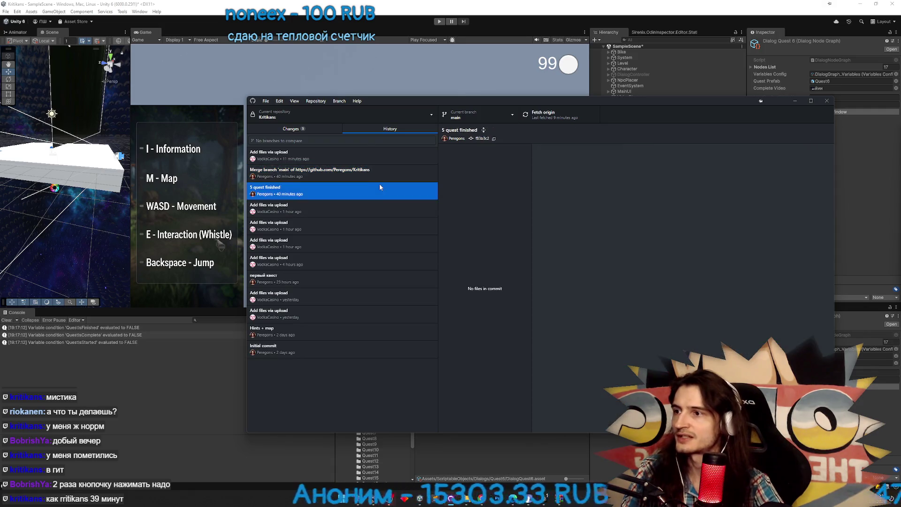
click(382, 179)
click(503, 160)
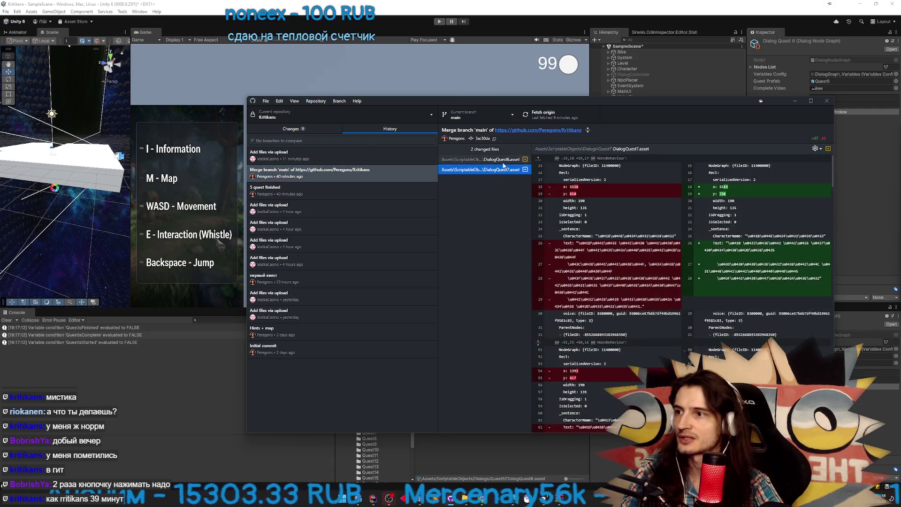
click(506, 169)
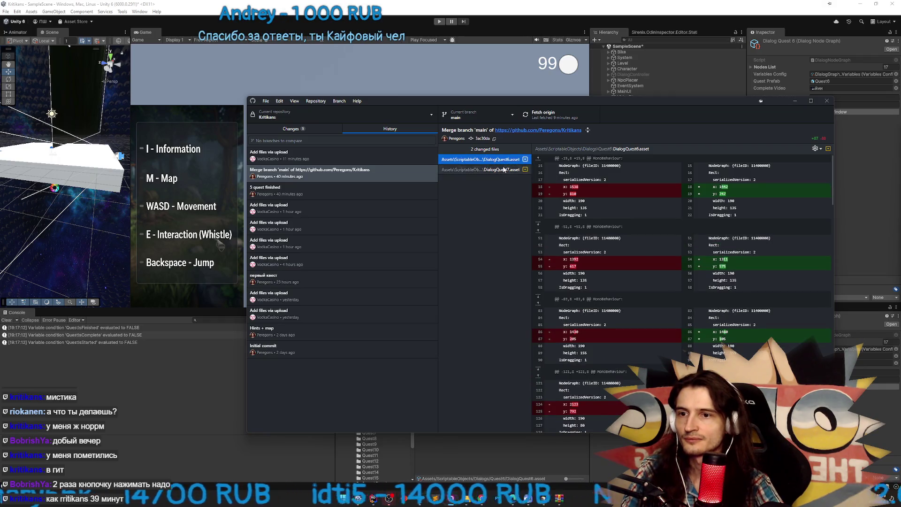
click(503, 169)
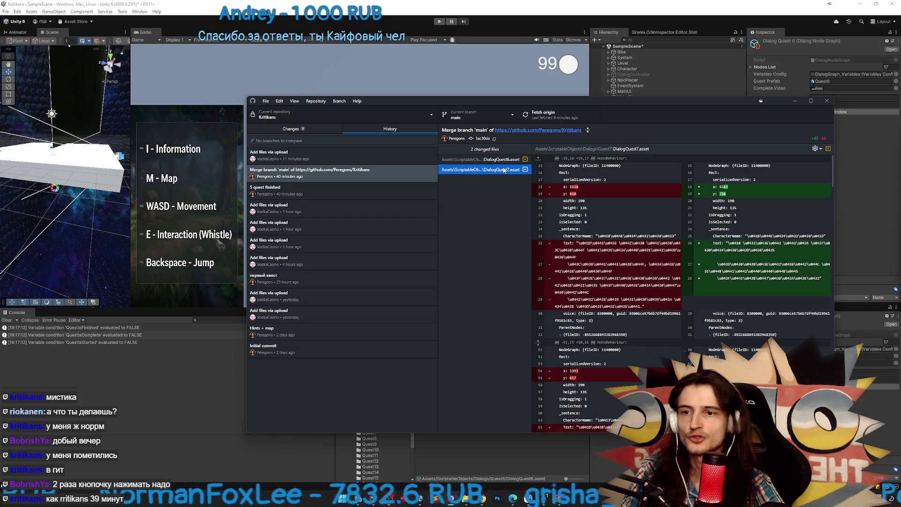
click(353, 176)
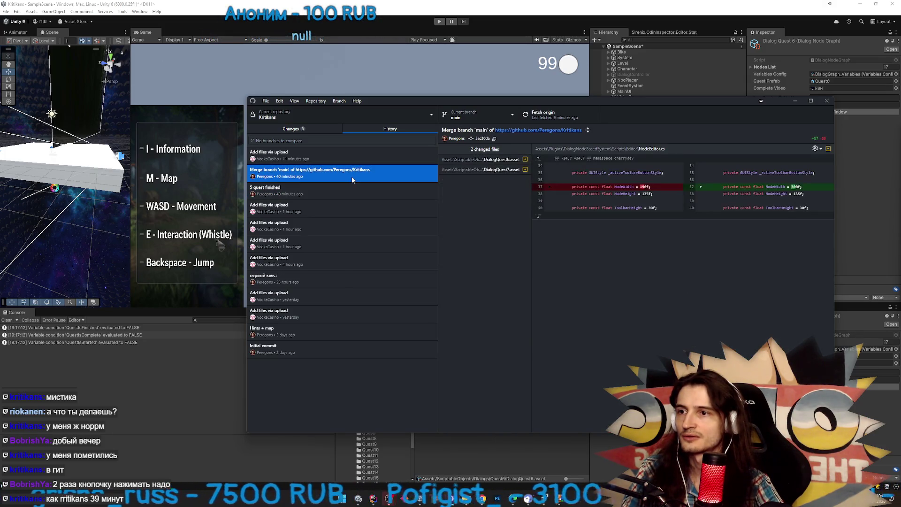
click(469, 169)
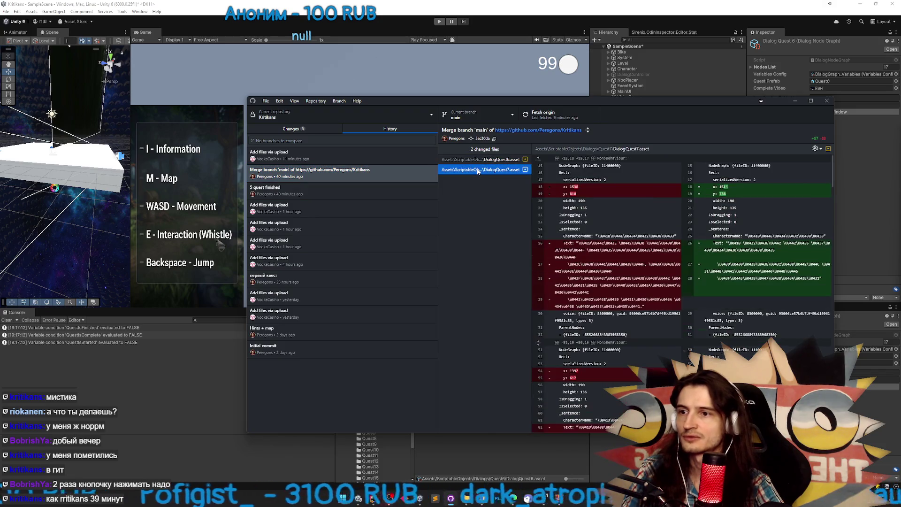
click(481, 169)
click(481, 160)
click(482, 169)
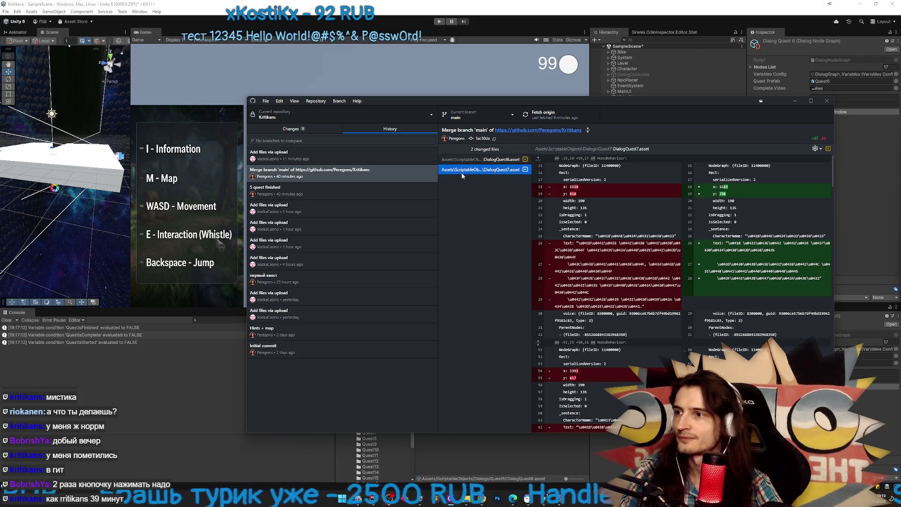
Re-examine the merge commit's dialog-asset diffs and glance at the latest upload commit
click(389, 178)
key(Down)
key(Up)
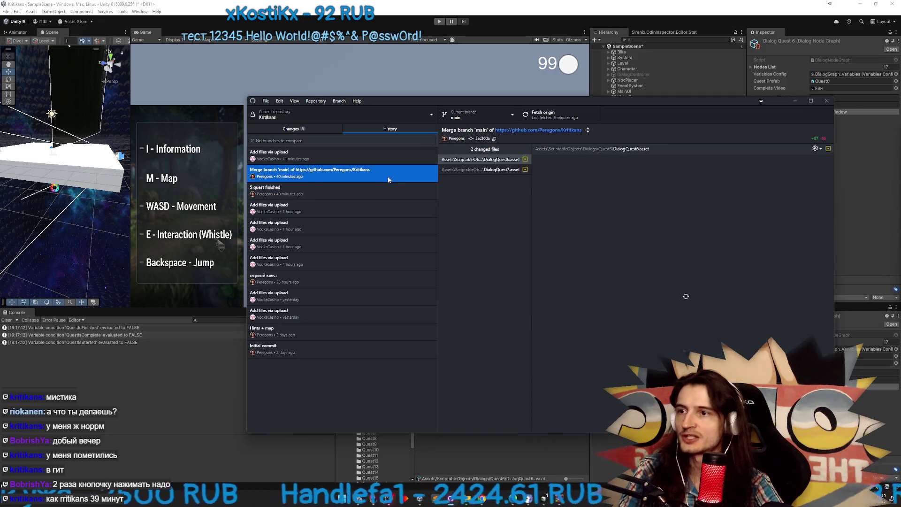
click(474, 170)
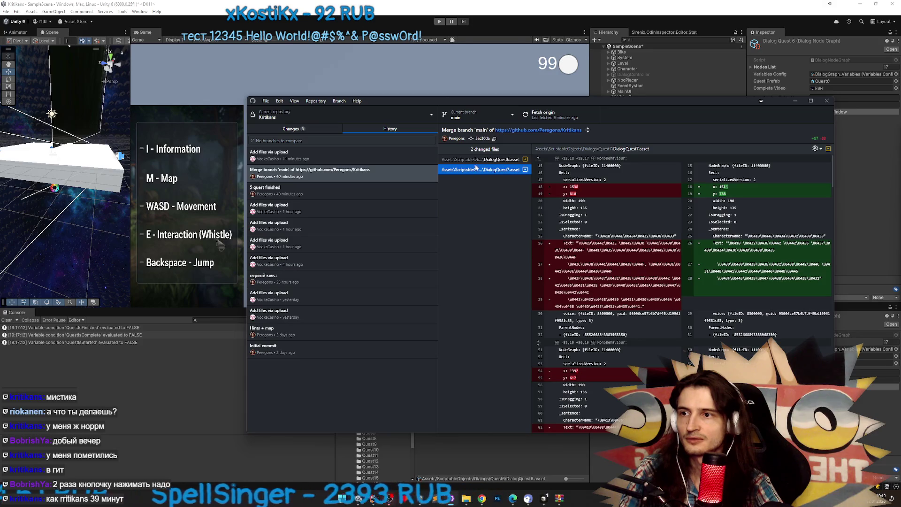
click(478, 160)
mouse_move(834, 196)
mouse_down()
mouse_move(827, 325)
mouse_move(829, 130)
mouse_up()
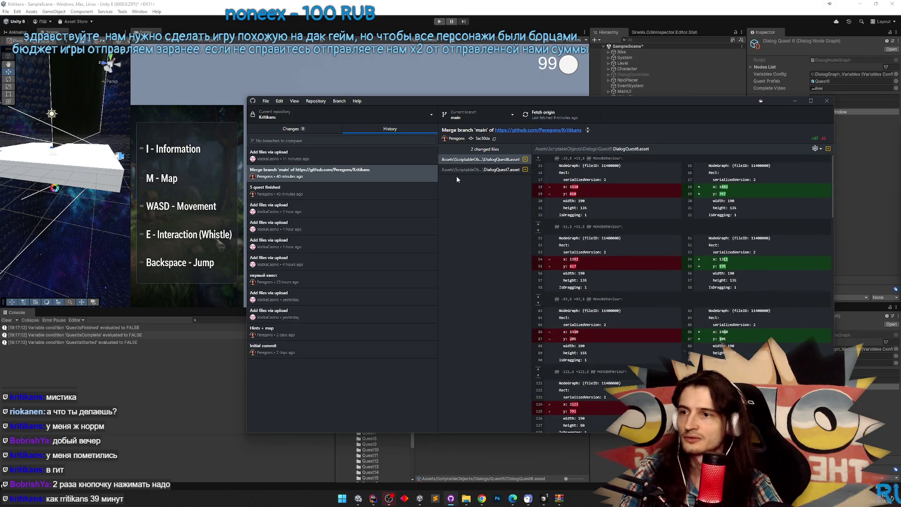
click(410, 173)
click(404, 164)
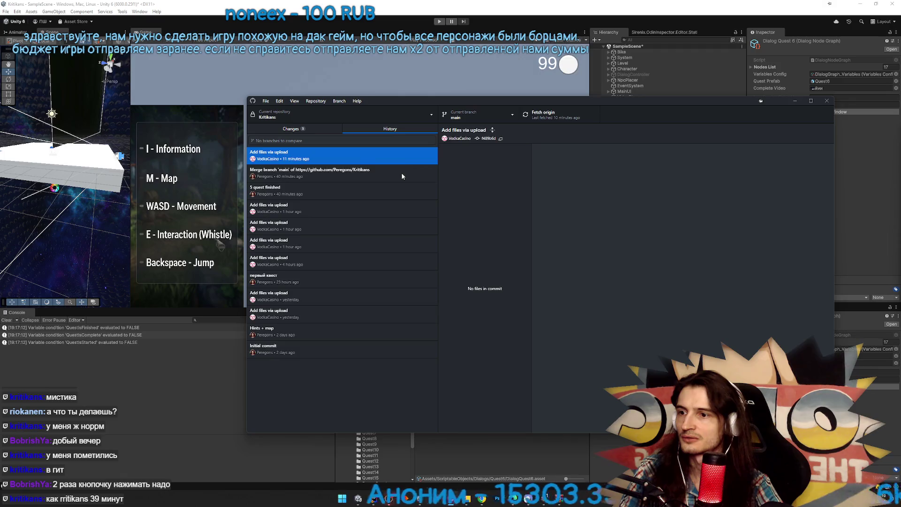
click(402, 176)
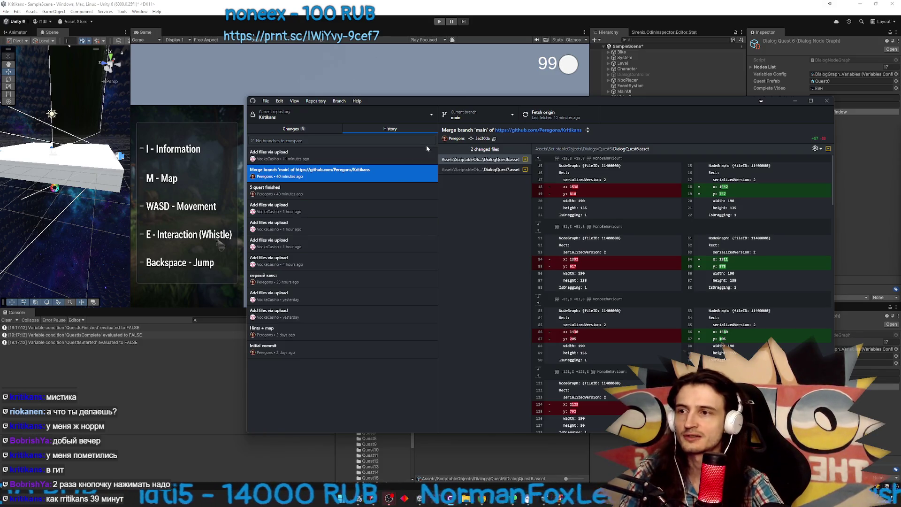
Revert the merge commit from its right-click menu
right_click(395, 173)
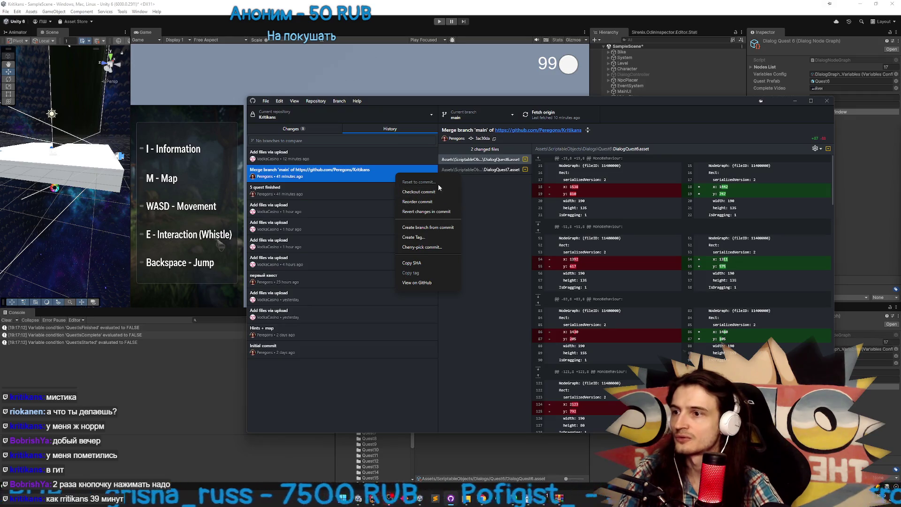
right_click(379, 161)
right_click(368, 171)
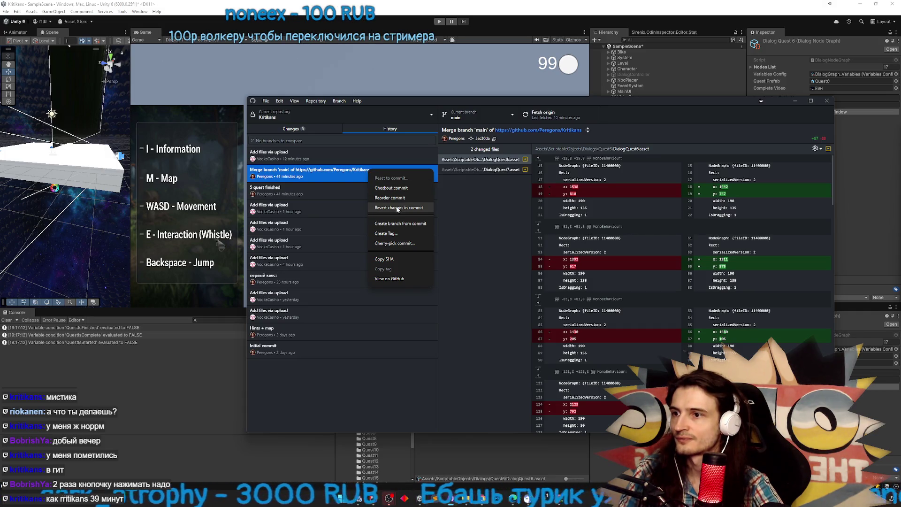
click(322, 130)
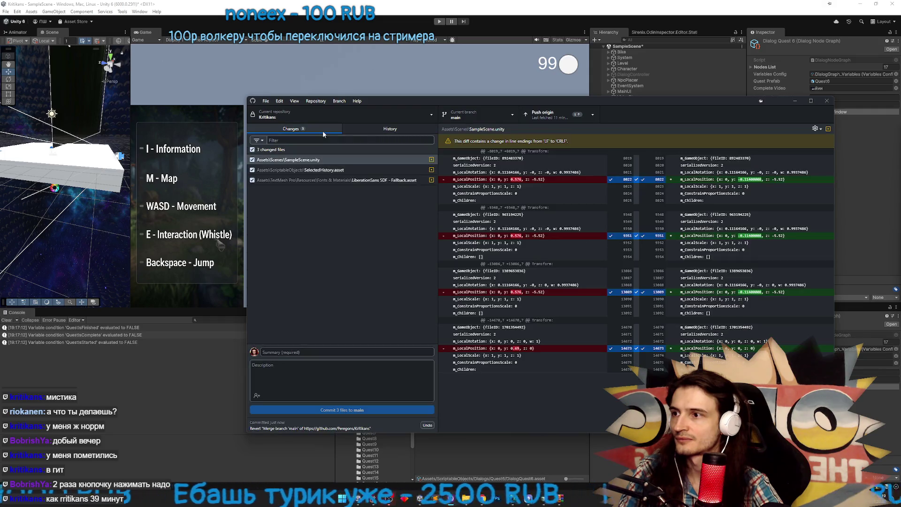
Compare pending changes with the new revert commit touching DialogQuest6.asset and DialogQuest7.asset
click(357, 135)
click(341, 160)
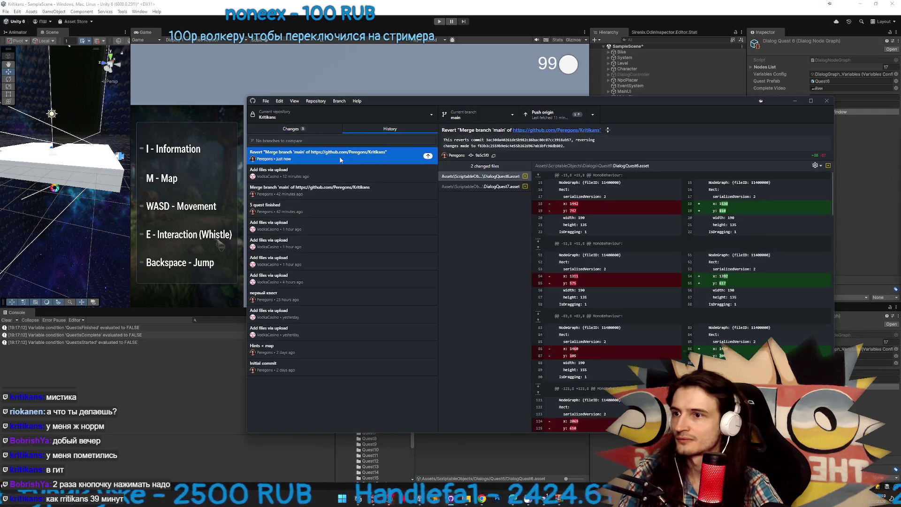
click(311, 129)
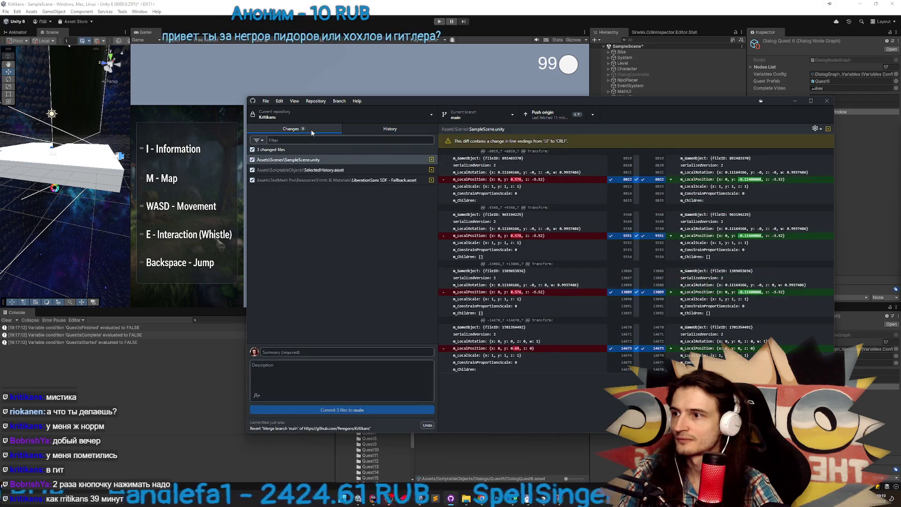
click(364, 131)
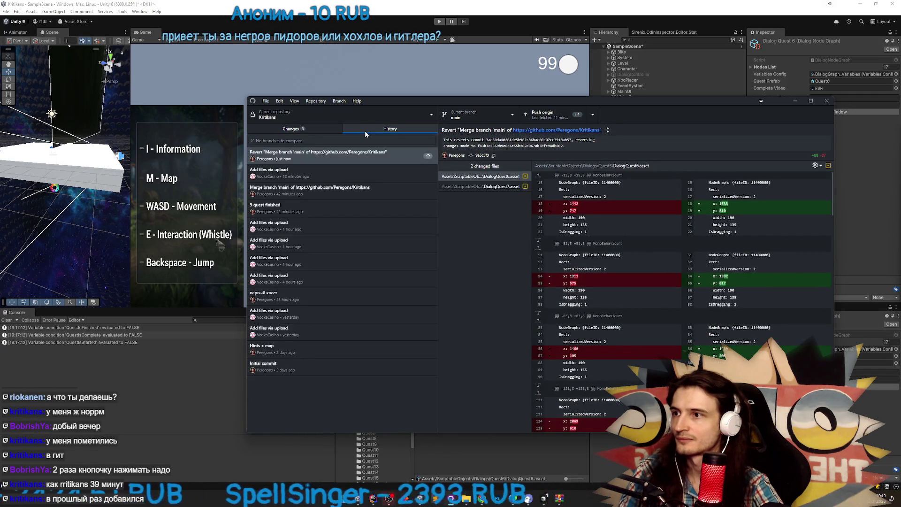
click(323, 131)
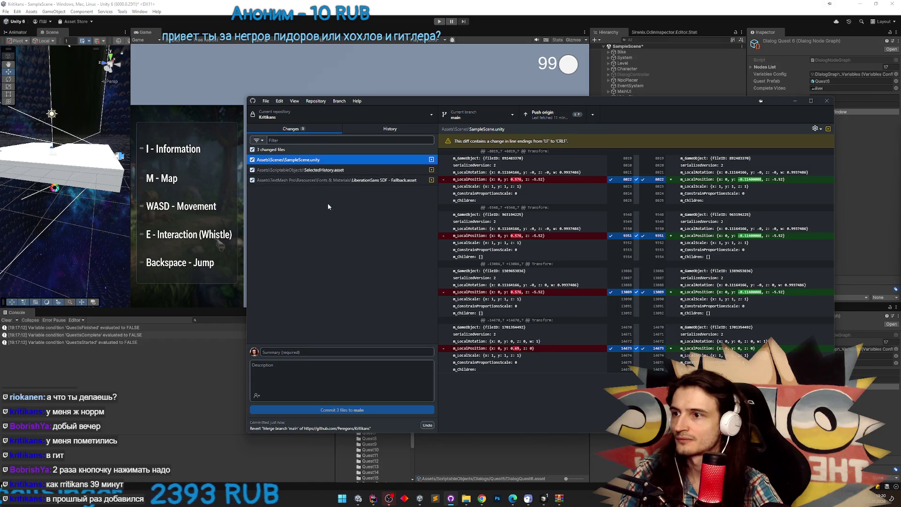
click(365, 133)
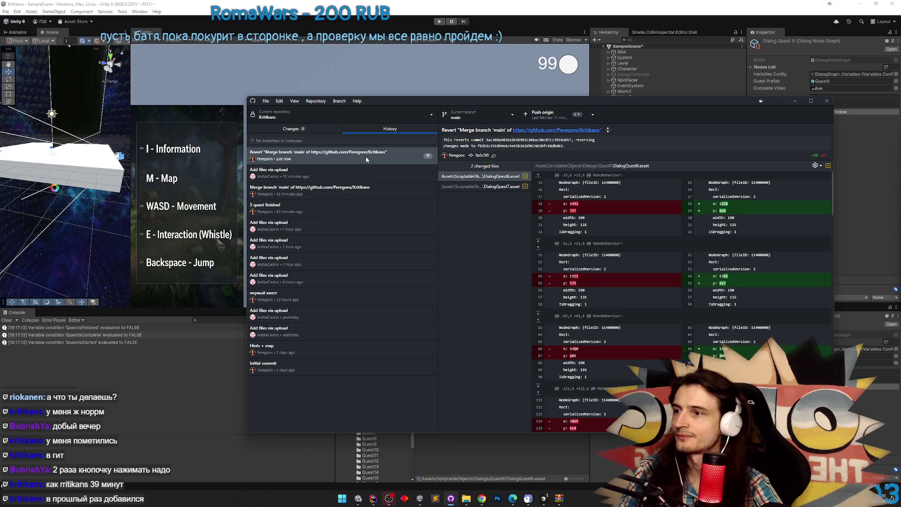
click(366, 159)
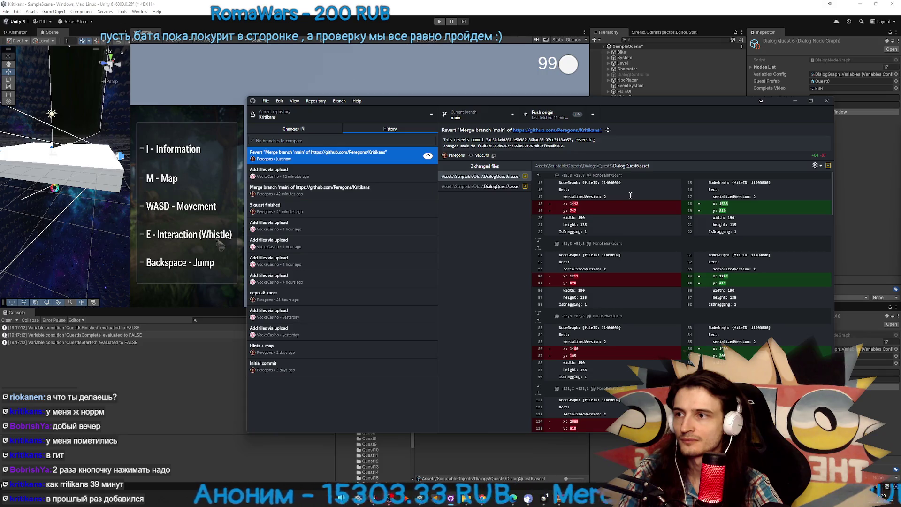
click(314, 126)
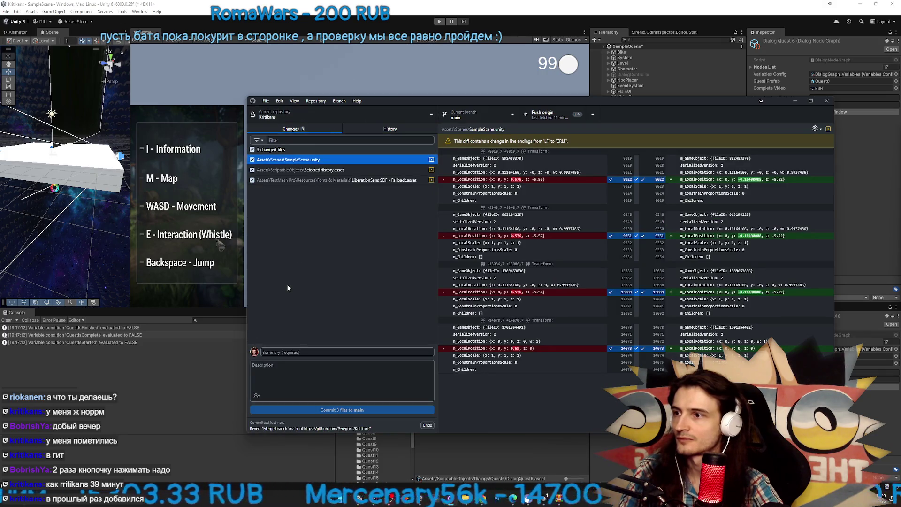
click(380, 132)
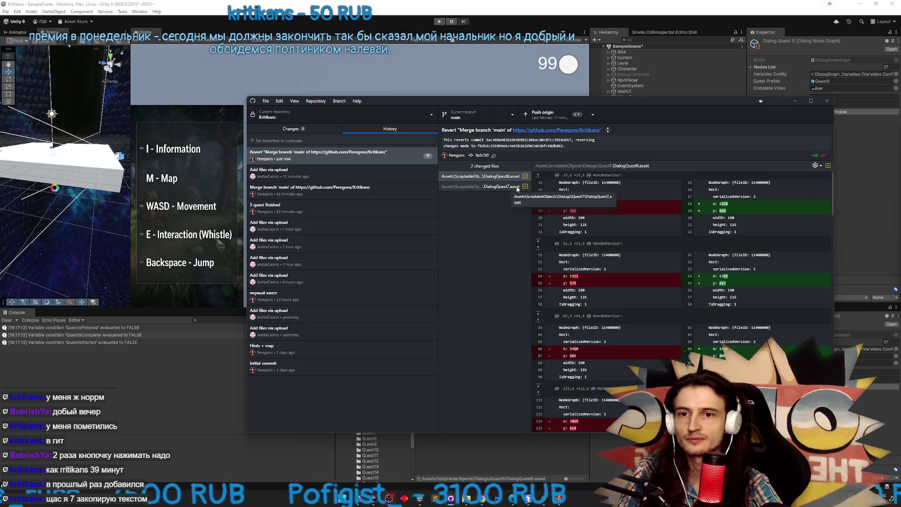
Undo the latest revert commit, confirming despite pending changes
right_click(393, 159)
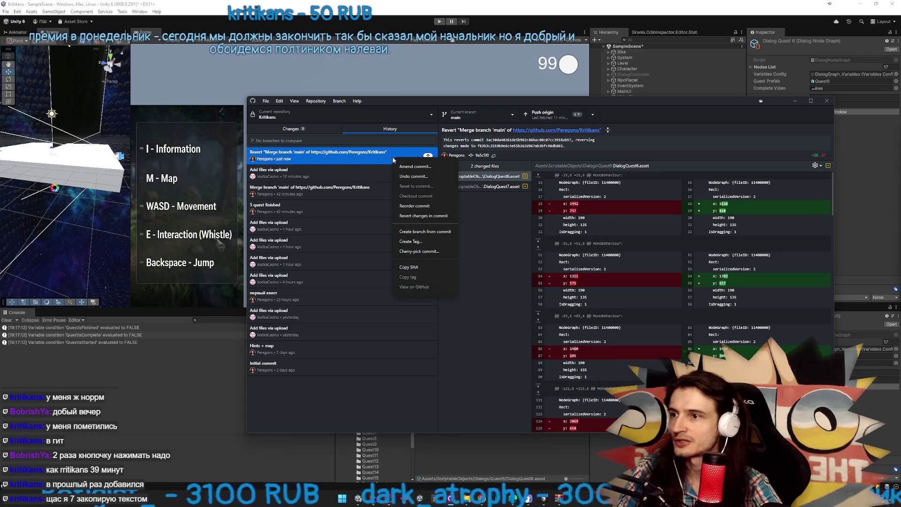
click(408, 177)
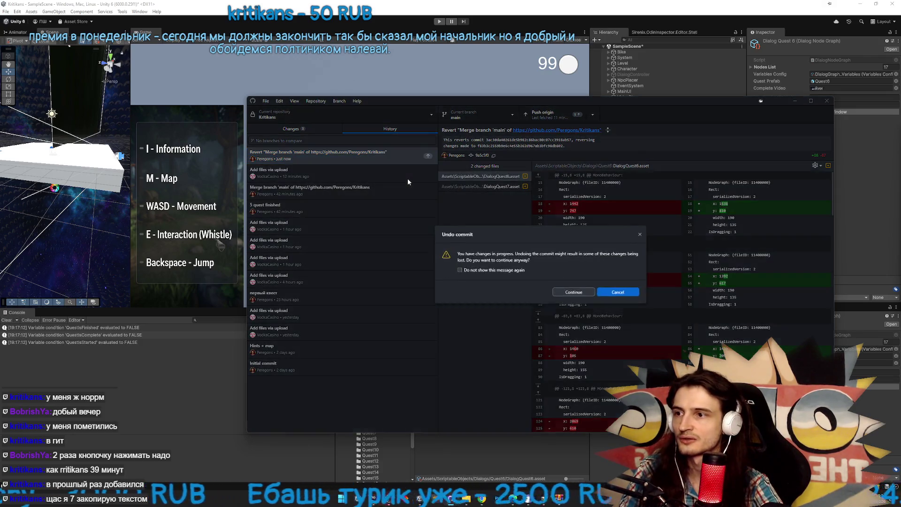
click(574, 292)
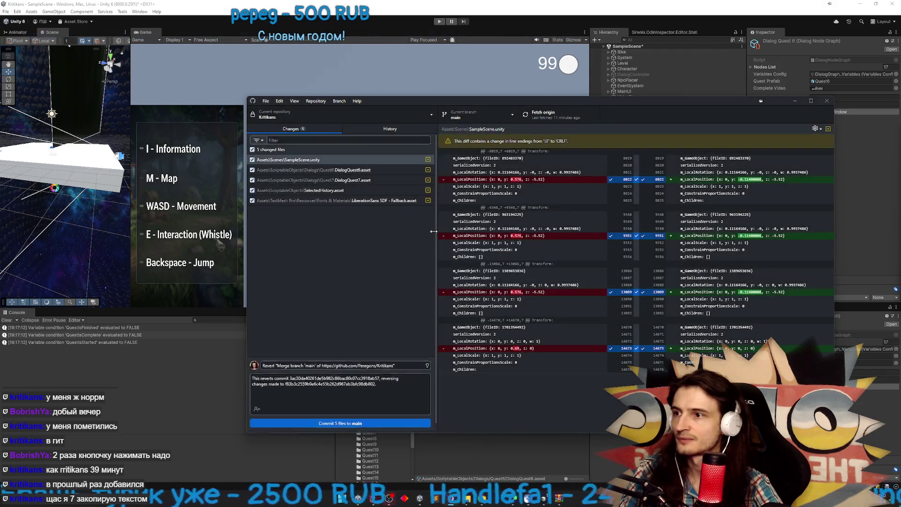
Review the scene and DialogQuest6 changes, briefly opening the DialogQuest6 graph in Unity
click(309, 170)
click(310, 180)
click(201, 368)
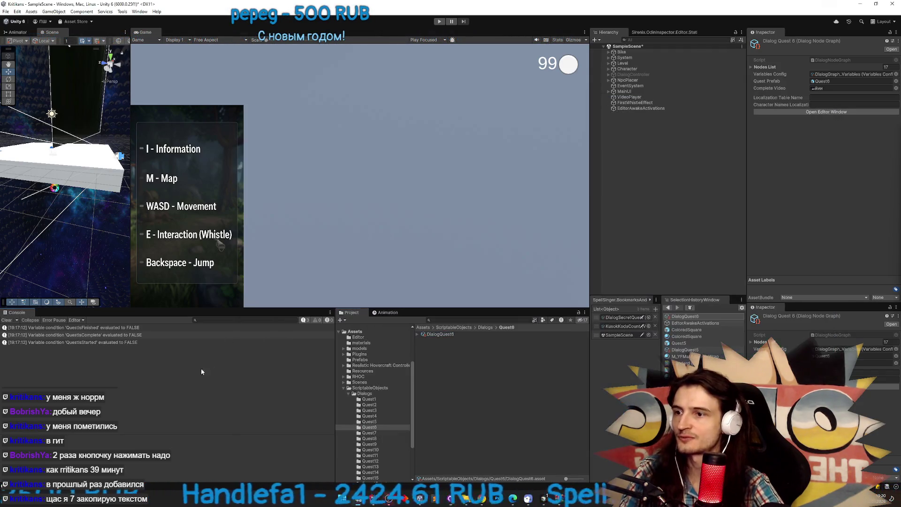
double_click(457, 336)
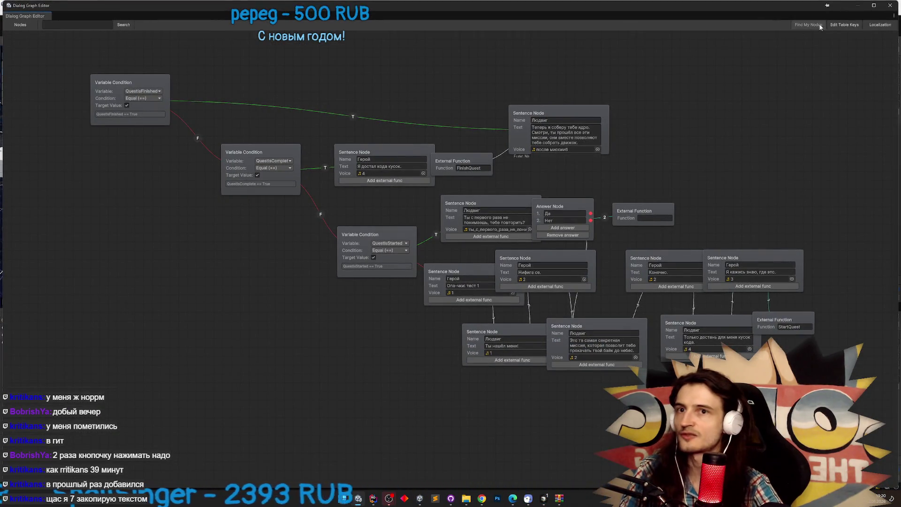
click(890, 5)
Discard the DialogQuest6.asset and DialogQuest7.asset changes, leaving three changed files, and return to Unity
click(451, 499)
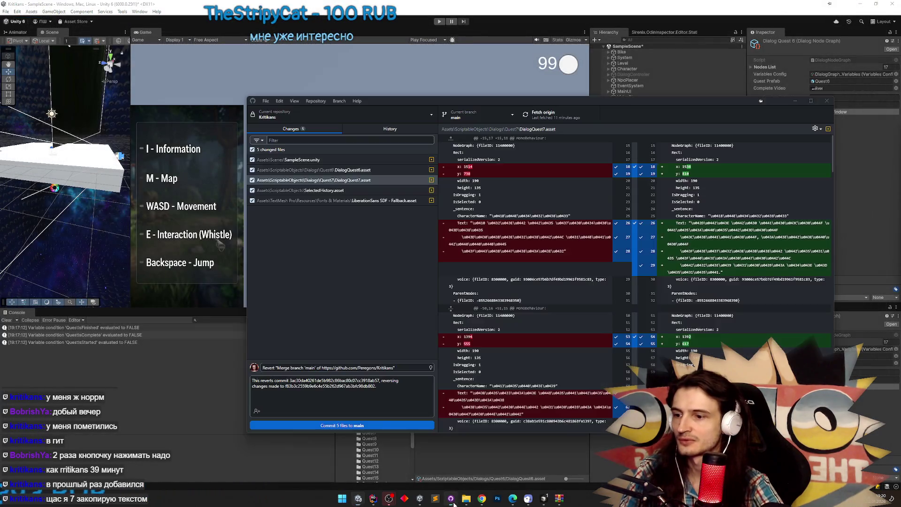
ctrl+click(350, 170)
right_click(350, 178)
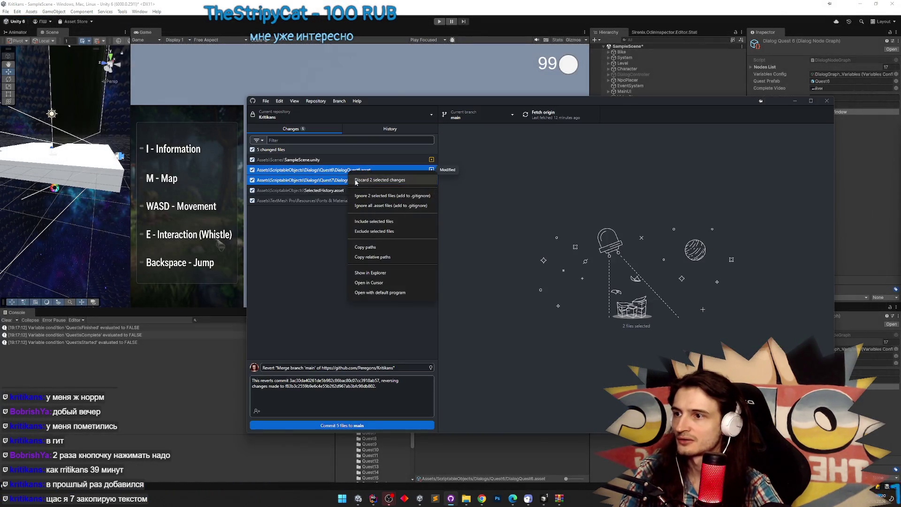
click(356, 180)
click(542, 301)
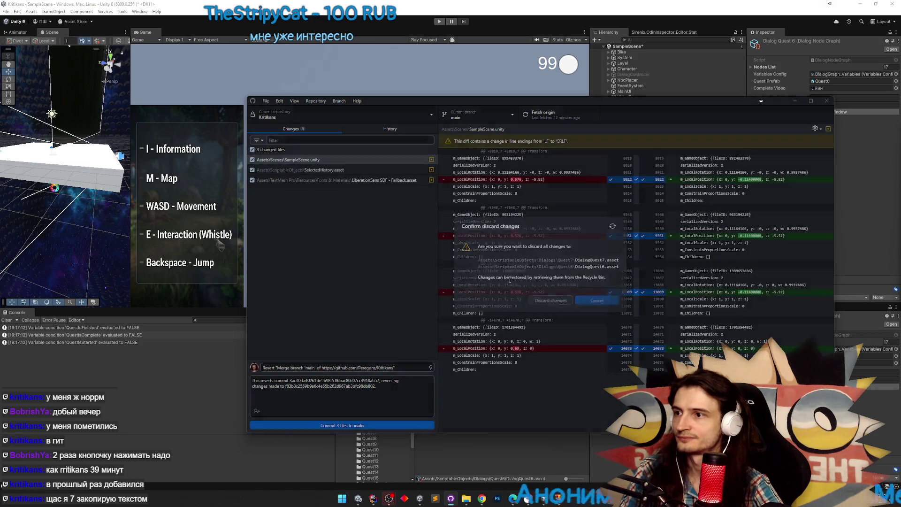
click(407, 132)
click(305, 128)
click(183, 403)
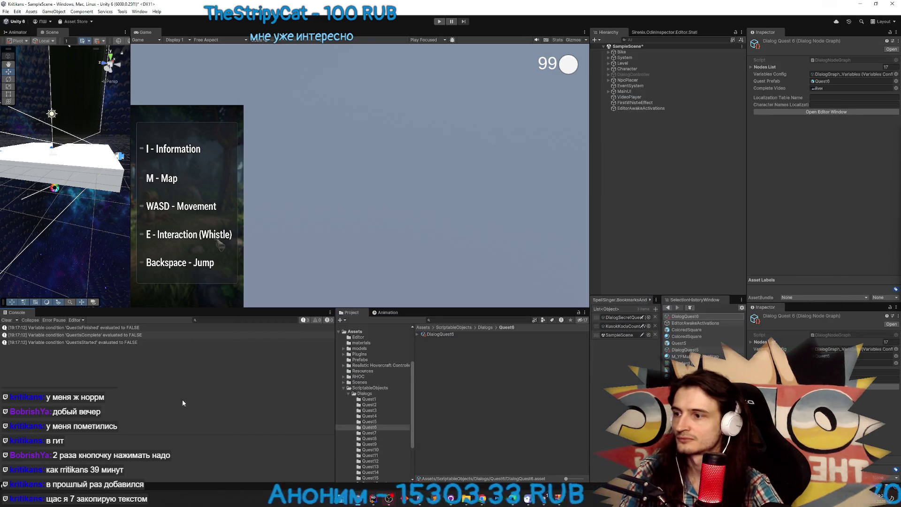
Open the restored DialogQuest6 dialog graph in the Dialog Graph Editor
double_click(446, 334)
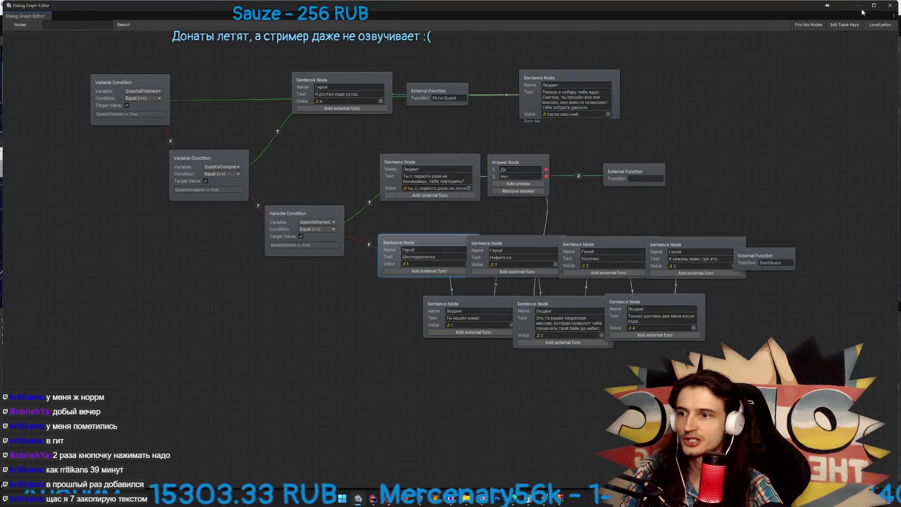
click(890, 5)
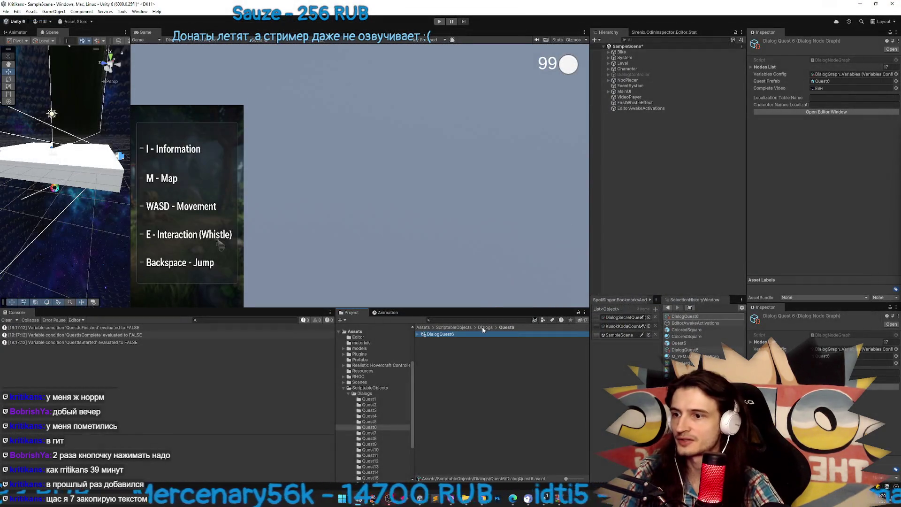
double_click(445, 335)
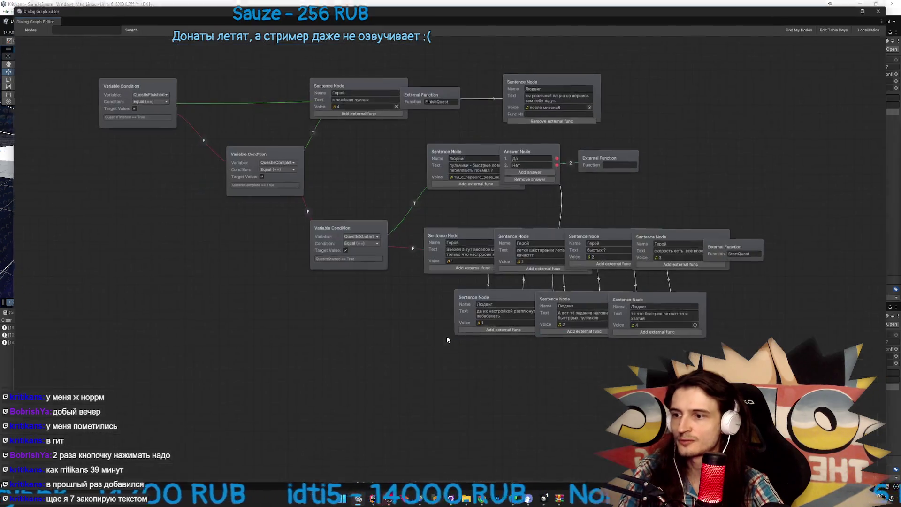
Spread out the lower Людвиг and Герой sentence nodes so their branches separate
drag(471, 302, 437, 325)
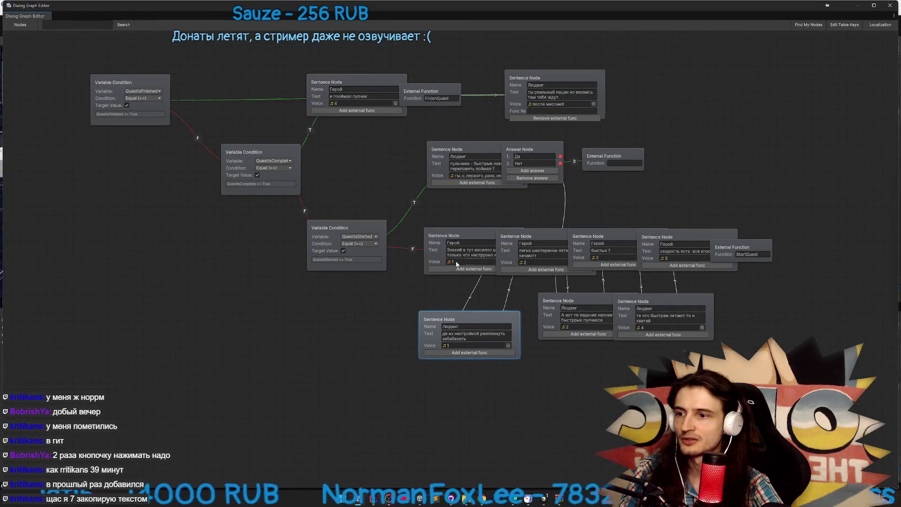
drag(470, 235, 439, 231)
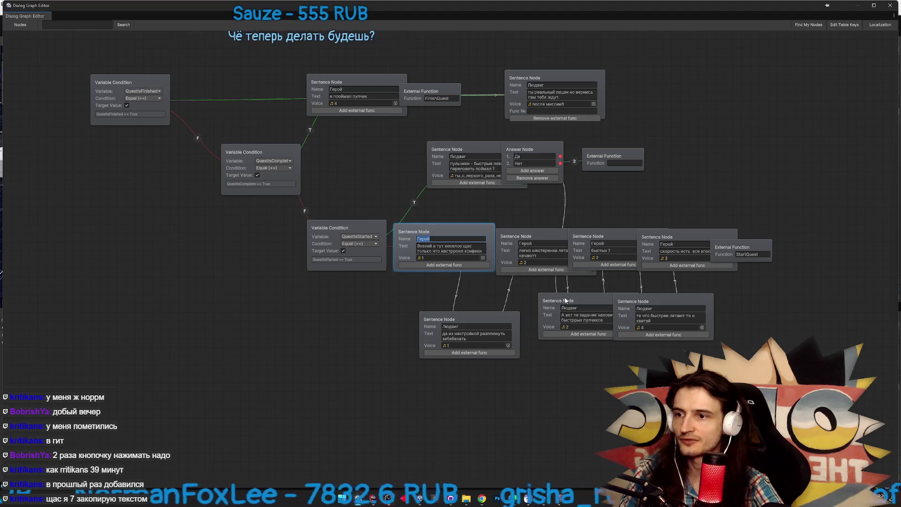
drag(565, 301, 536, 311)
drag(626, 302, 656, 310)
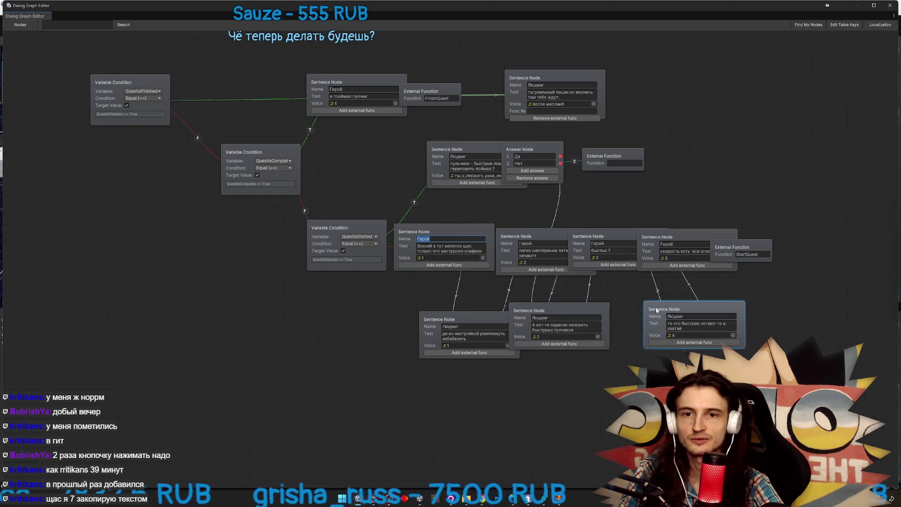
drag(593, 313, 609, 317)
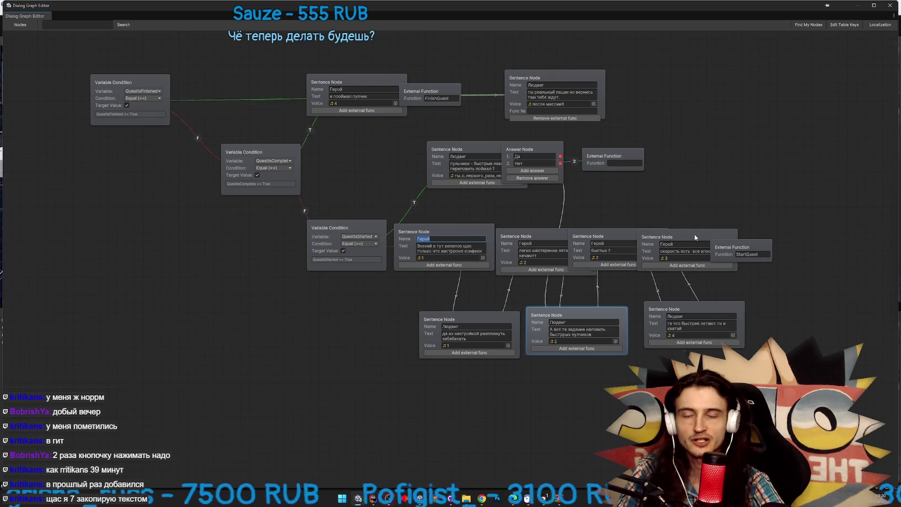
drag(697, 237, 755, 211)
drag(582, 236, 610, 219)
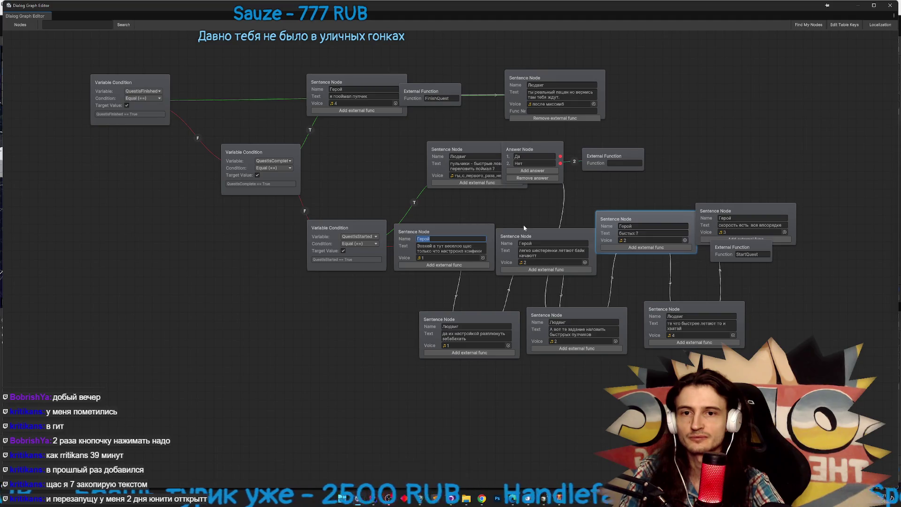
Reposition the top Герой node, the FinishQuest function node and the top-right Людвиг node
drag(351, 86, 342, 88)
drag(434, 92, 458, 70)
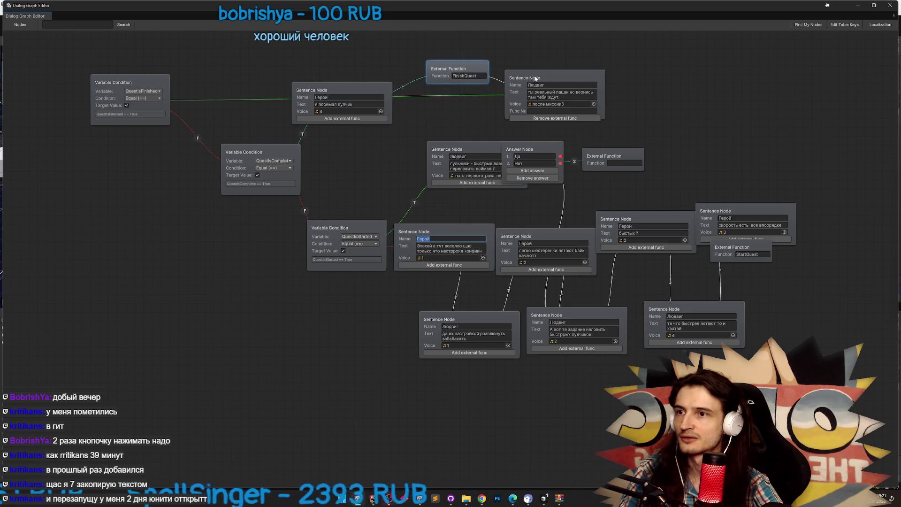
drag(535, 78, 541, 77)
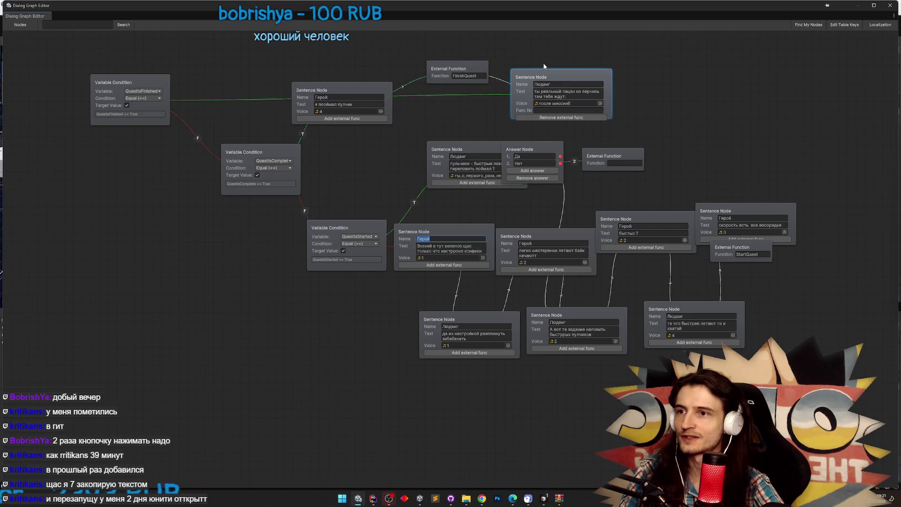
drag(545, 78, 540, 84)
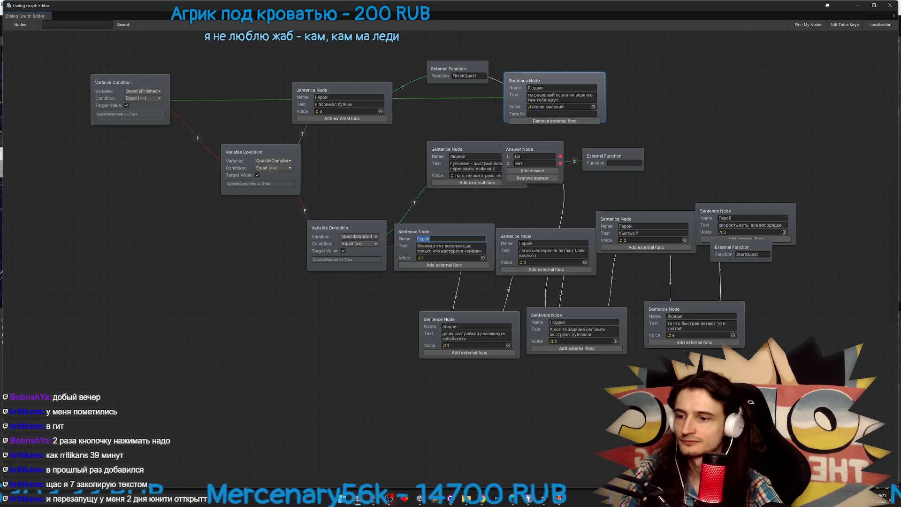
Close the media player and leave the dialog graph editor
click(514, 498)
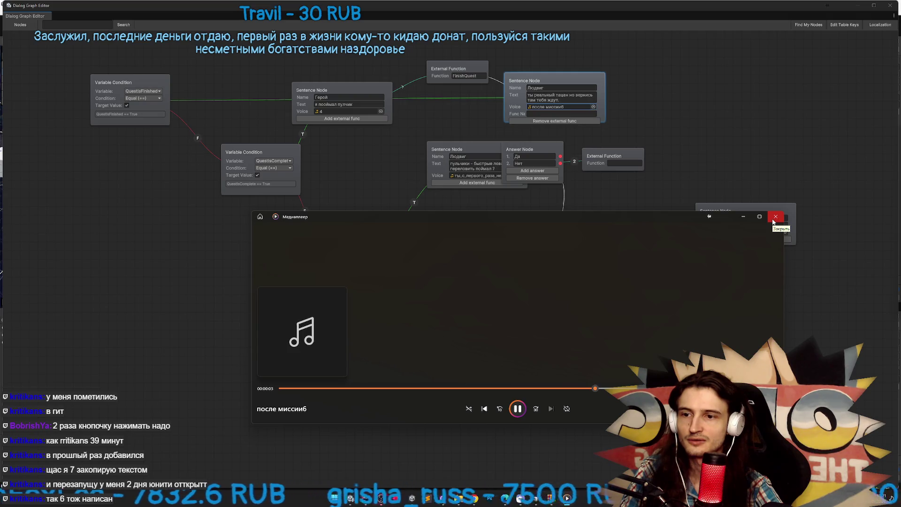
click(773, 221)
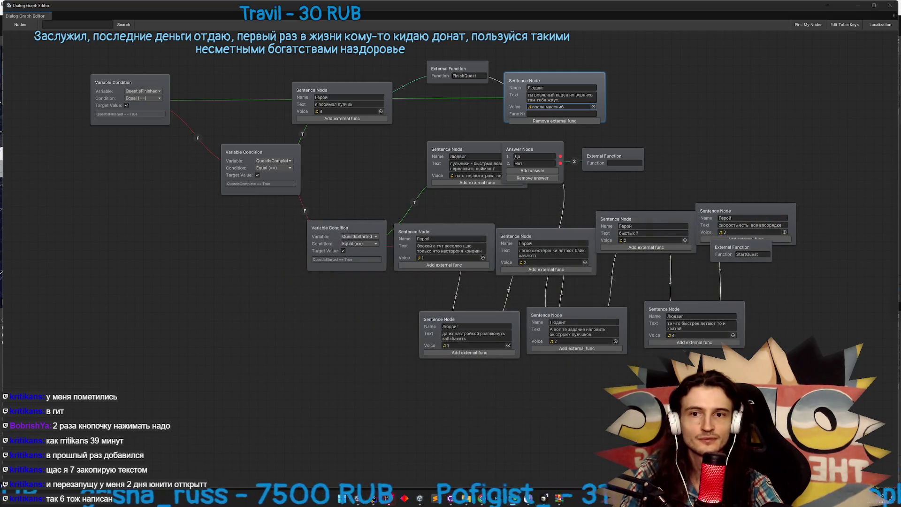
key(alt+Tab)
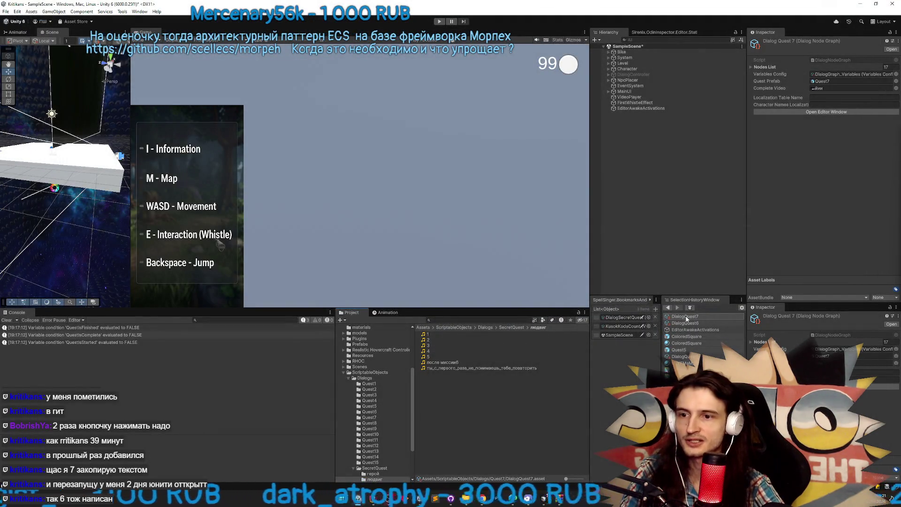
In the Quest7 graph, move the top-right Герой node and the StartQuest function node rightward
click(686, 317)
key(alt+Tab)
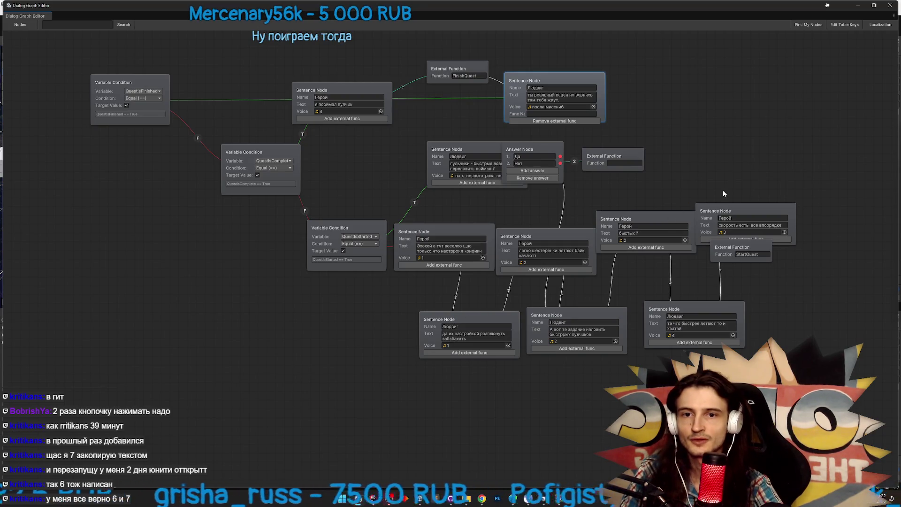
drag(741, 211, 767, 193)
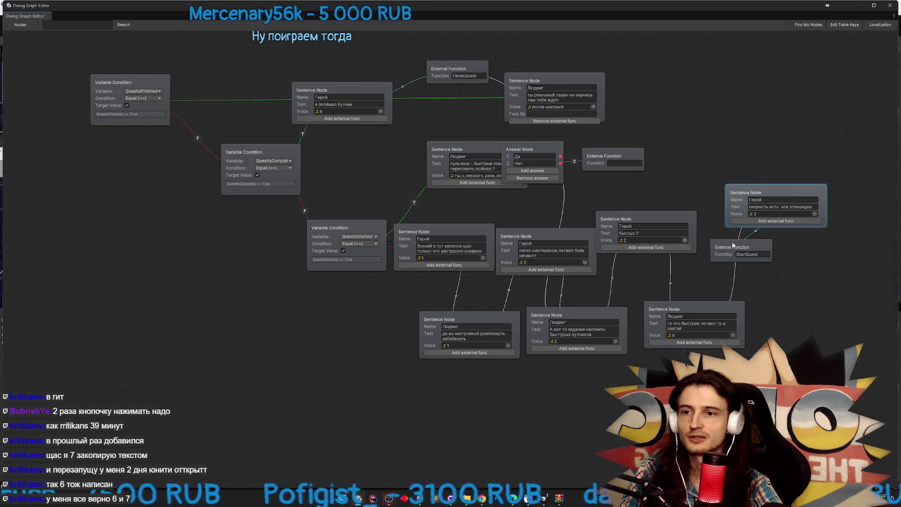
drag(722, 250, 797, 253)
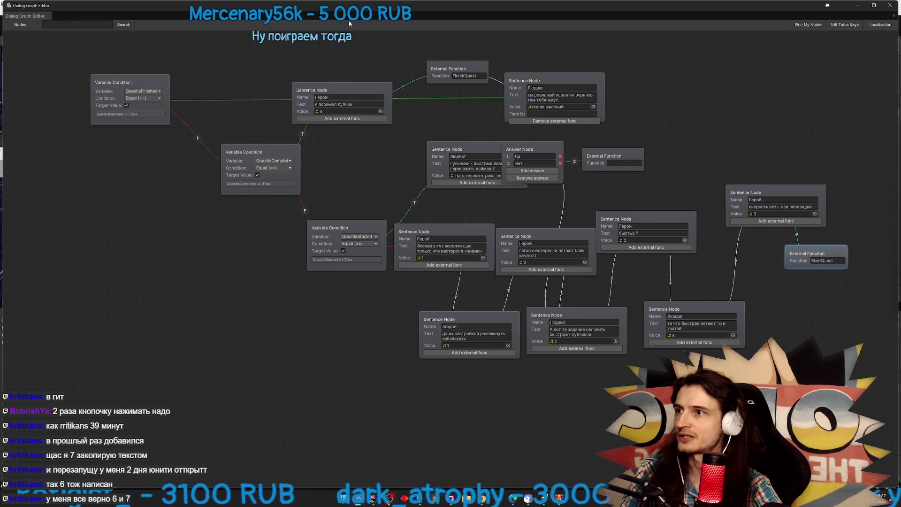
Shrink and raise the graph editor window, close it, and switch to GitHub Desktop
mouse_move(348, 20)
mouse_down()
mouse_move(338, 283)
mouse_move(356, 275)
mouse_move(331, 137)
mouse_move(484, 61)
mouse_up()
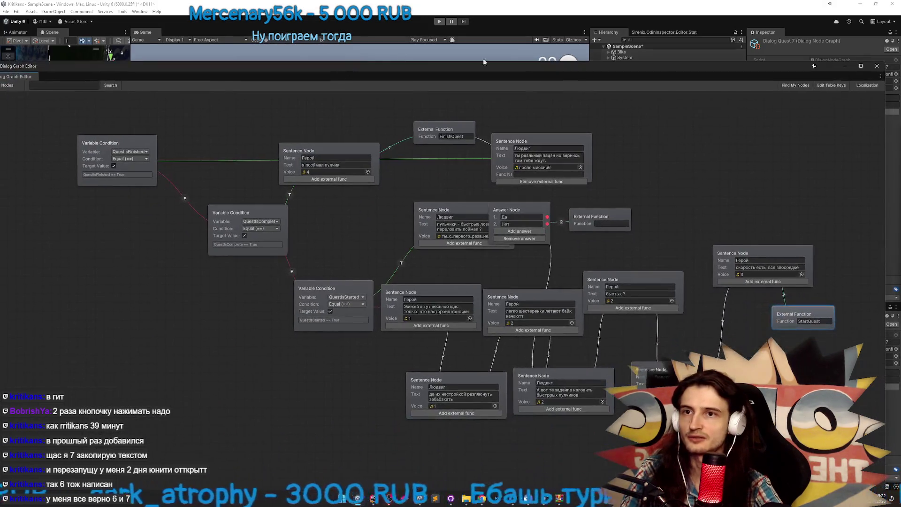
drag(885, 161, 632, 161)
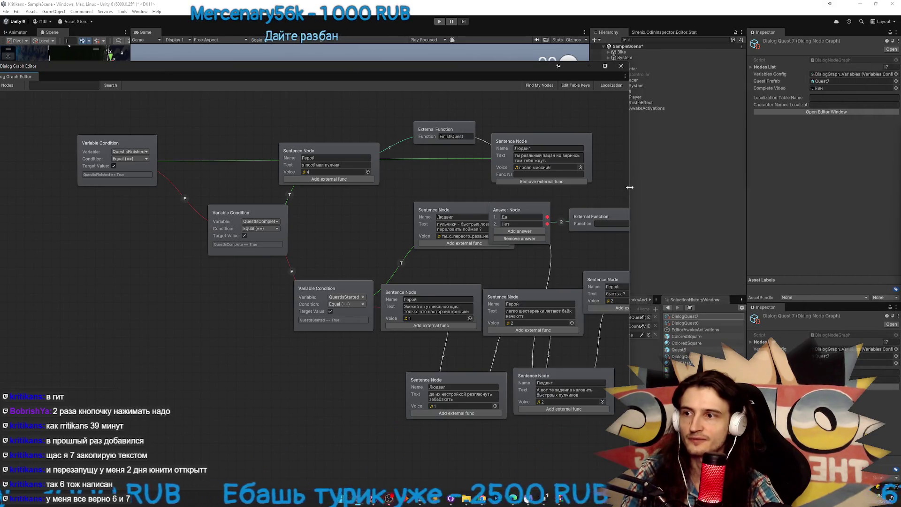
drag(464, 68, 466, 51)
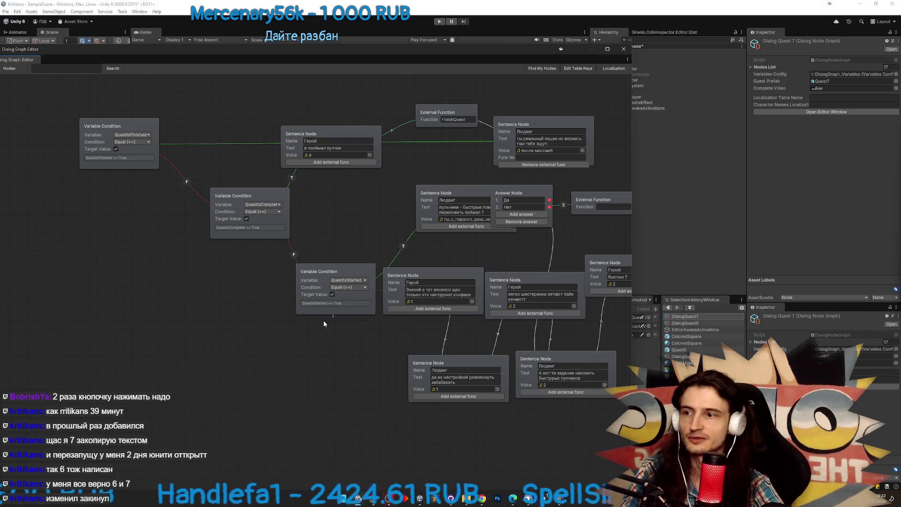
click(618, 49)
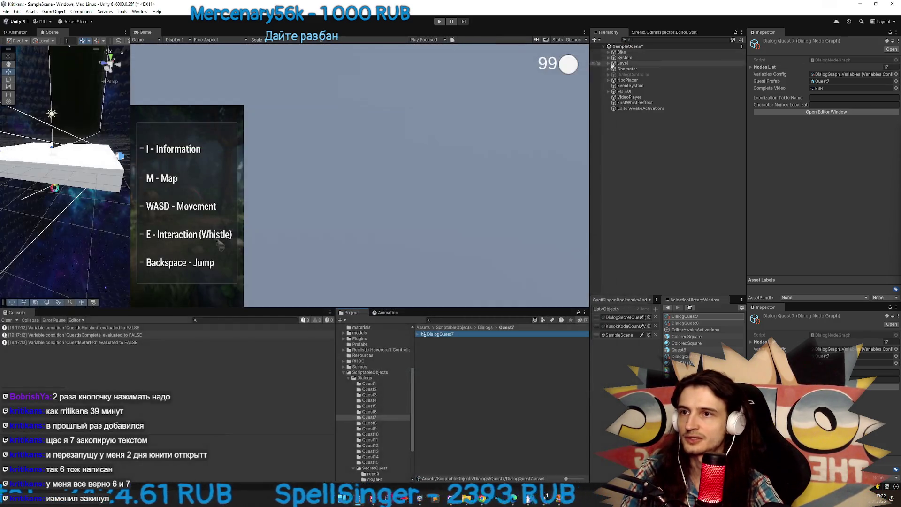
key(alt+Tab)
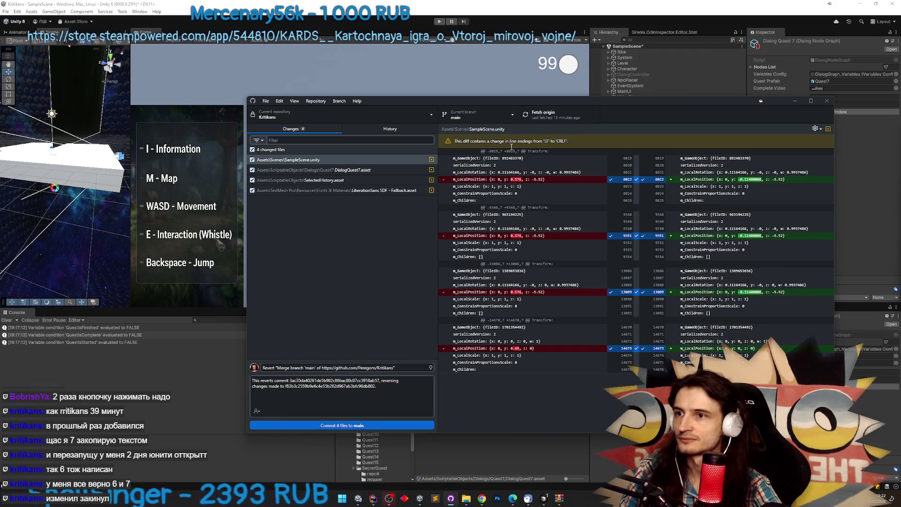
Discard the local changes to DialogQuest7.asset
click(369, 179)
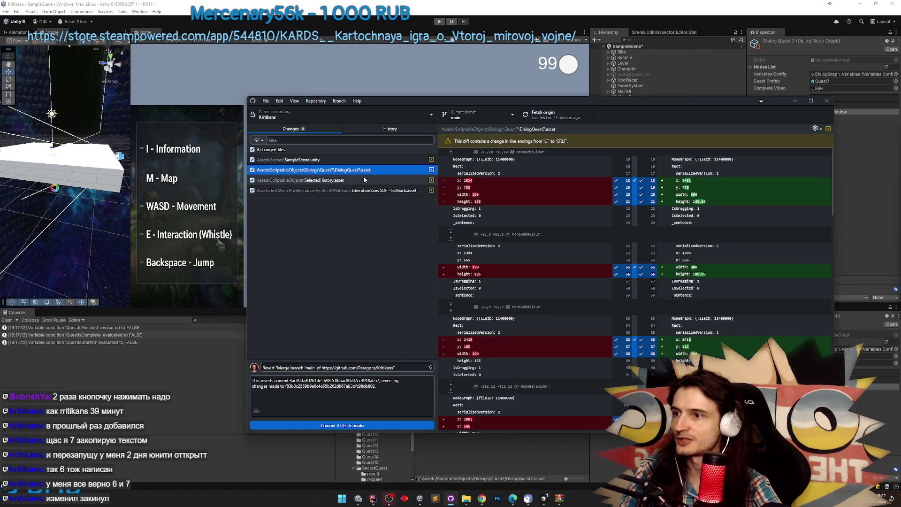
right_click(365, 171)
click(372, 179)
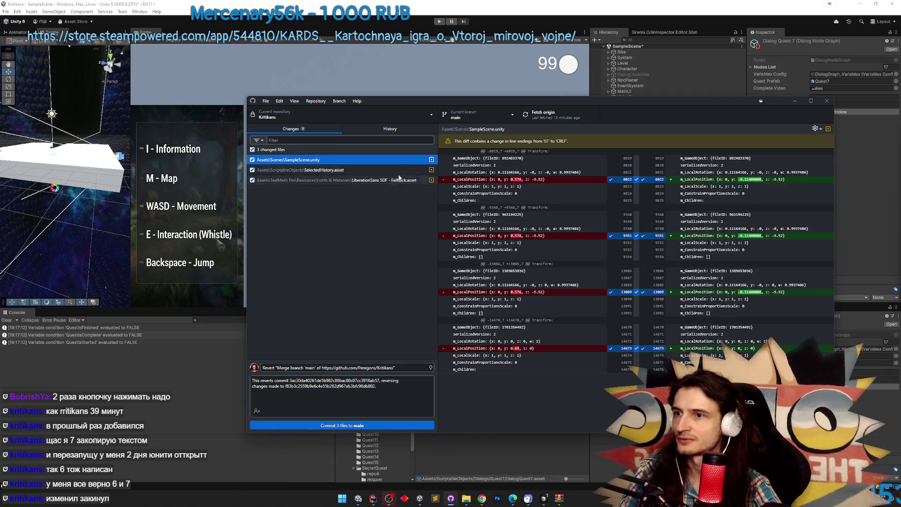
Fetch origin several times, checking the commit history and Telegram between attempts
click(542, 115)
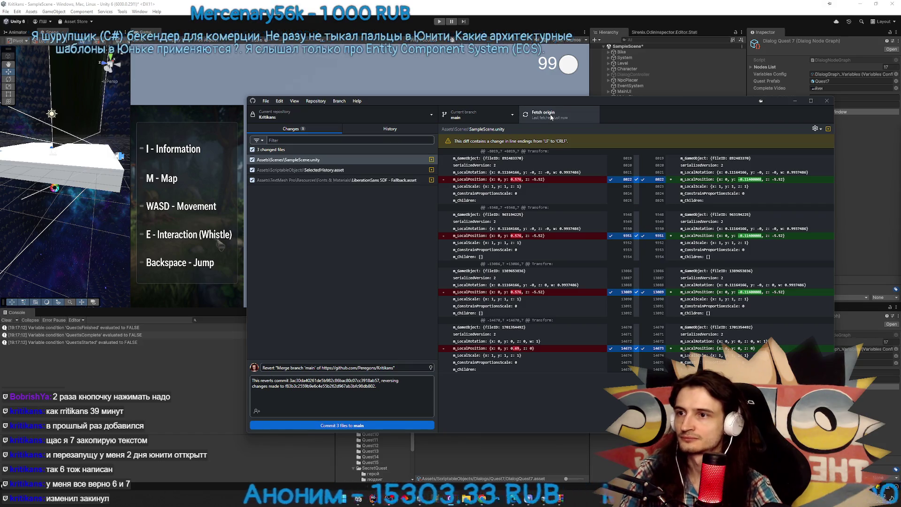
click(356, 129)
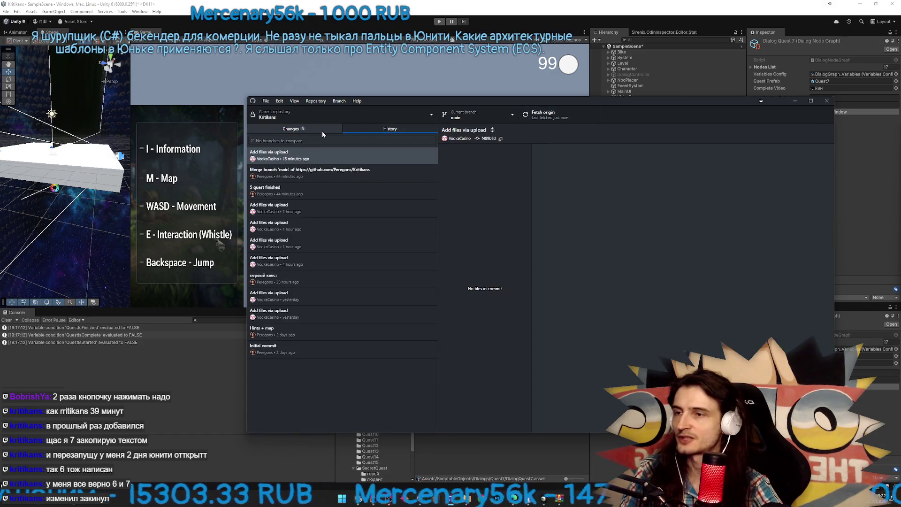
click(322, 131)
click(542, 123)
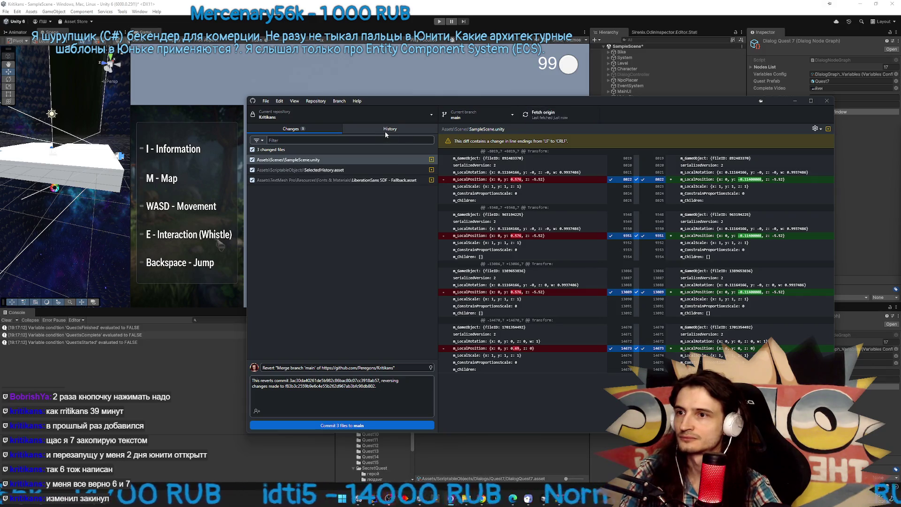
click(385, 133)
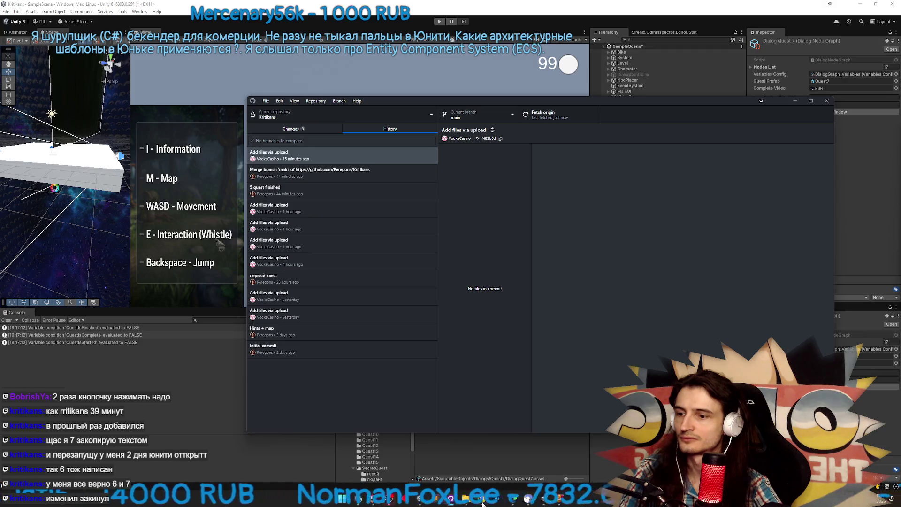
click(482, 502)
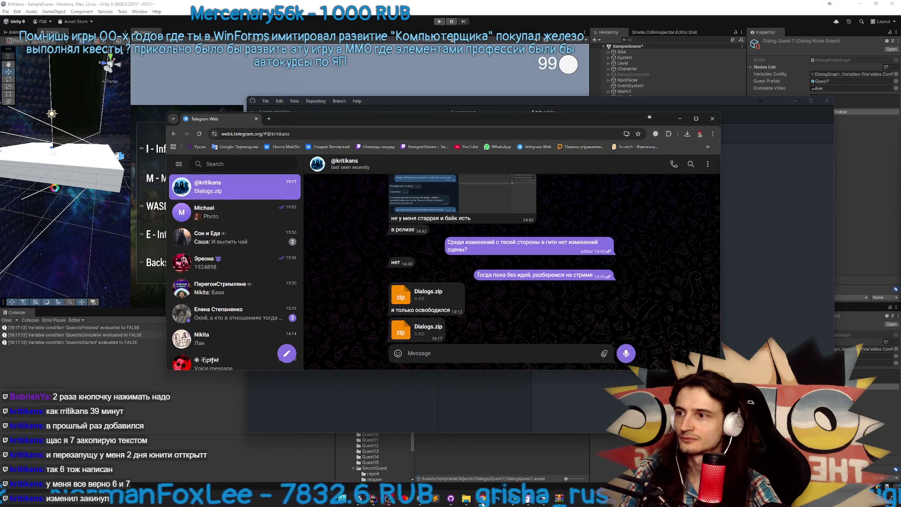
click(483, 502)
click(558, 121)
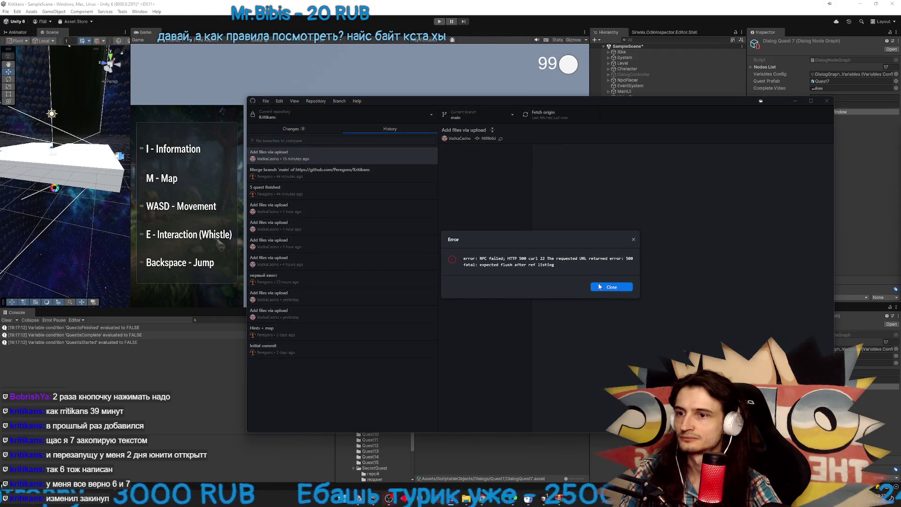
Close the fetch error and retry the fetch. Review History and the three changed files, then switch to Telegram
click(601, 286)
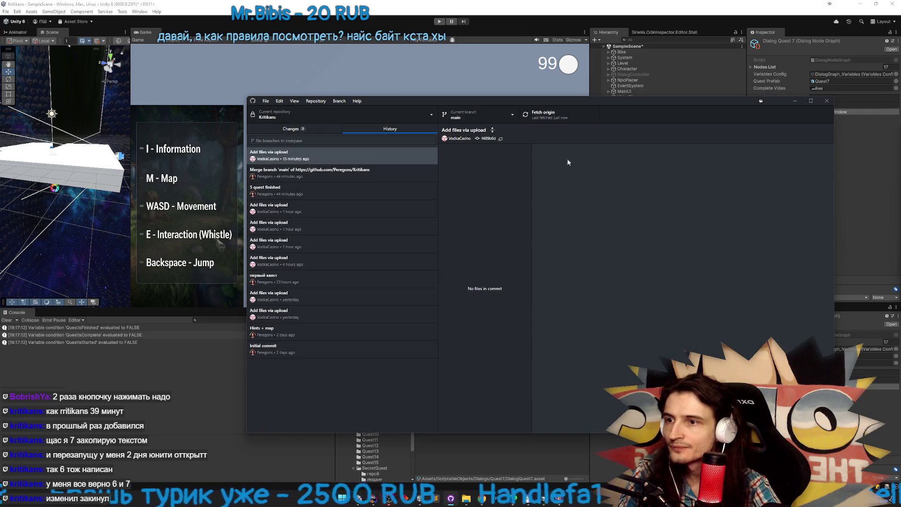
click(558, 118)
click(328, 131)
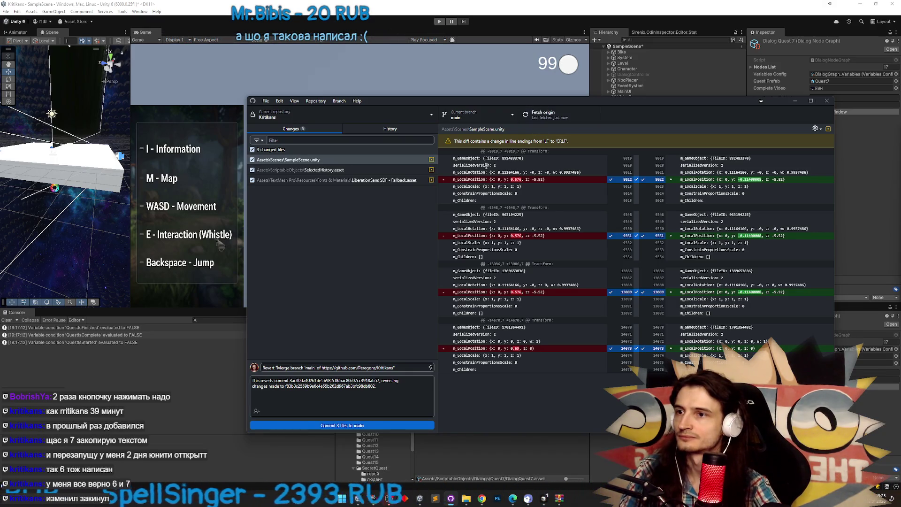
click(394, 134)
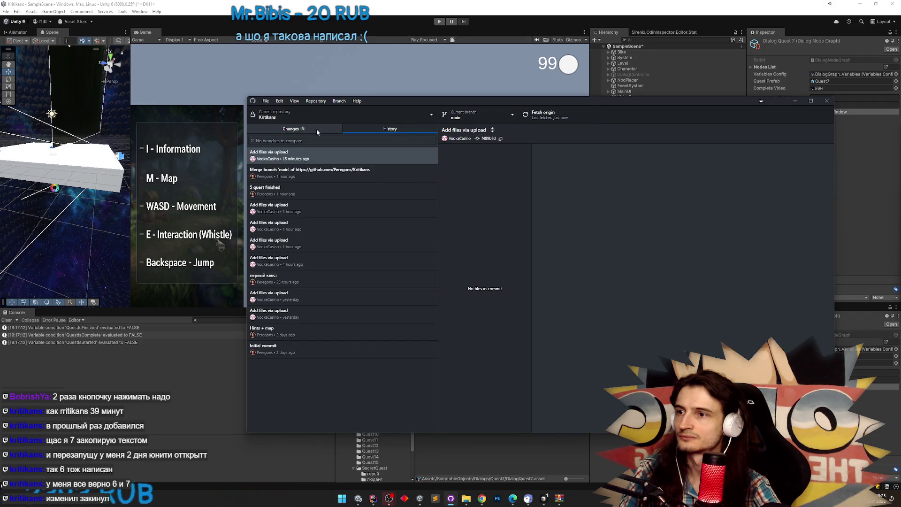
click(316, 129)
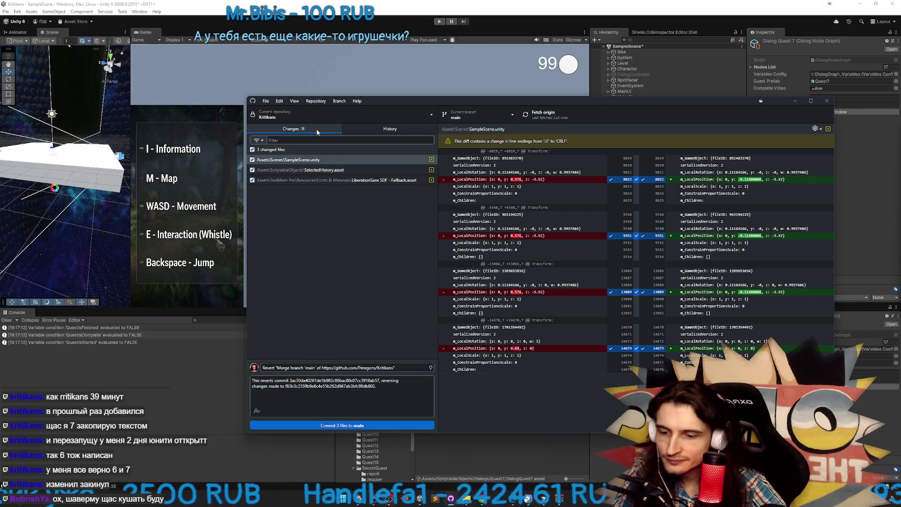
key(alt+Tab)
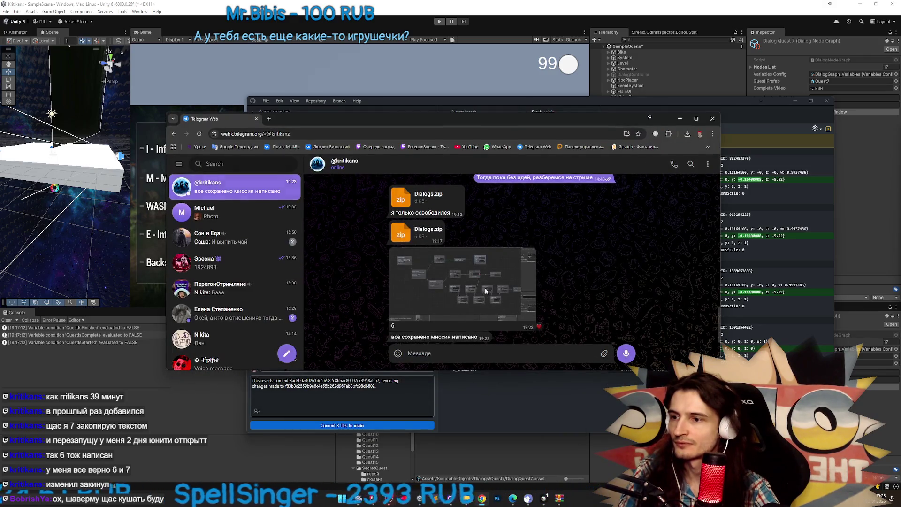
Open the sent graph screenshot full size and zoom into its left and right nodes
click(515, 308)
scroll(547, 233, up, 5)
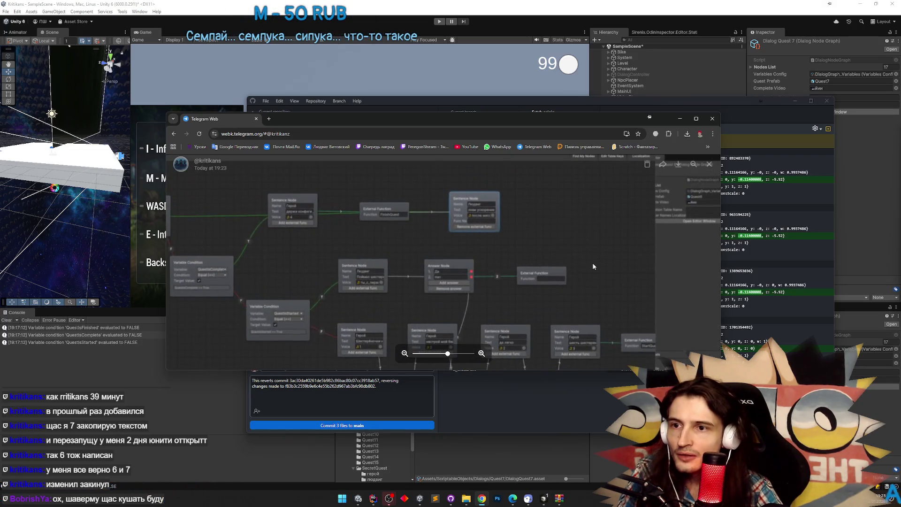
scroll(593, 266, up, 2)
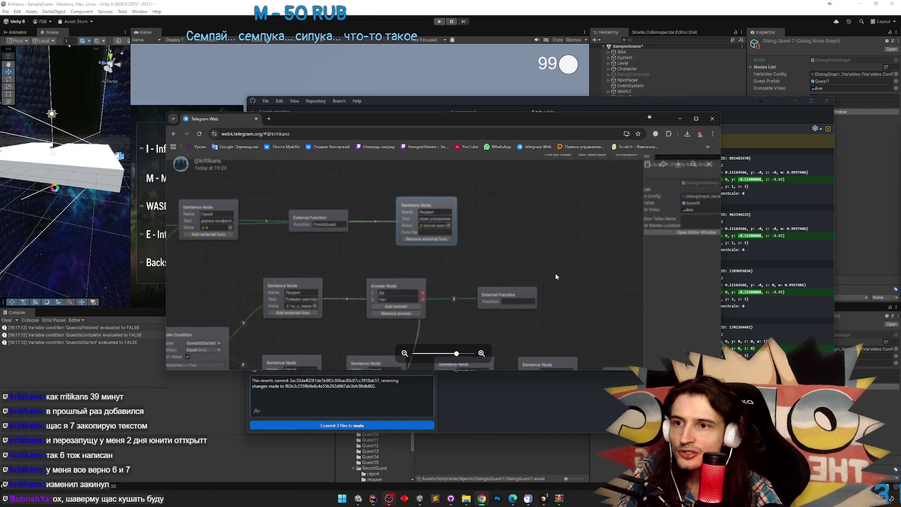
mouse_move(556, 277)
mouse_down()
mouse_move(588, 287)
mouse_move(543, 294)
mouse_move(551, 264)
mouse_up()
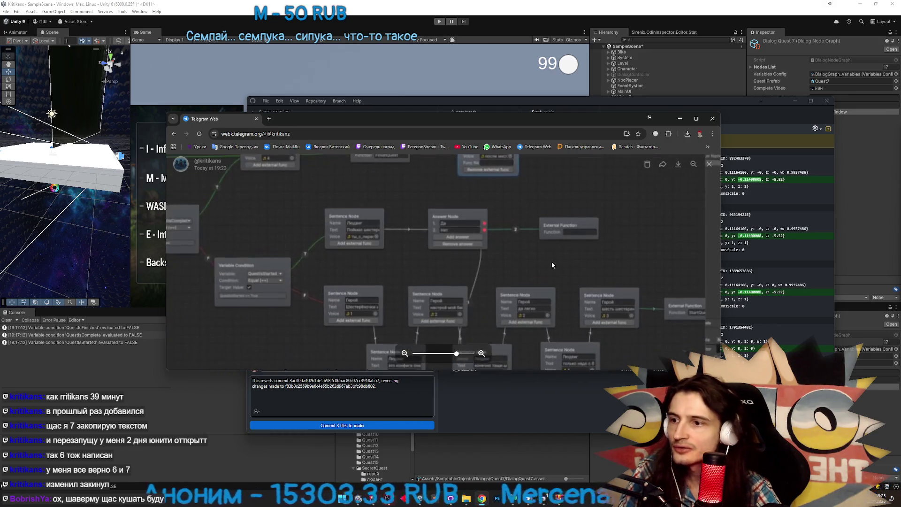
scroll(480, 271, down, 1)
scroll(466, 273, up, 3)
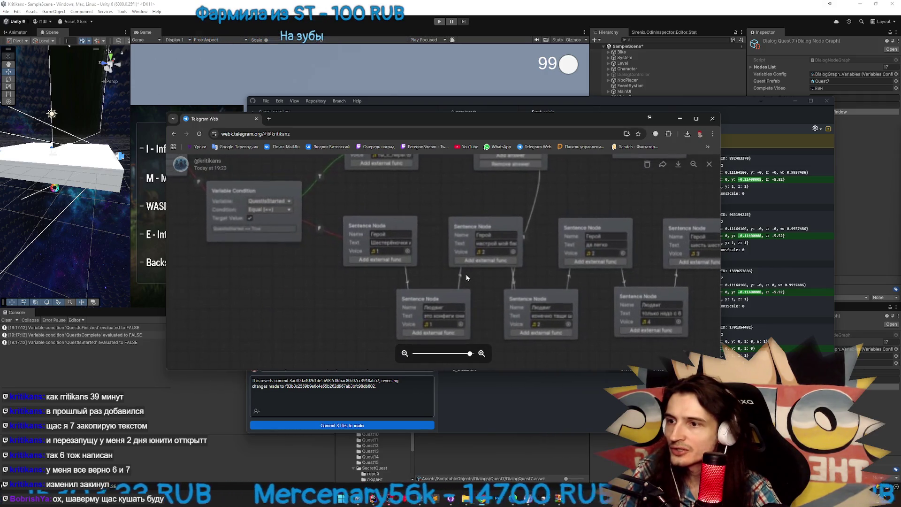
drag(478, 278, 446, 277)
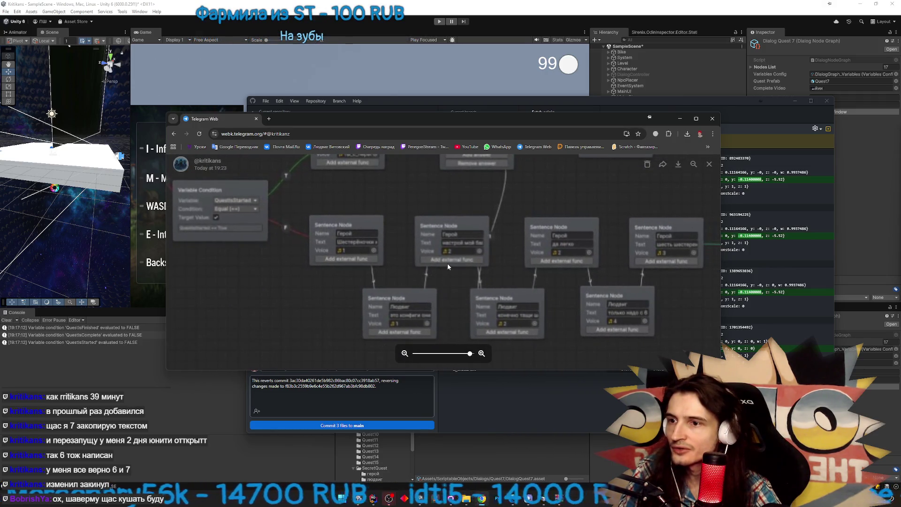
scroll(448, 266, down, 5)
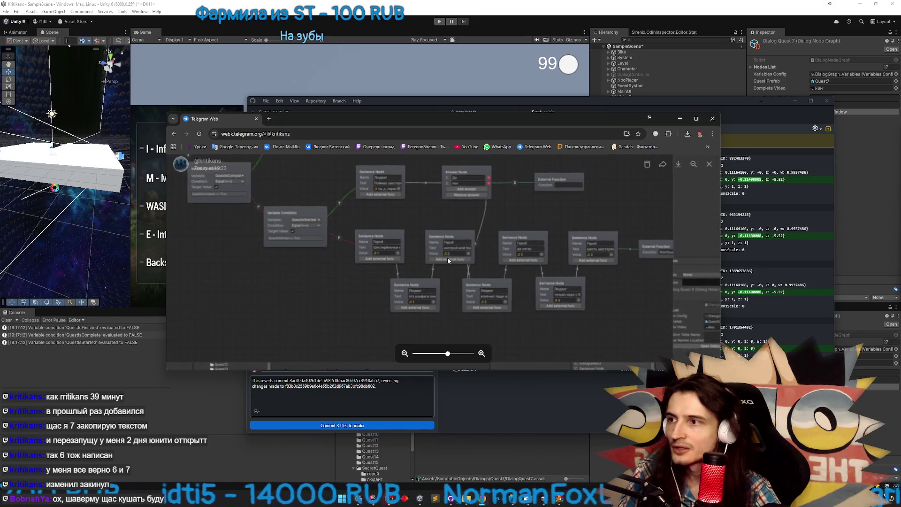
scroll(469, 294, up, 5)
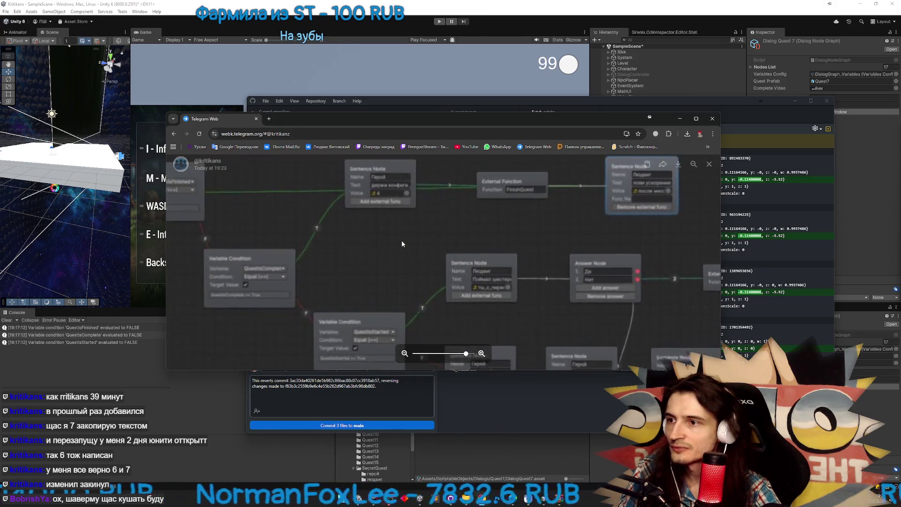
Pan and zoom across the screenshot to inspect the remaining nodes, then close it
drag(383, 266, 284, 244)
scroll(423, 254, down, 1)
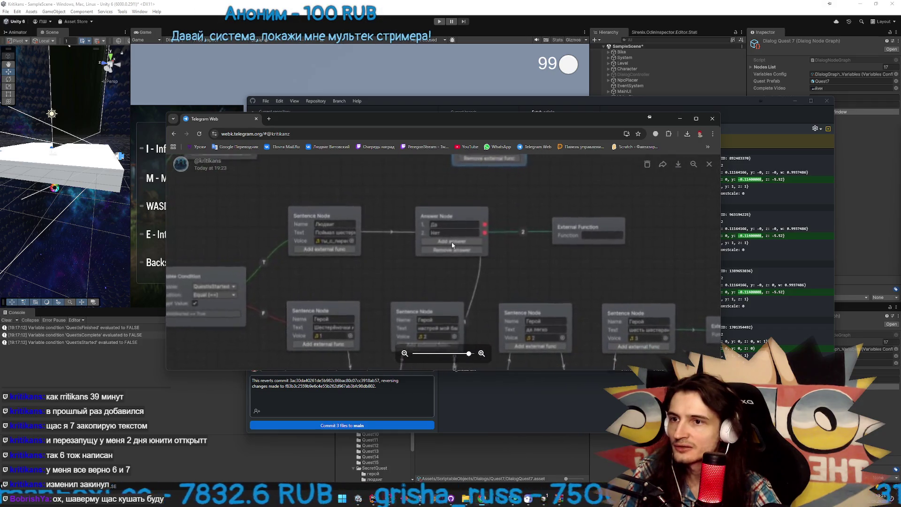
scroll(474, 225, down, 6)
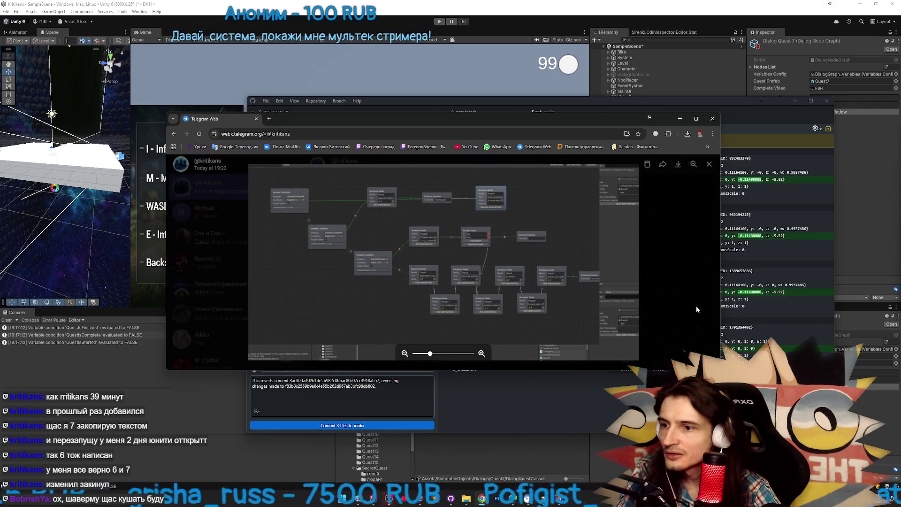
scroll(612, 207, up, 3)
scroll(633, 239, up, 1)
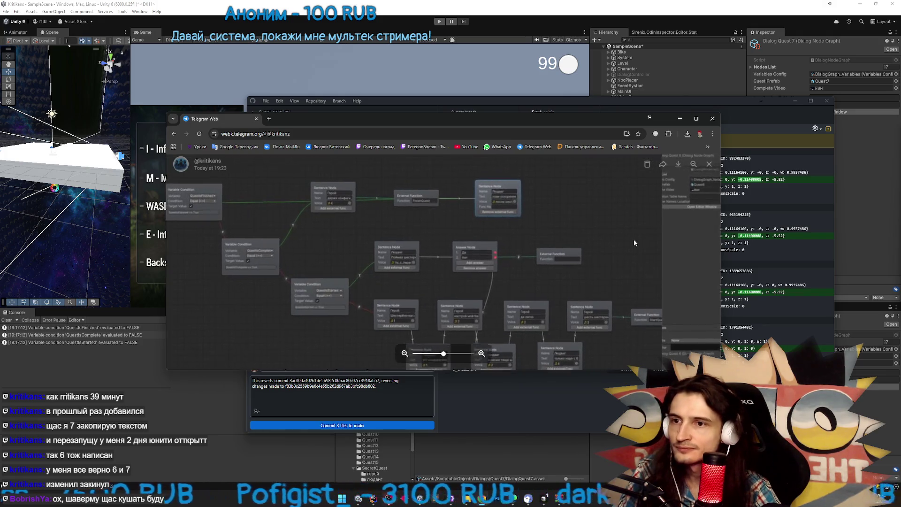
drag(634, 239, 557, 201)
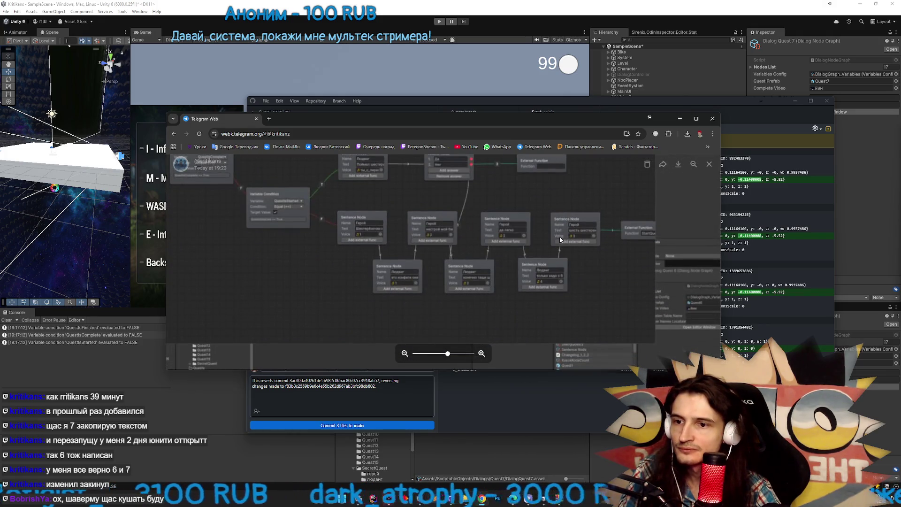
mouse_move(508, 320)
mouse_down()
mouse_move(529, 281)
mouse_move(527, 257)
mouse_move(530, 272)
mouse_up()
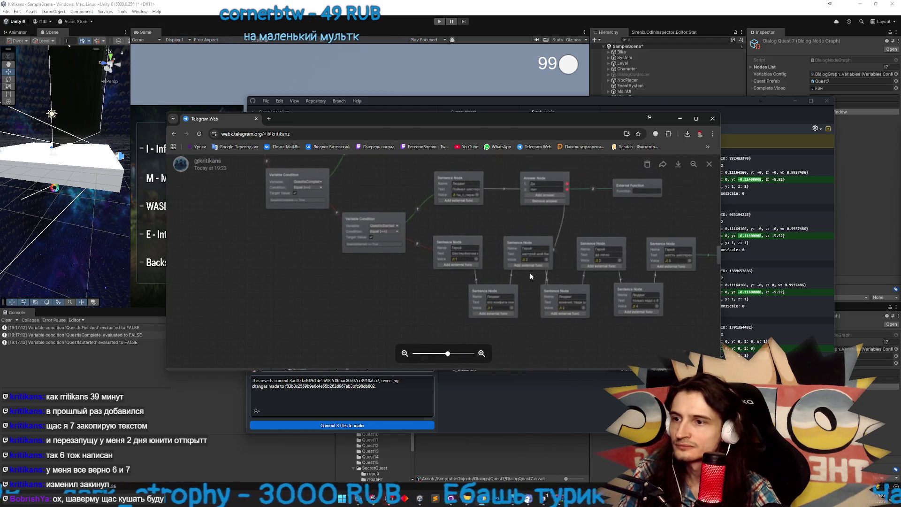
scroll(502, 235, down, 5)
click(625, 261)
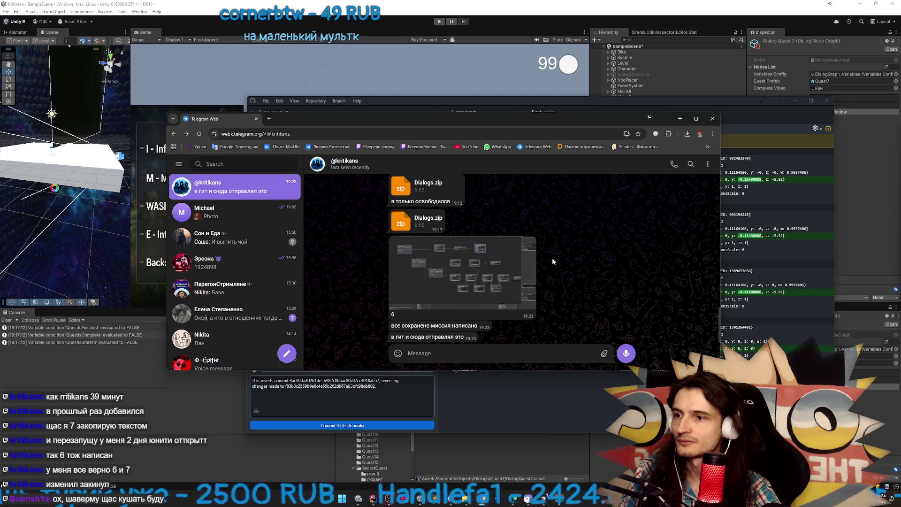
Reopen the graph screenshot twice for closer looks, then bring the Dialogs folder forward
click(516, 246)
scroll(545, 223, up, 5)
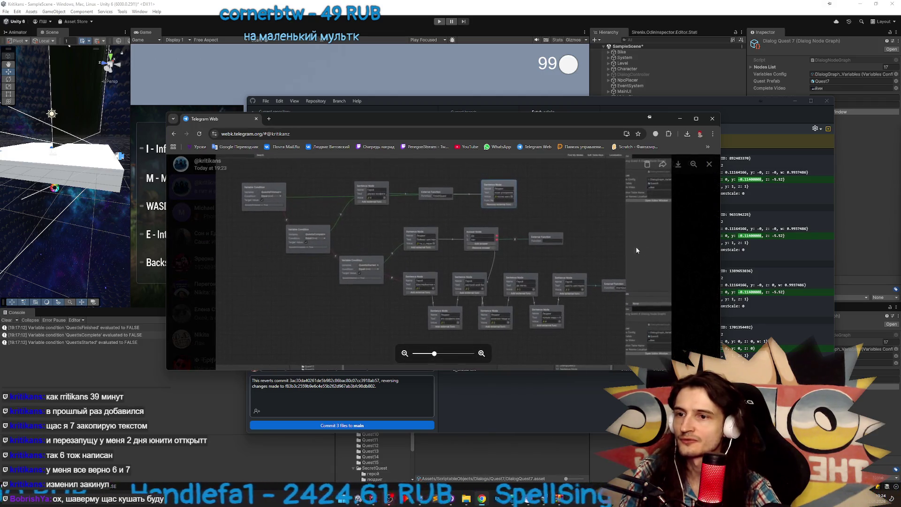
click(678, 251)
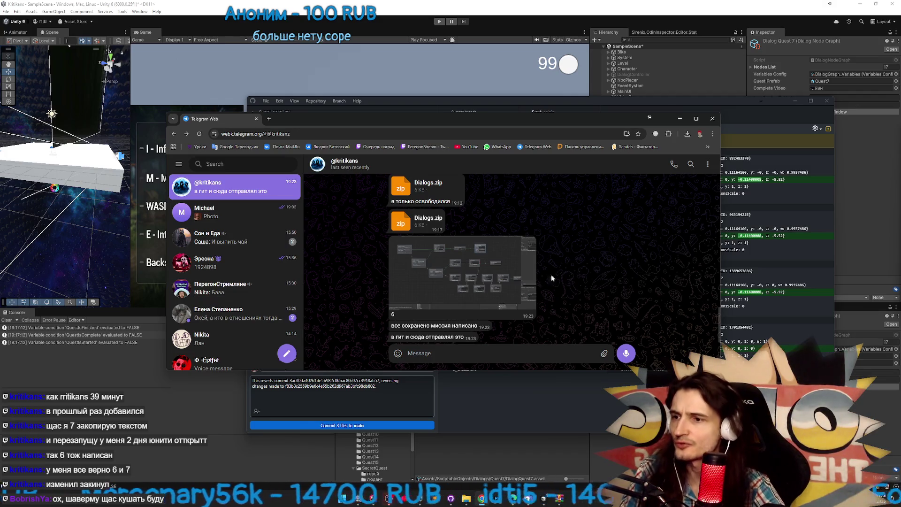
click(528, 277)
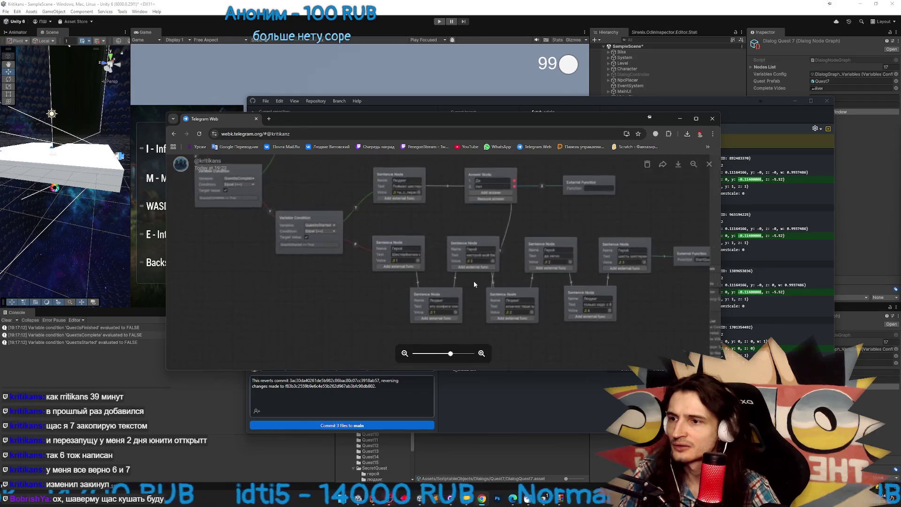
scroll(474, 280, up, 2)
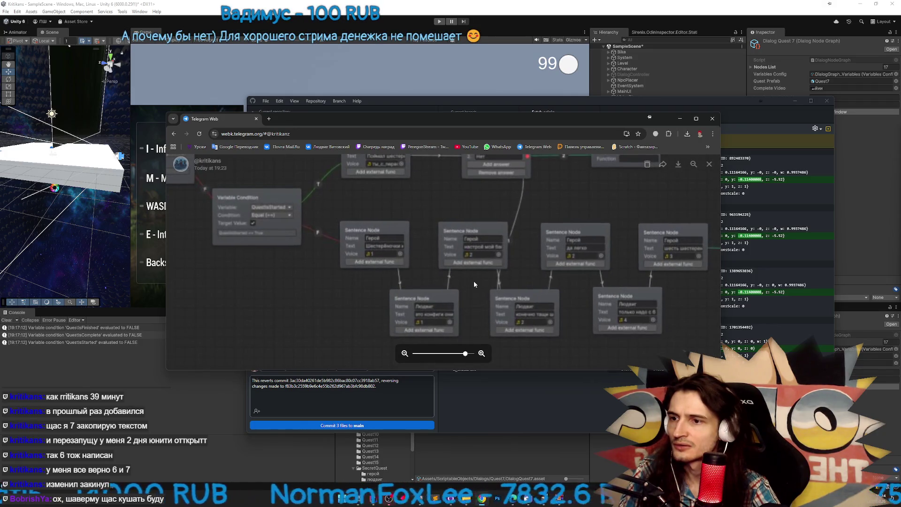
scroll(474, 284, down, 2)
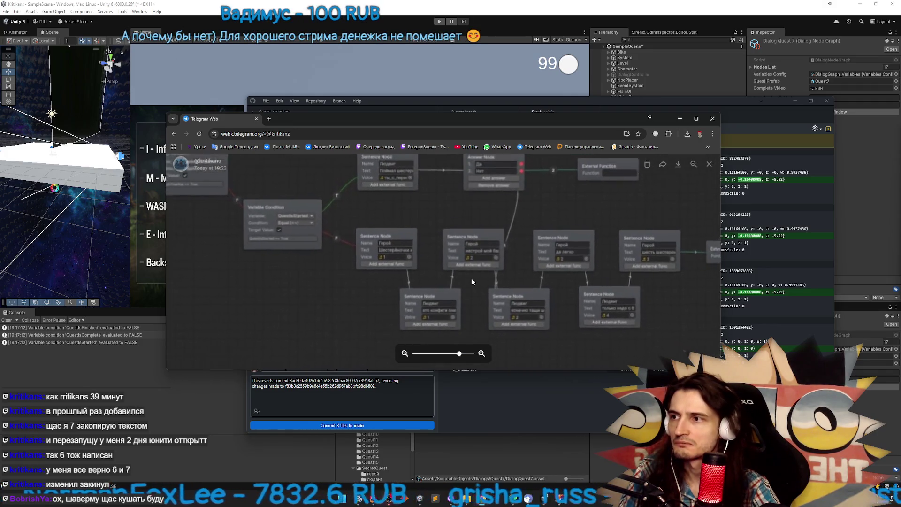
scroll(472, 282, down, 3)
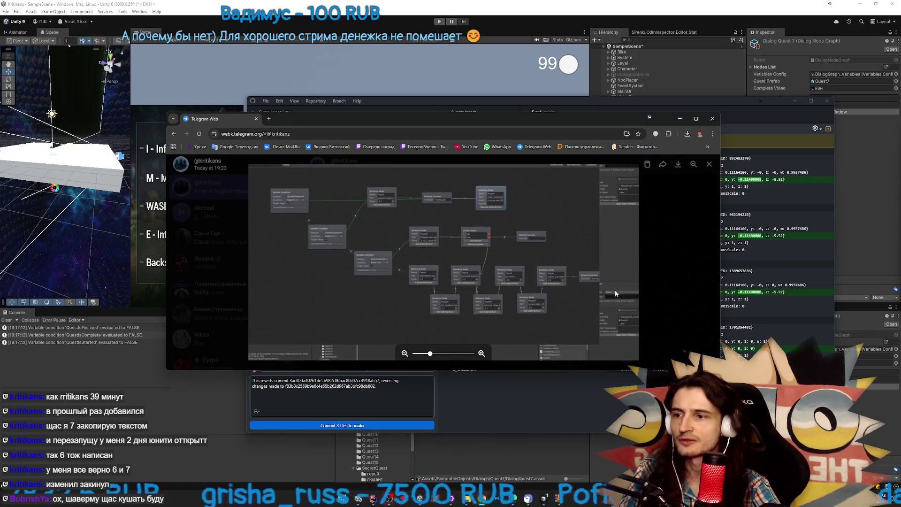
click(658, 287)
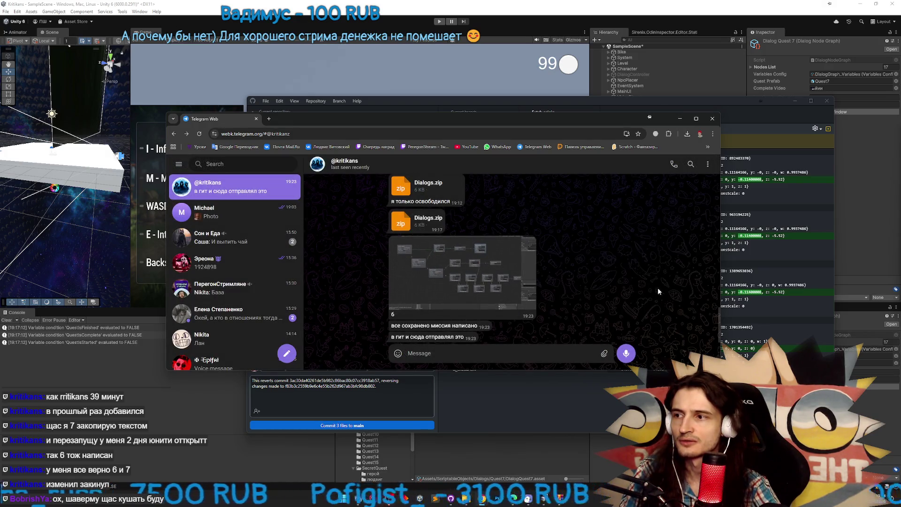
click(466, 498)
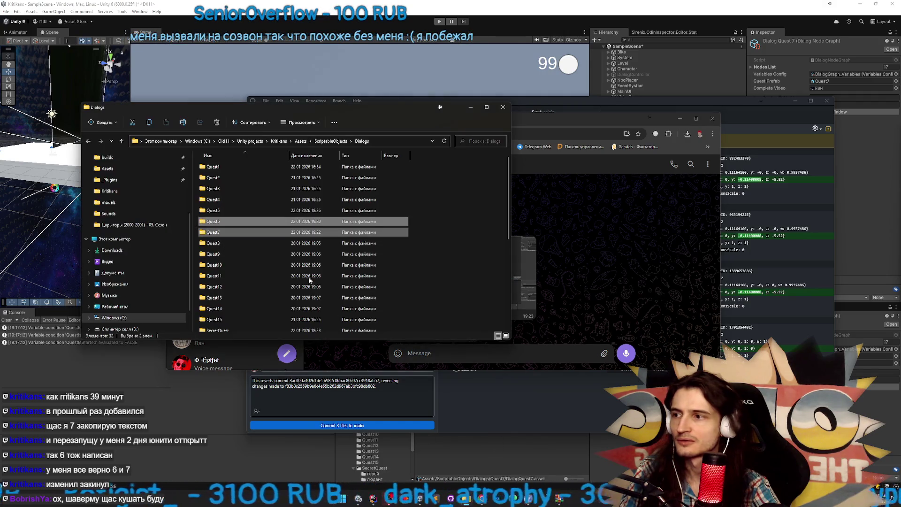
View the file properties of DialogQuest6.asset in the Quest6 folder
double_click(239, 221)
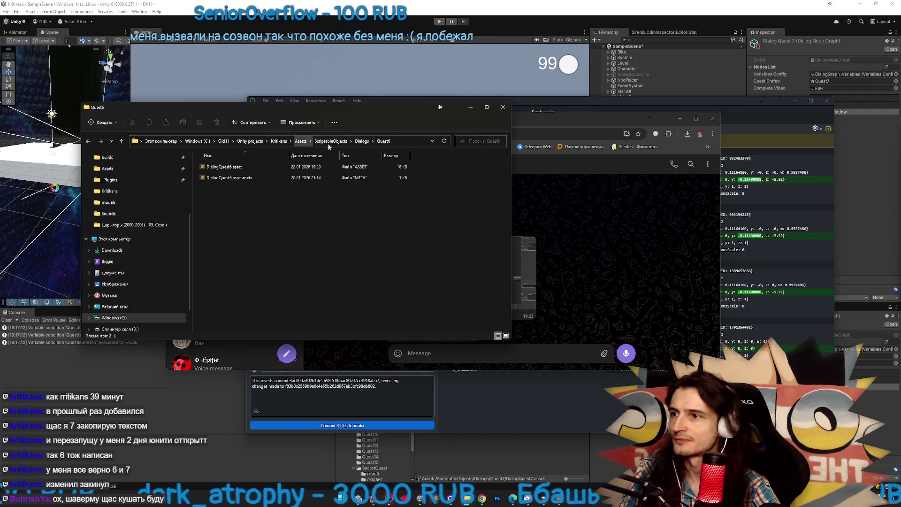
click(359, 142)
double_click(224, 224)
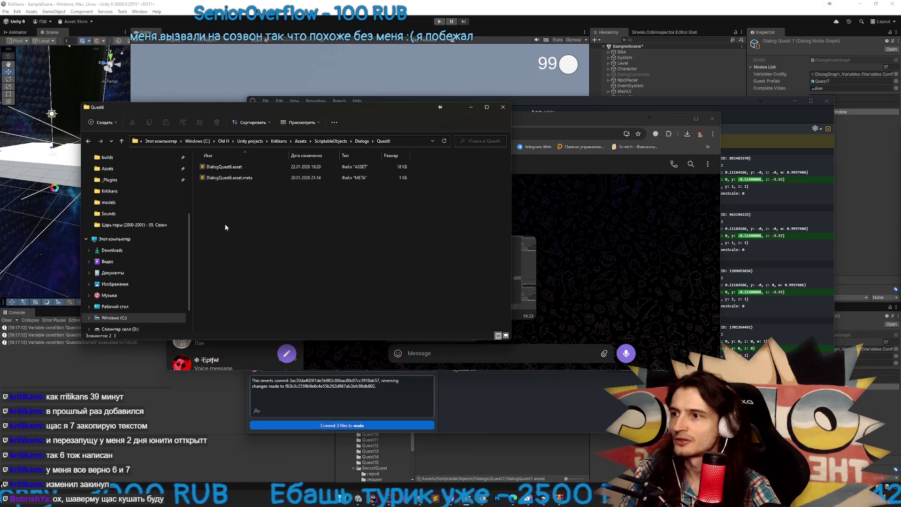
click(265, 170)
right_click(266, 169)
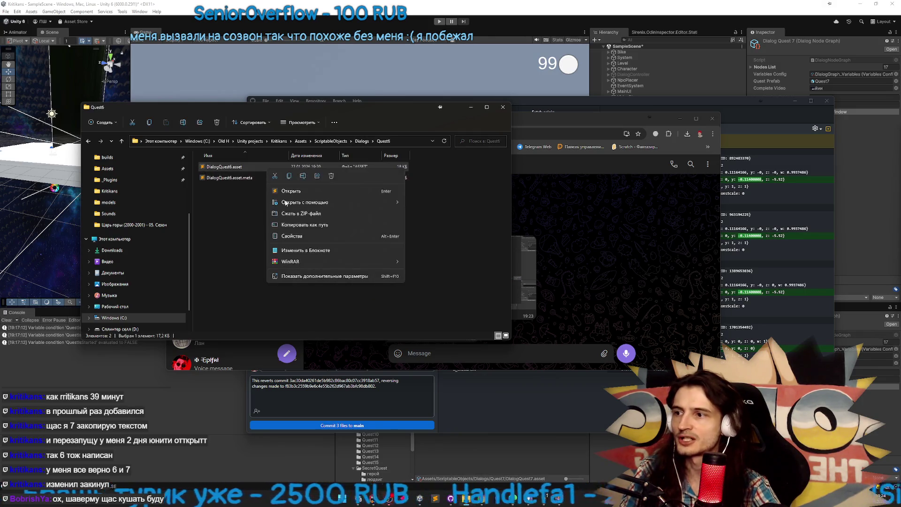
click(319, 234)
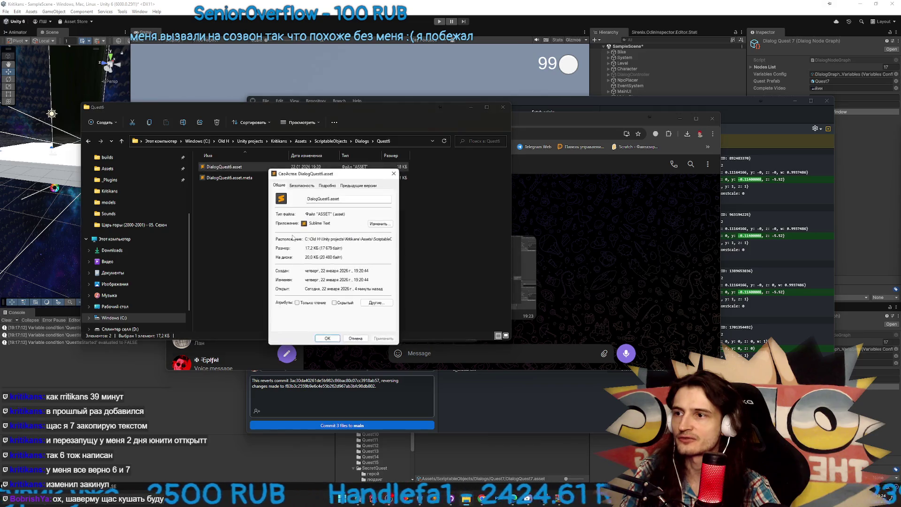
click(355, 339)
View the file properties of DialogQuest7.asset in the Quest7 folder
key(BackSpace)
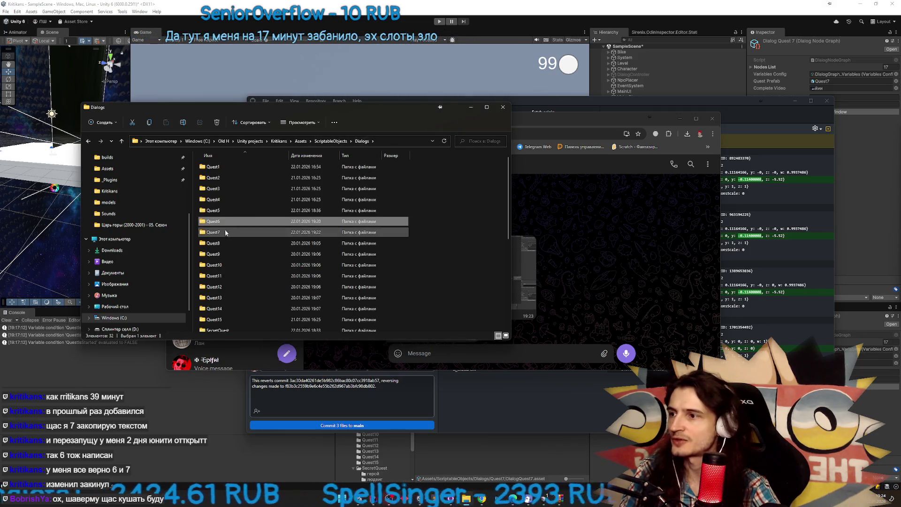
double_click(224, 232)
click(253, 168)
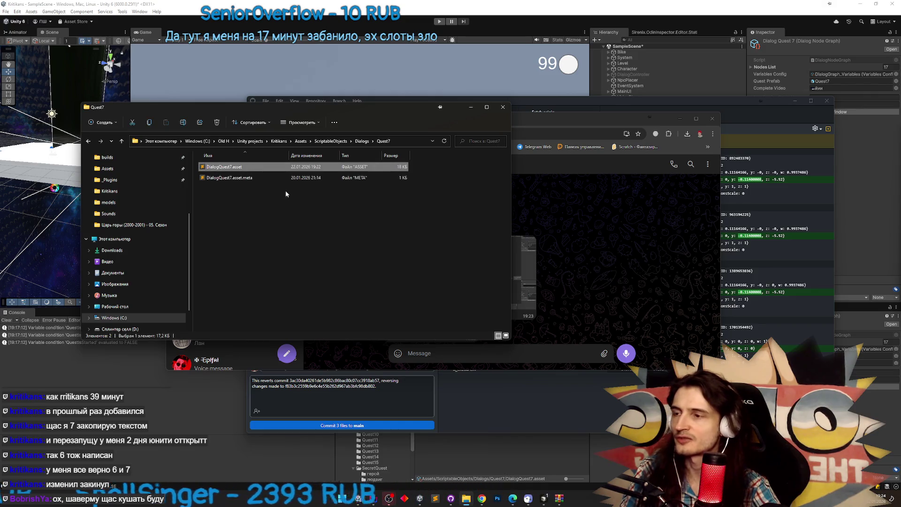
right_click(291, 168)
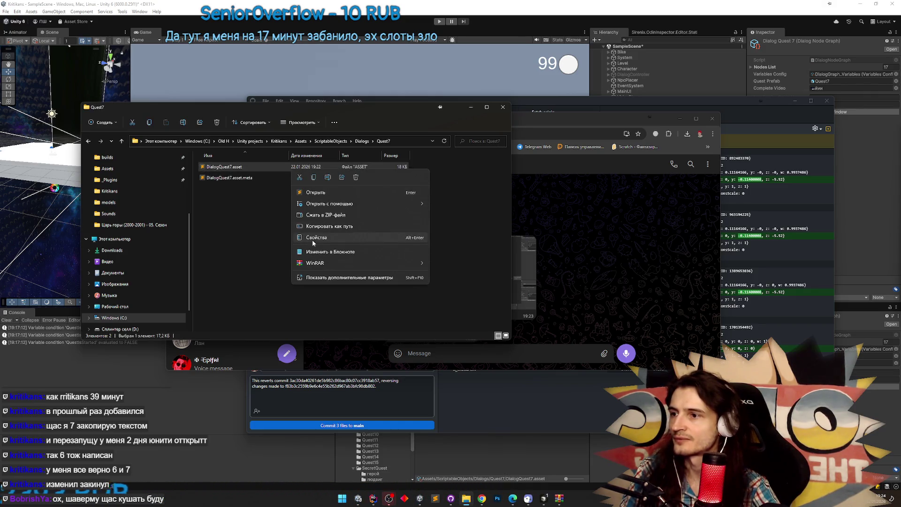
click(313, 238)
key(Escape)
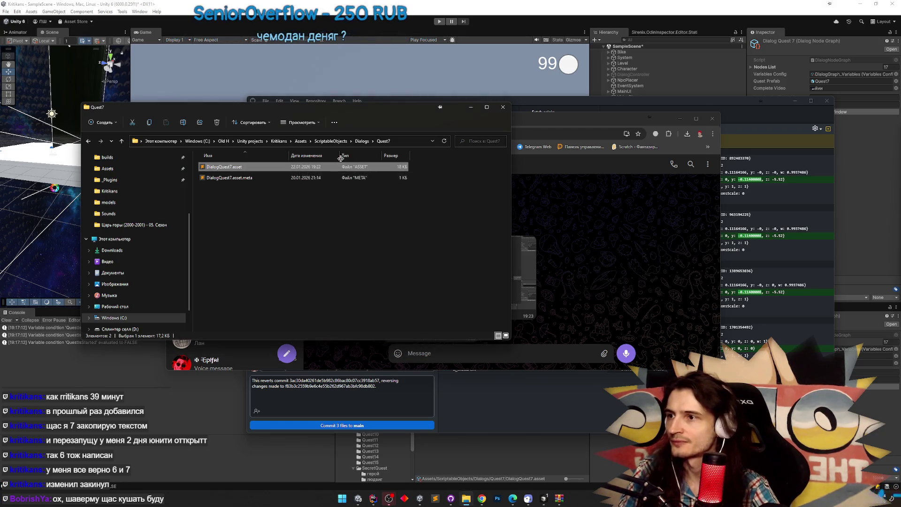
Recheck the properties of DialogQuest6.asset for comparison
key(alt+Up)
double_click(263, 221)
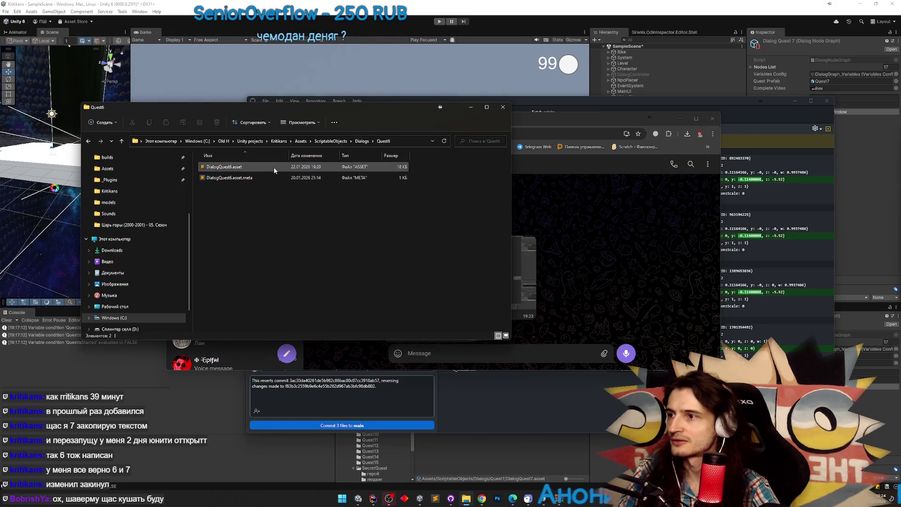
right_click(274, 168)
click(317, 239)
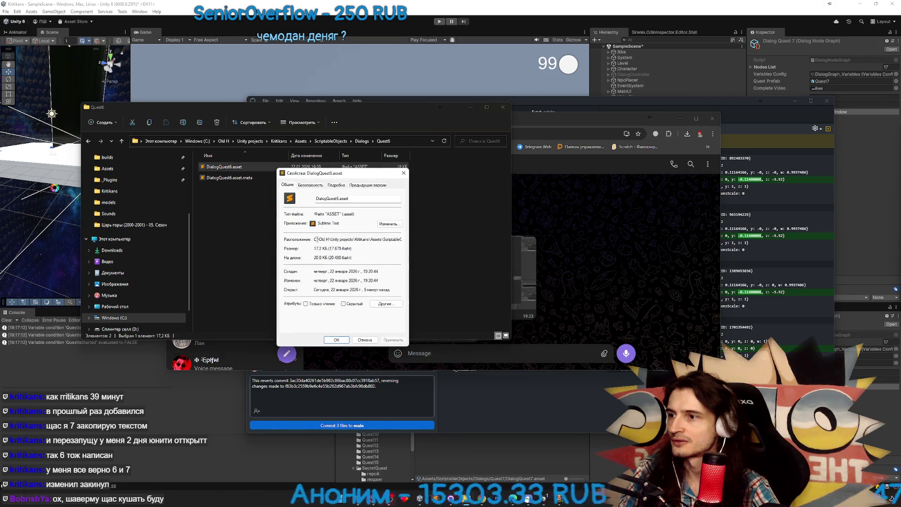
click(353, 338)
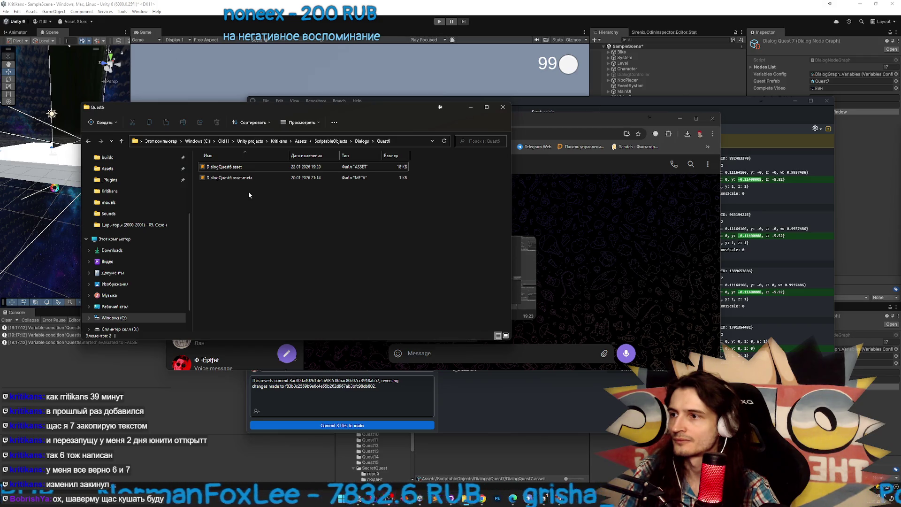
Return to the Quest7 folder and bring up the Dialogs (1).zip archive
click(362, 141)
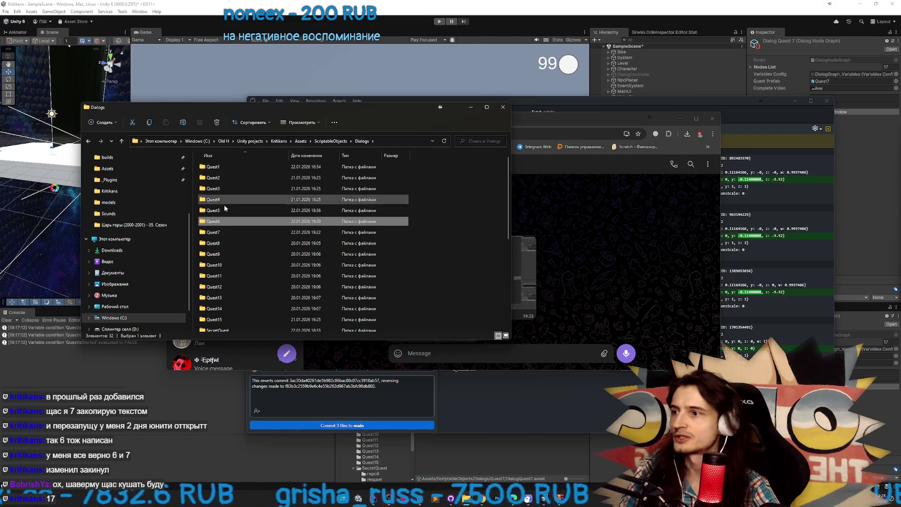
double_click(221, 233)
click(248, 177)
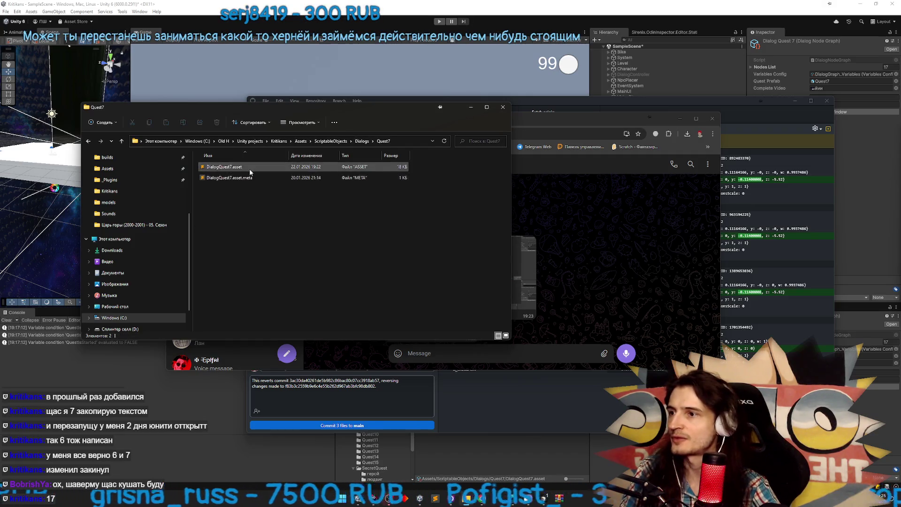
click(240, 203)
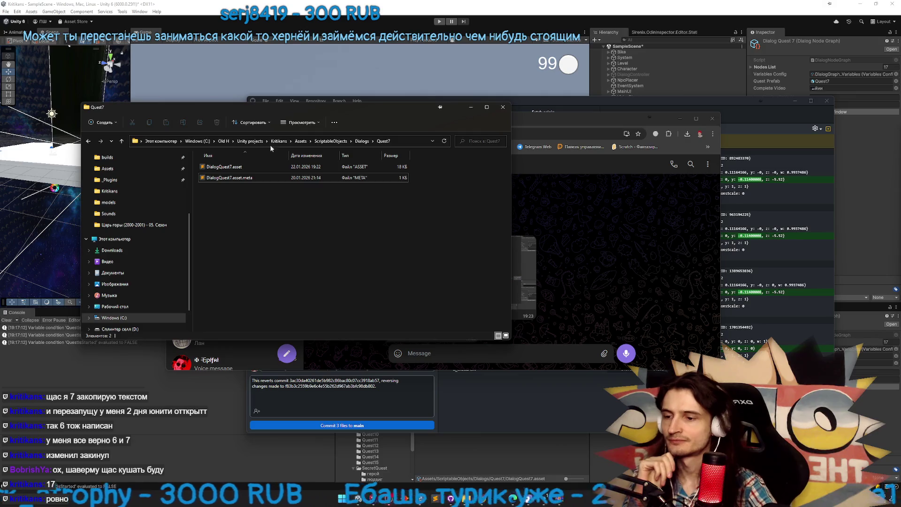
click(544, 499)
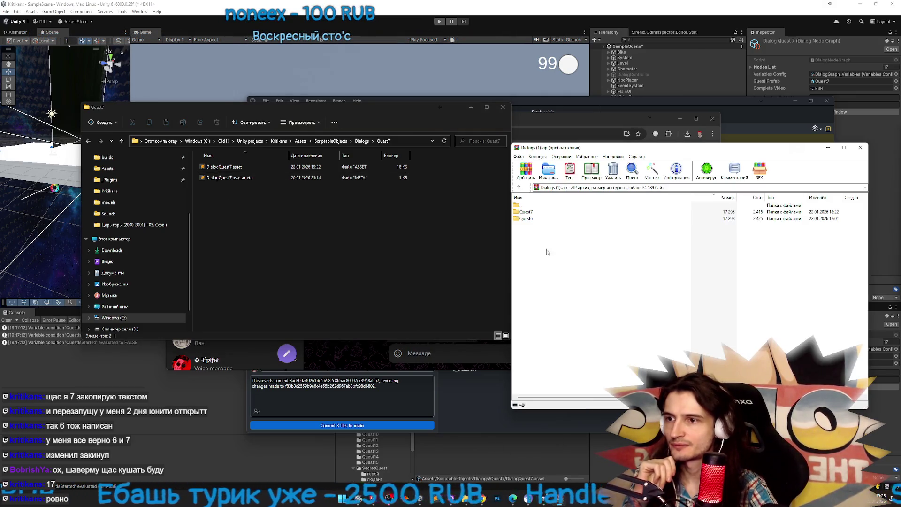
Drag DialogQuest6.asset from the archive's Quest6 folder into the project's Quest6 folder, replacing the existing file
double_click(526, 219)
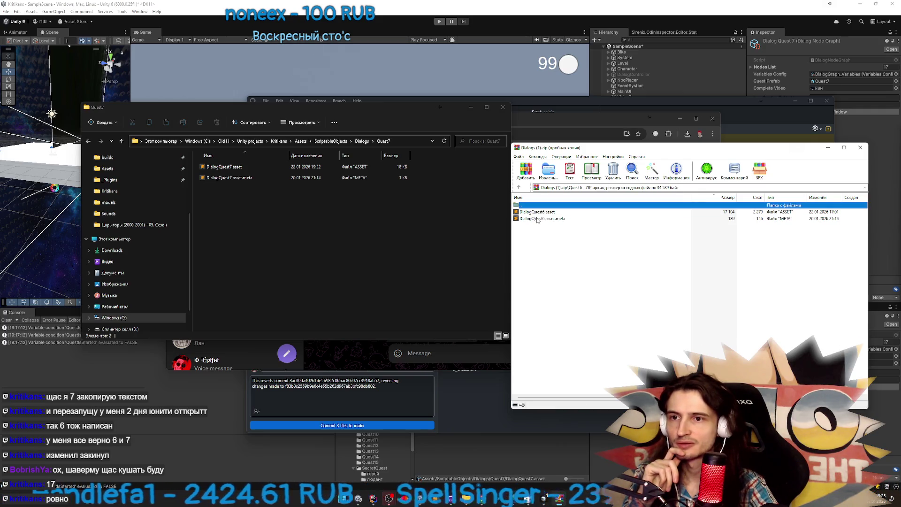
click(362, 141)
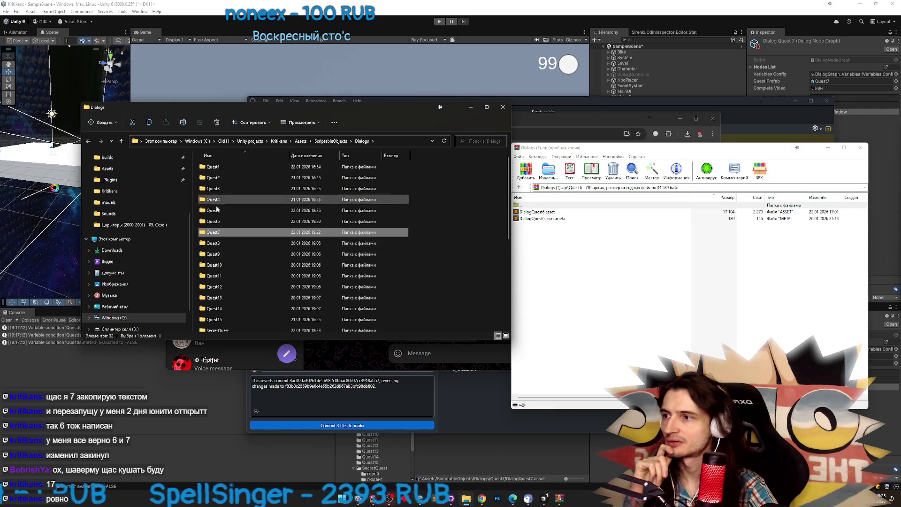
double_click(219, 218)
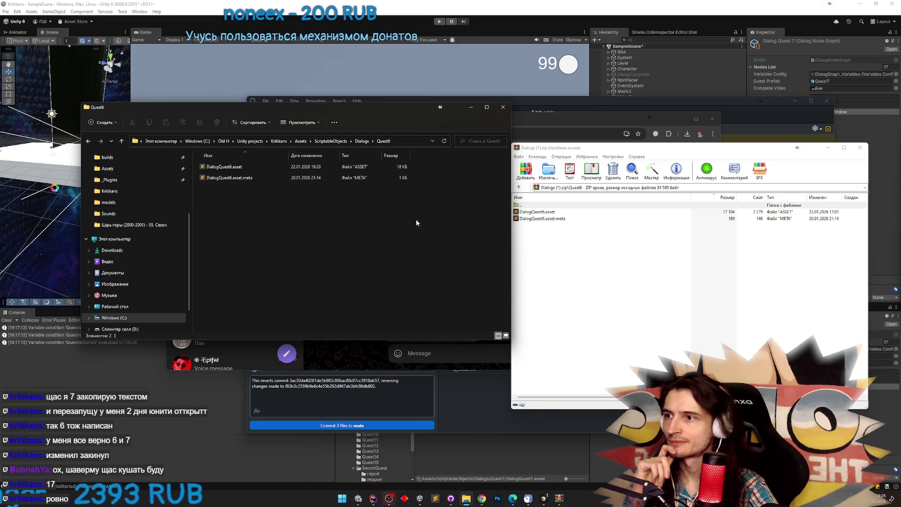
click(537, 212)
drag(537, 212, 353, 221)
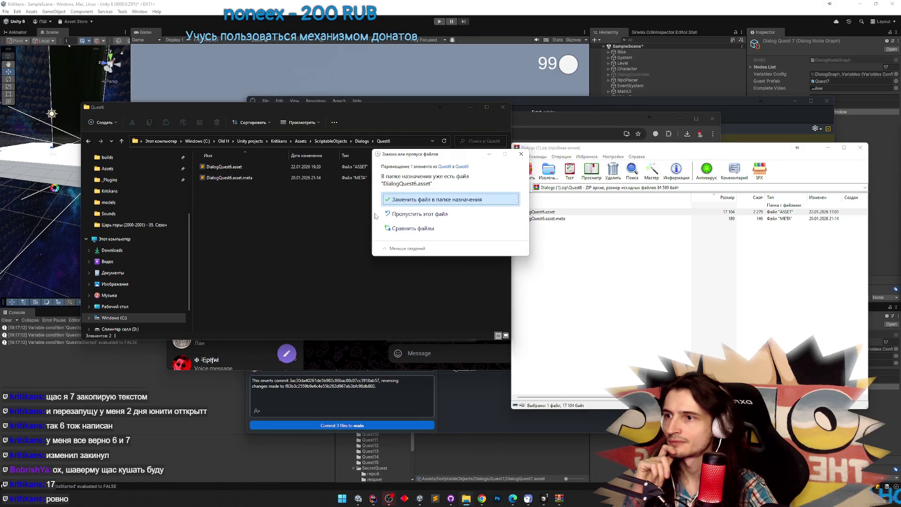
click(397, 204)
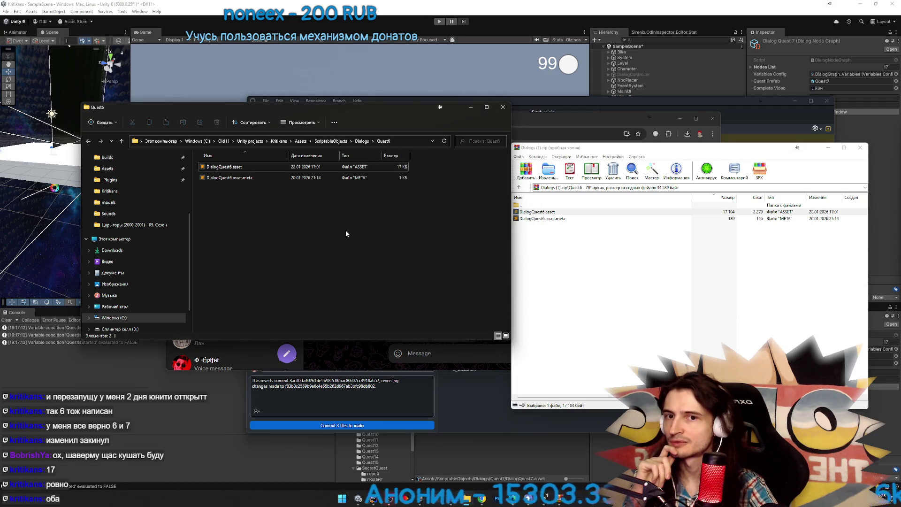
click(348, 81)
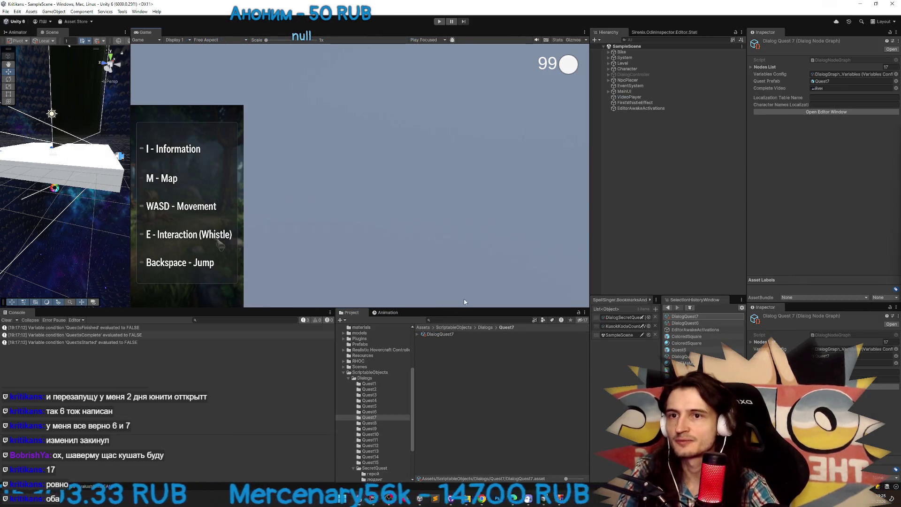
Open DialogQuest6's node graph in Unity, then switch to its raw asset text in Sublime Text
click(678, 323)
double_click(453, 335)
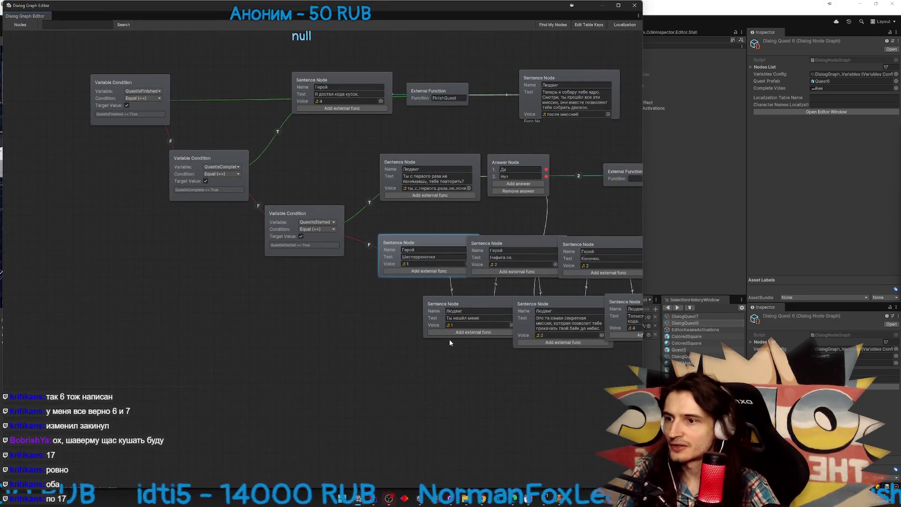
key(alt+Tab)
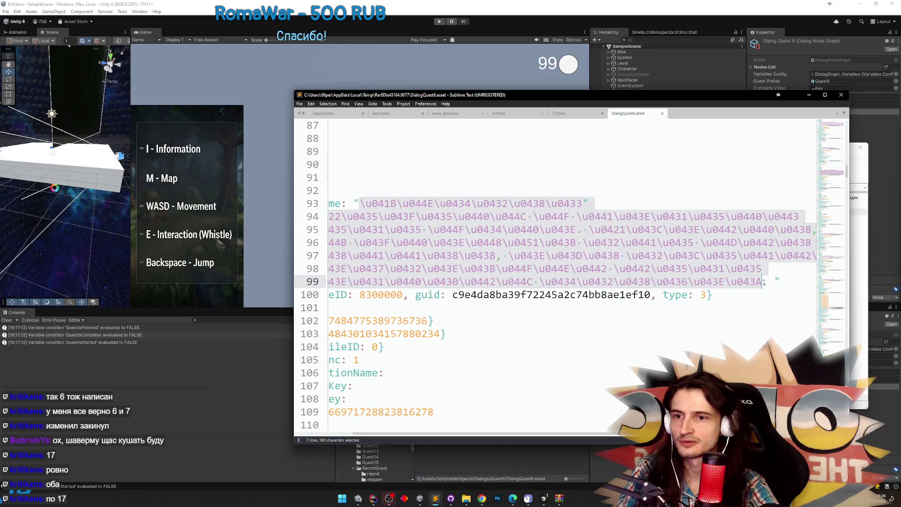
Google 'unitycode в русские' to find a Unicode-to-Russian decoder
click(482, 499)
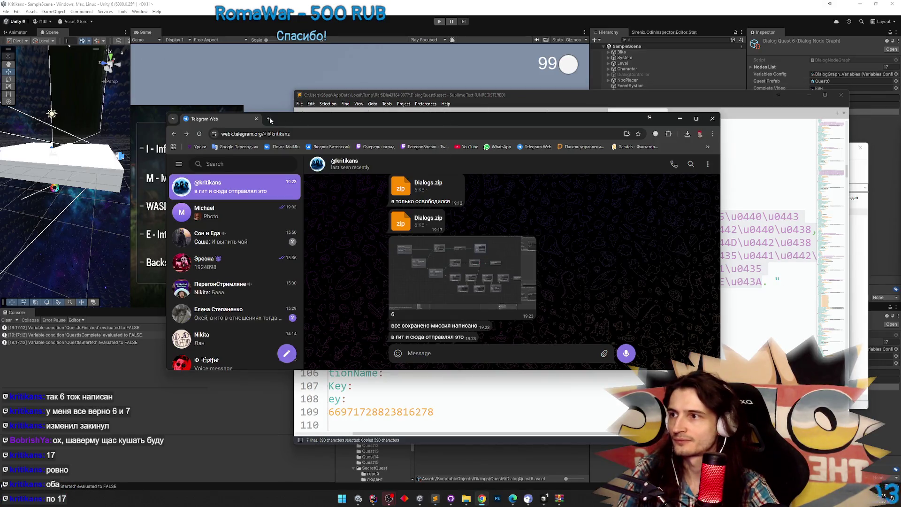
click(270, 120)
text(unityc)
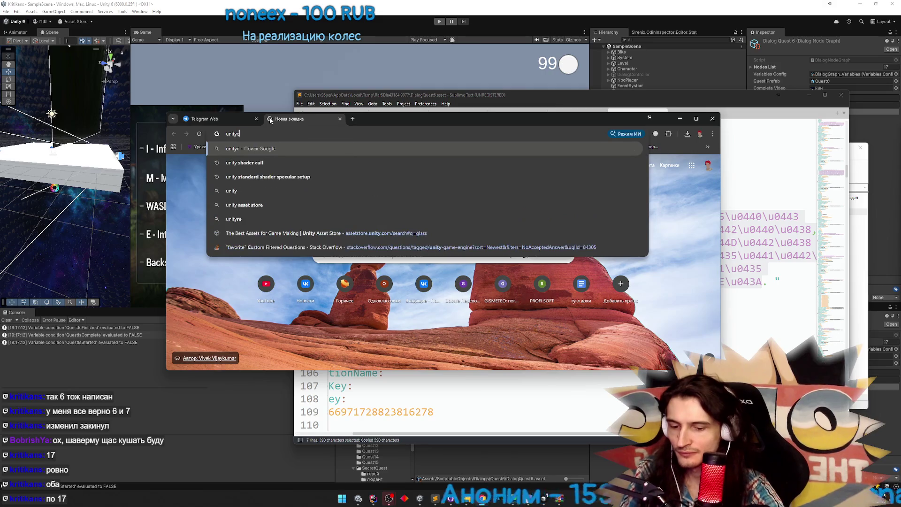
text(ode в русски)
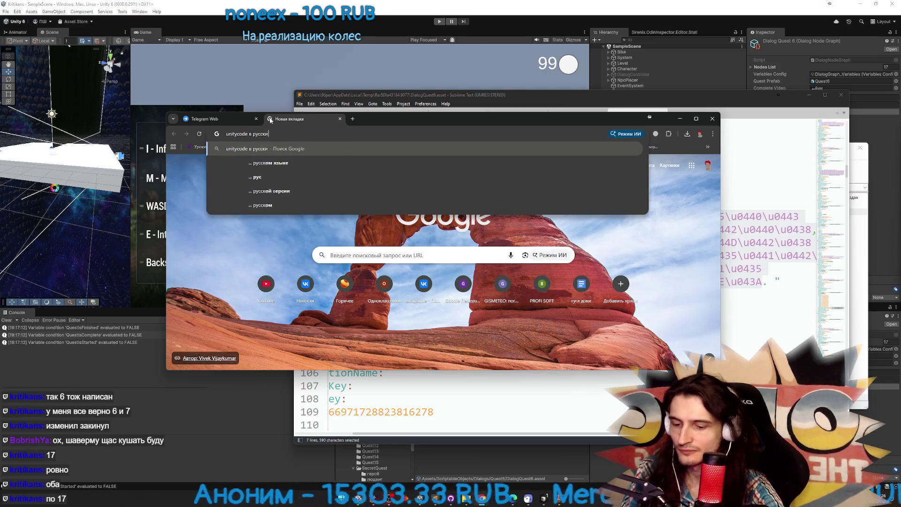
text(е)
key(Return)
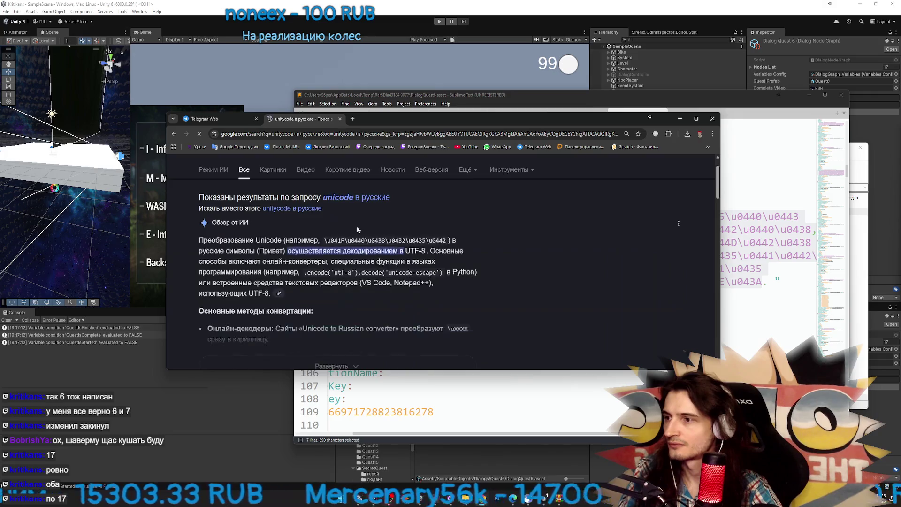
scroll(357, 230, down, 3)
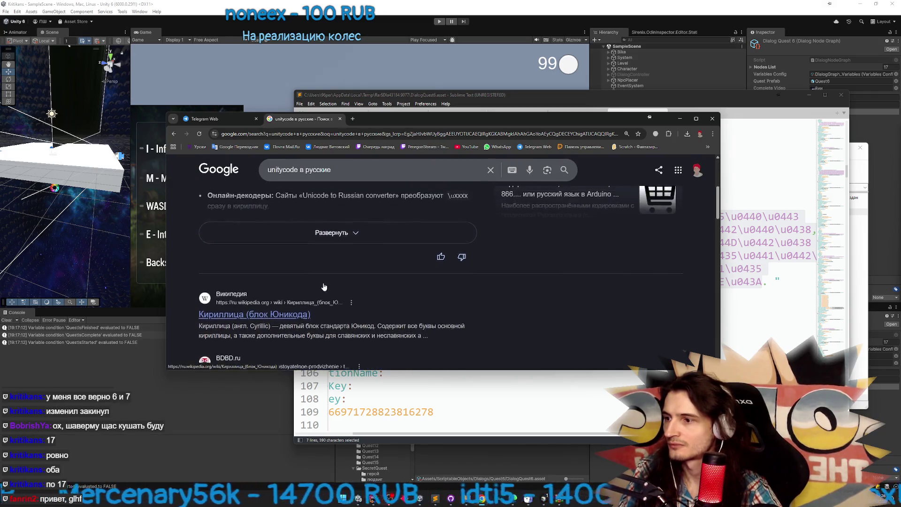
scroll(326, 282, down, 2)
scroll(364, 283, down, 1)
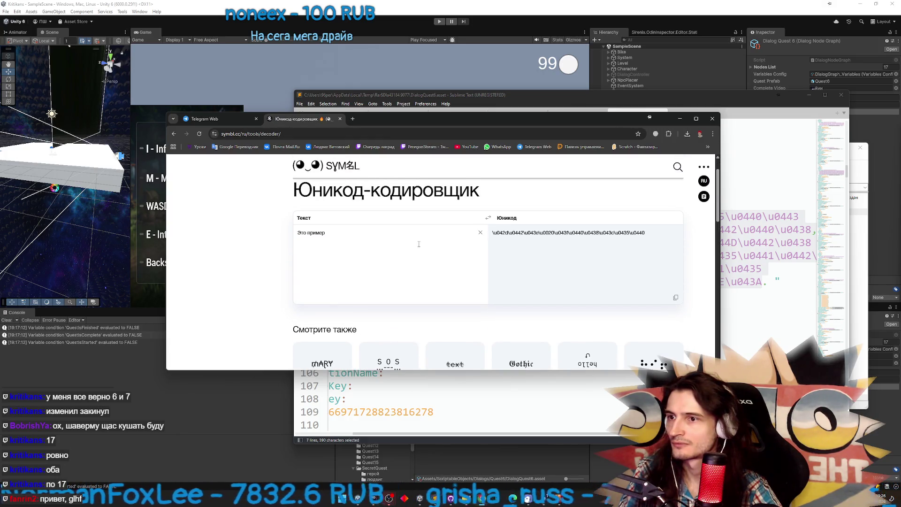
Paste the escaped \u dialog codes into symbl.cc and read the decoded Russian lines
click(488, 218)
key(ctrl+a)
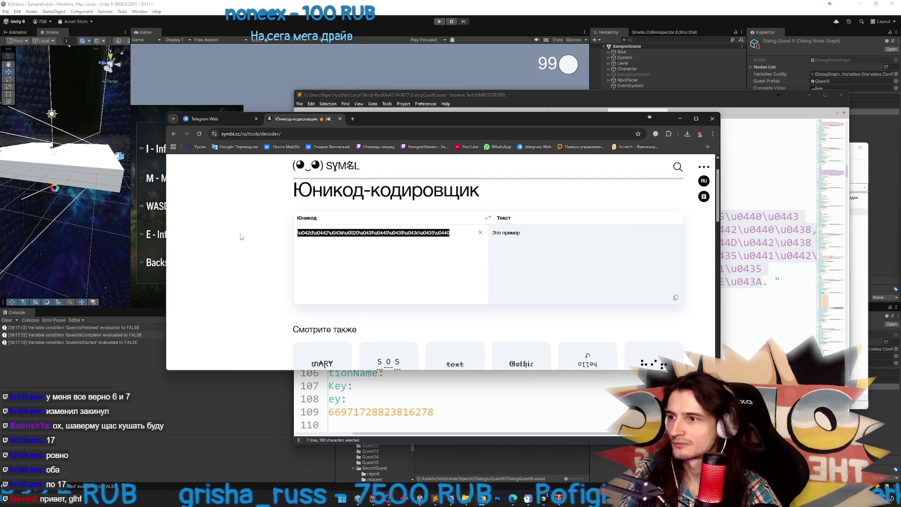
key(ctrl+v)
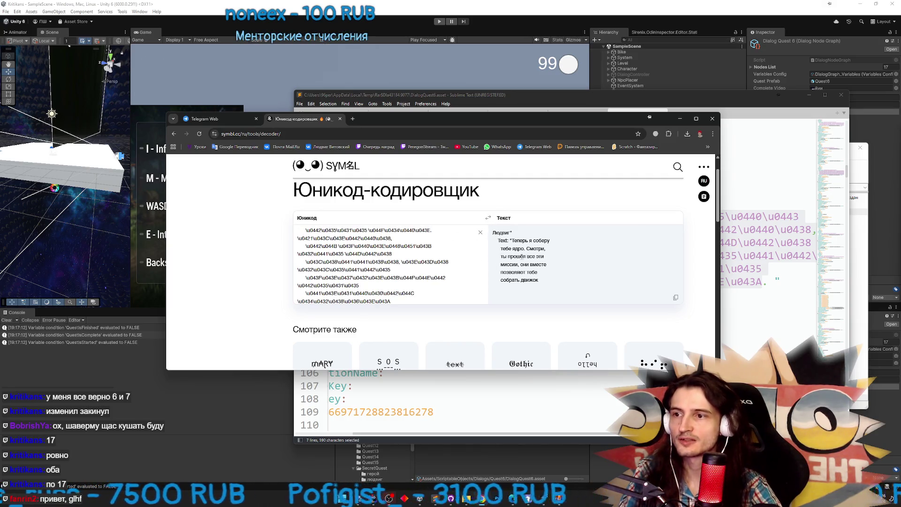
mouse_move(533, 249)
mouse_down()
mouse_move(526, 256)
mouse_move(538, 272)
mouse_up()
click(536, 278)
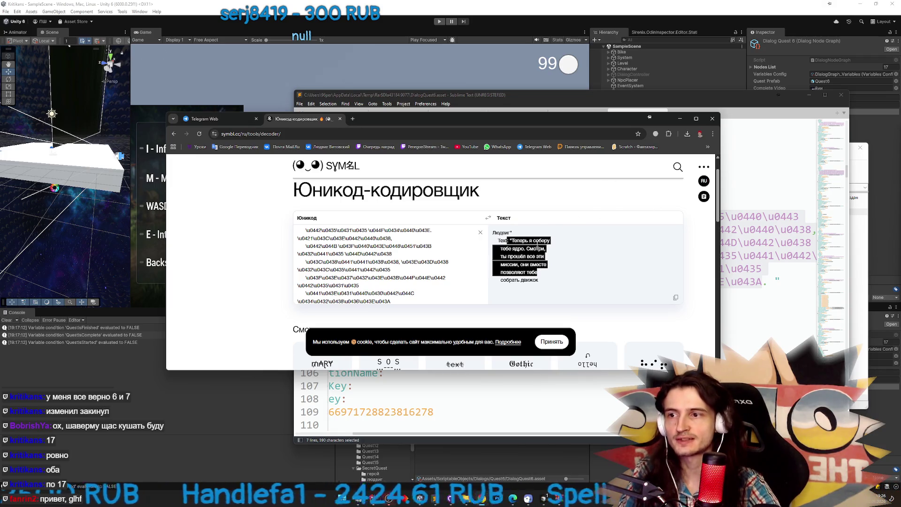
mouse_move(512, 240)
mouse_down()
mouse_move(542, 256)
mouse_move(537, 272)
mouse_up()
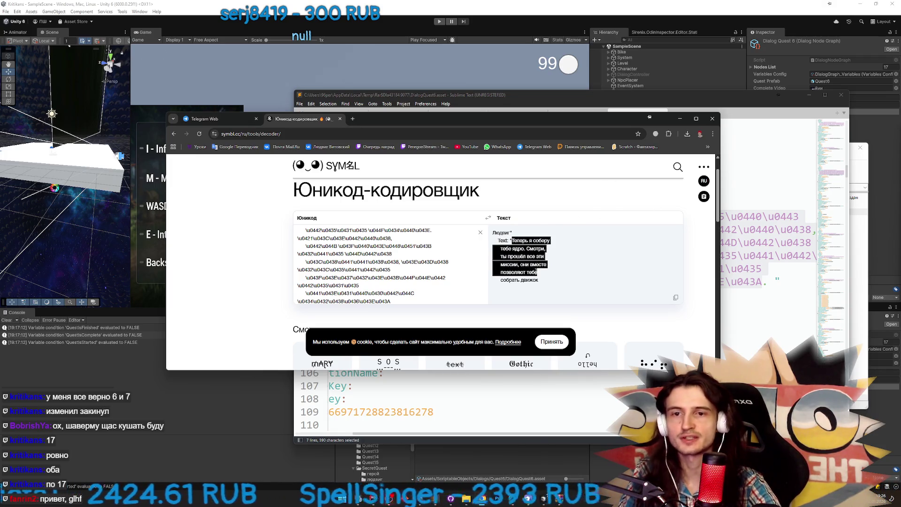
click(536, 271)
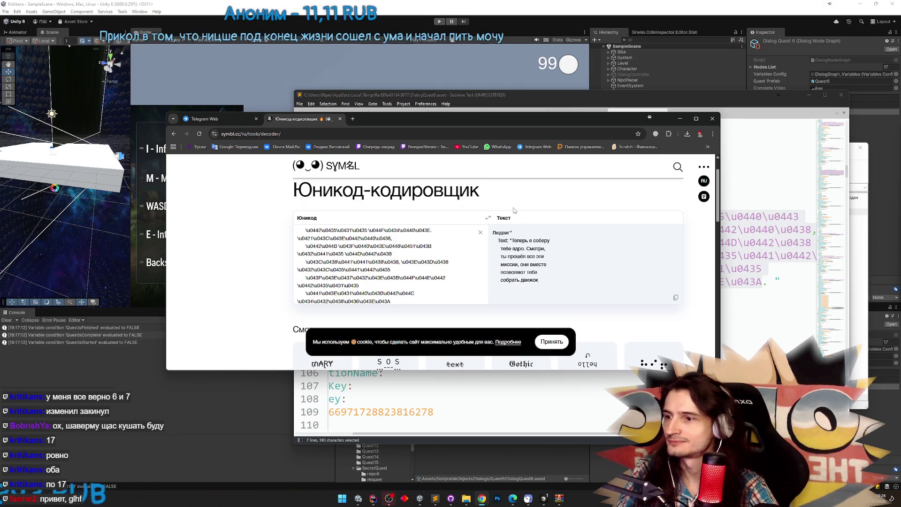
Accept the site's cookies, minimize Chrome, and close DialogQuest6.asset in Sublime Text
click(552, 342)
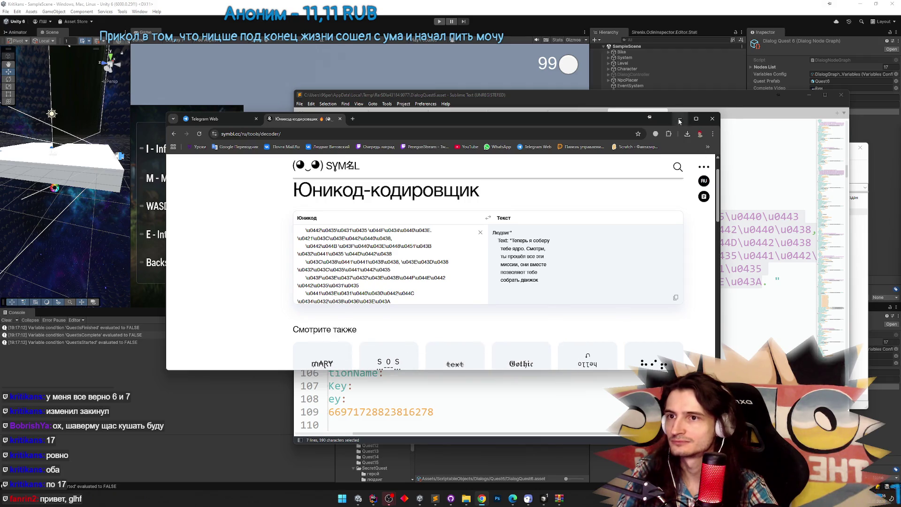
click(679, 120)
click(662, 113)
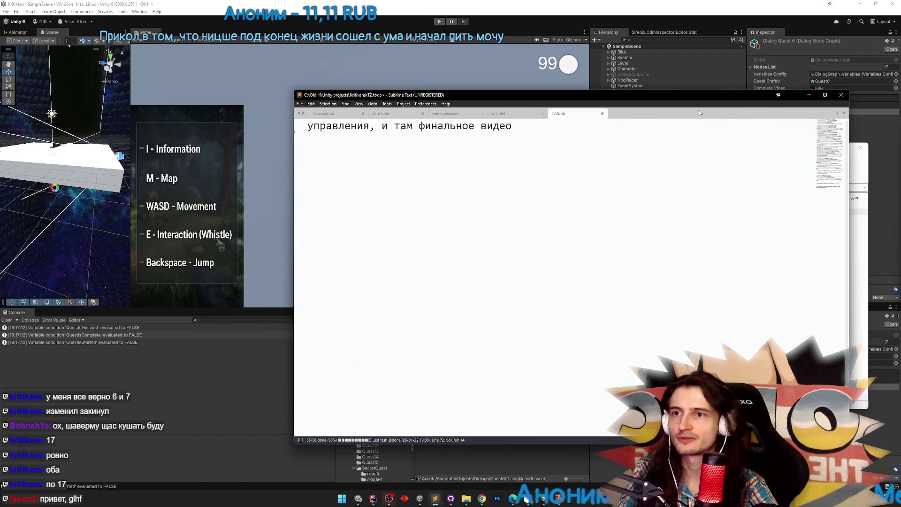
Minimize Sublime Text, close the Dialogs archive, and return to the Telegram chat in Chrome
click(807, 95)
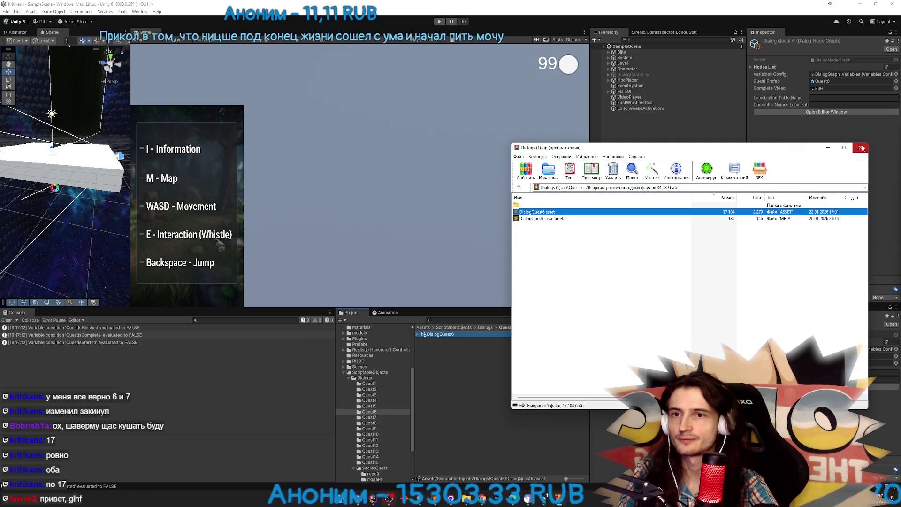
click(860, 147)
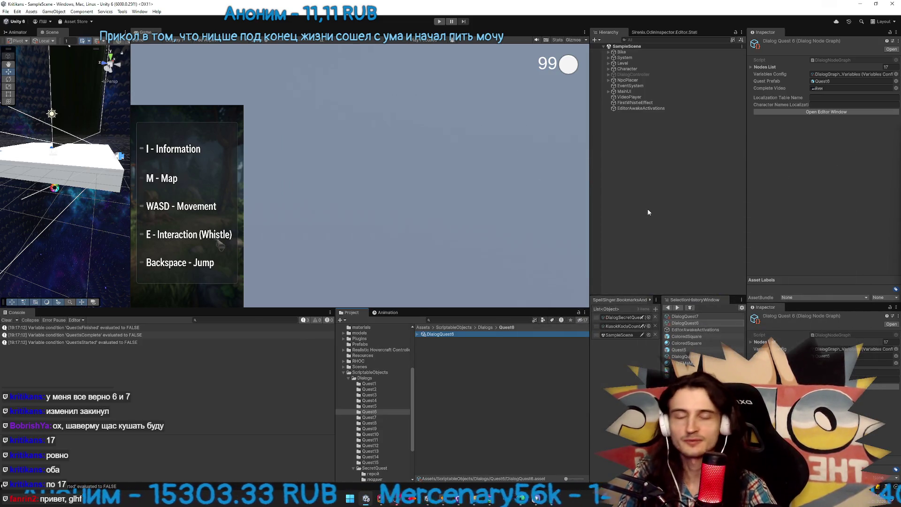
click(489, 498)
click(207, 119)
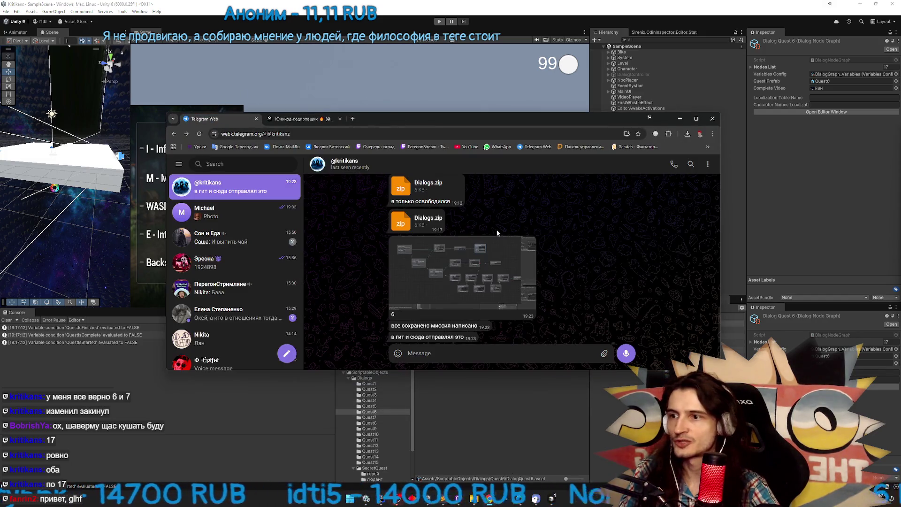
Open the sent node-graph screenshot full size, zoom in to examine it, then close it
click(499, 264)
scroll(472, 250, up, 5)
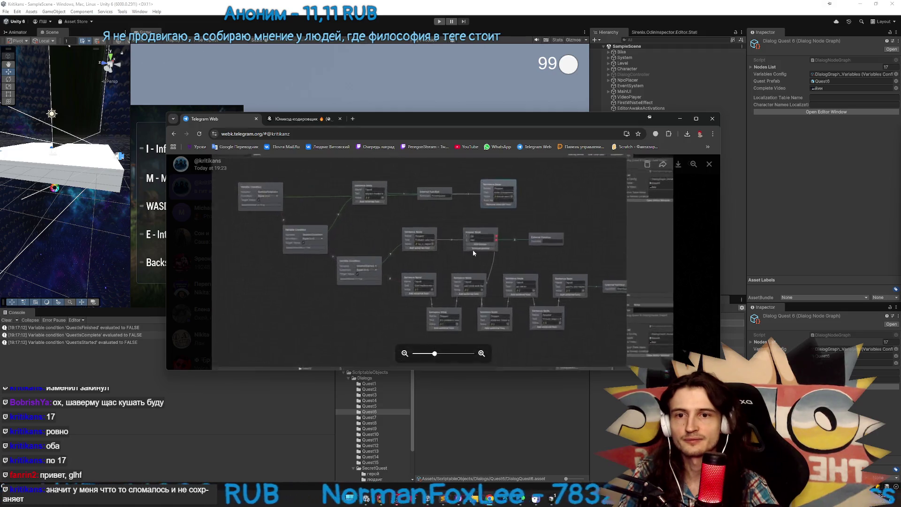
scroll(471, 246, up, 2)
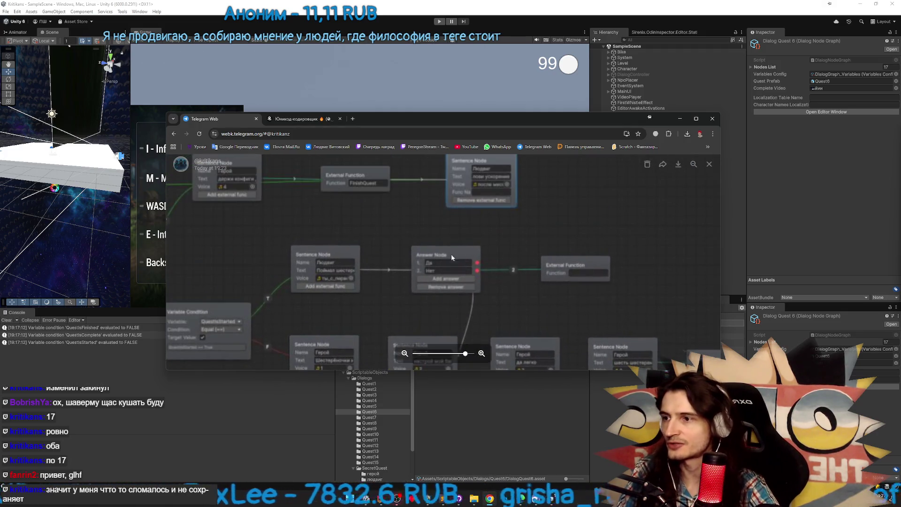
scroll(373, 256, up, 1)
scroll(394, 258, down, 5)
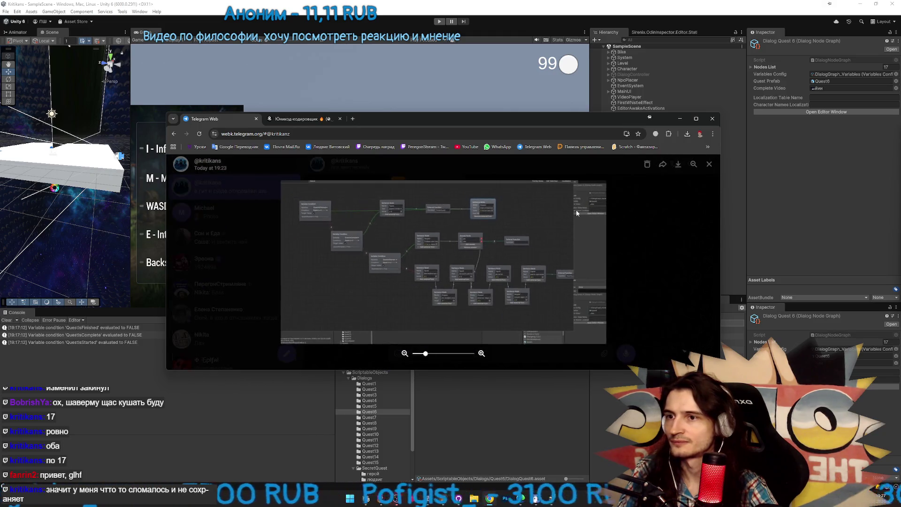
scroll(576, 209, up, 3)
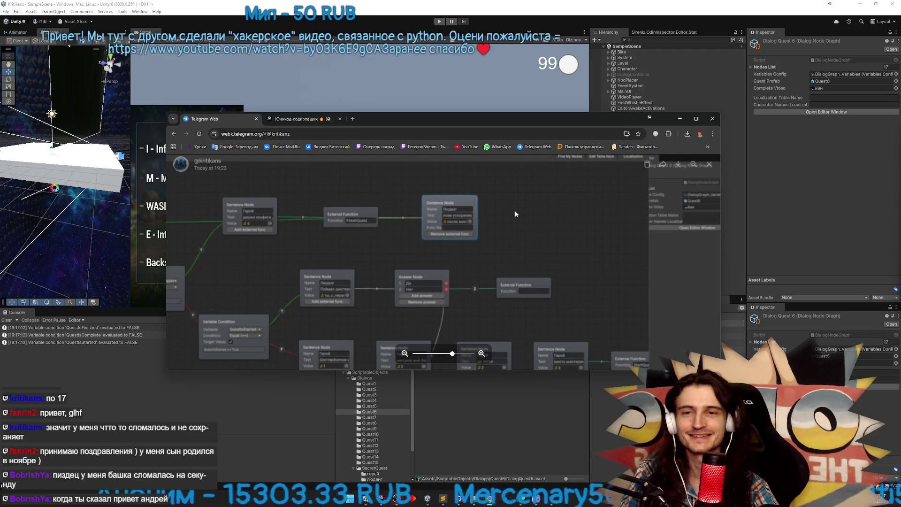
click(709, 165)
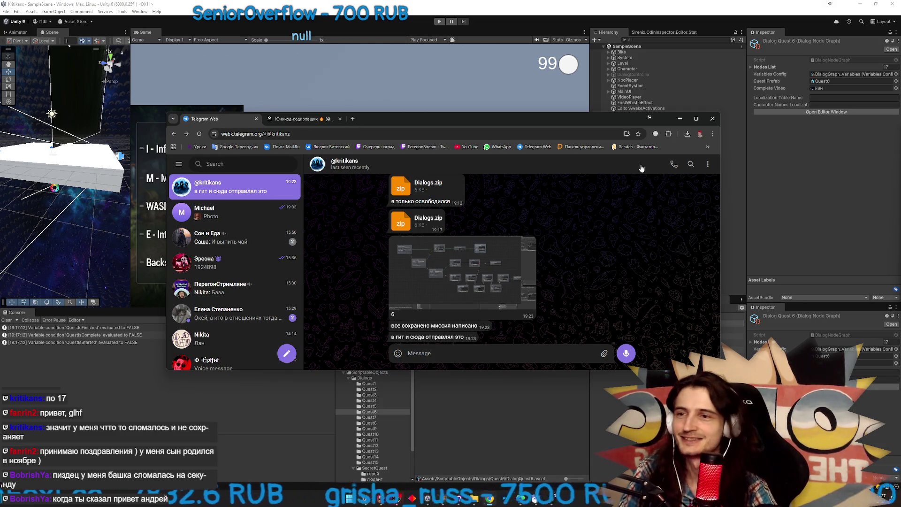
Return to Unity, enlarge the Game view slightly, and briefly review the DialogQuest6 node graph
click(679, 118)
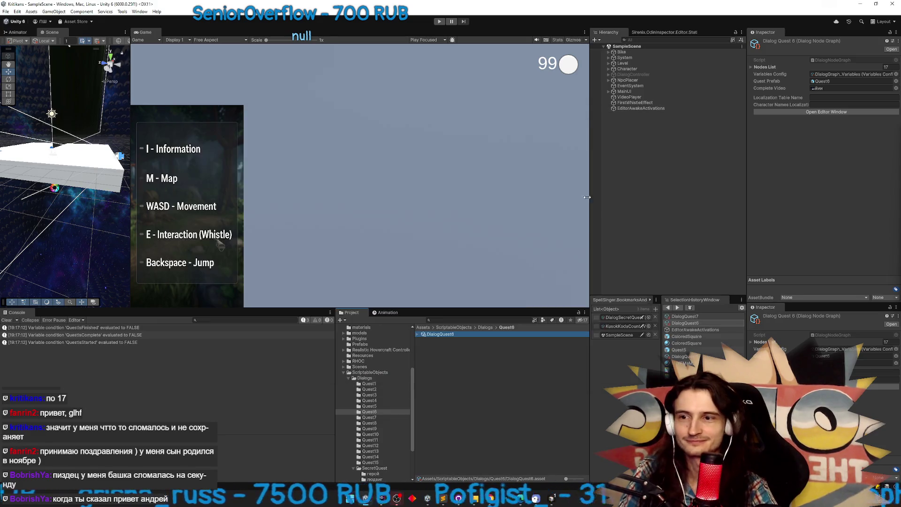
drag(452, 309, 455, 318)
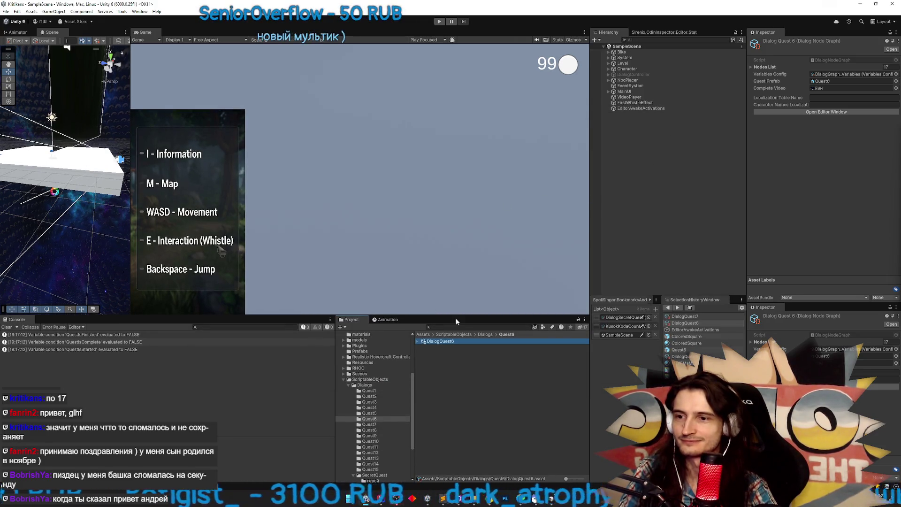
double_click(473, 343)
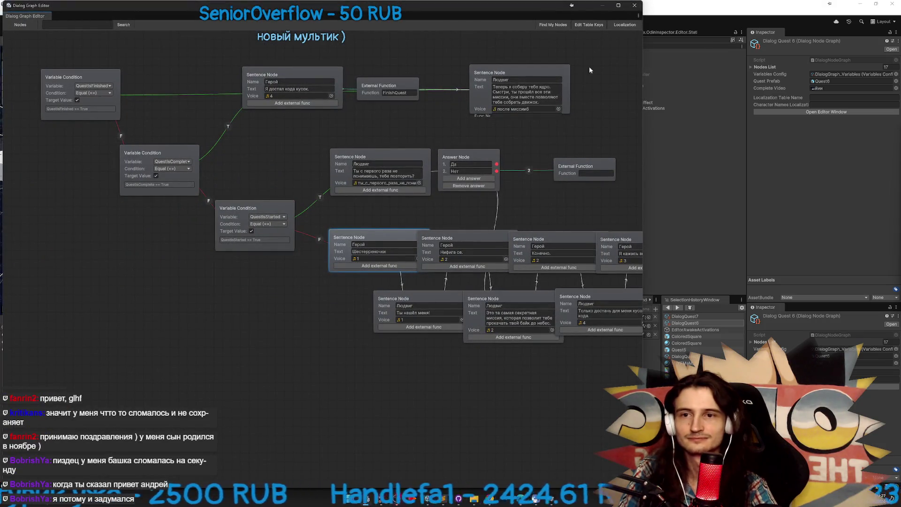
click(635, 5)
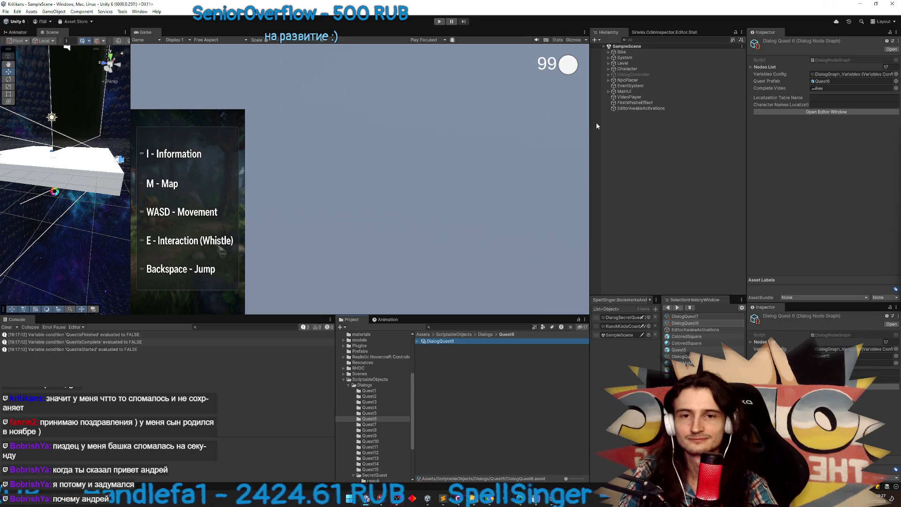
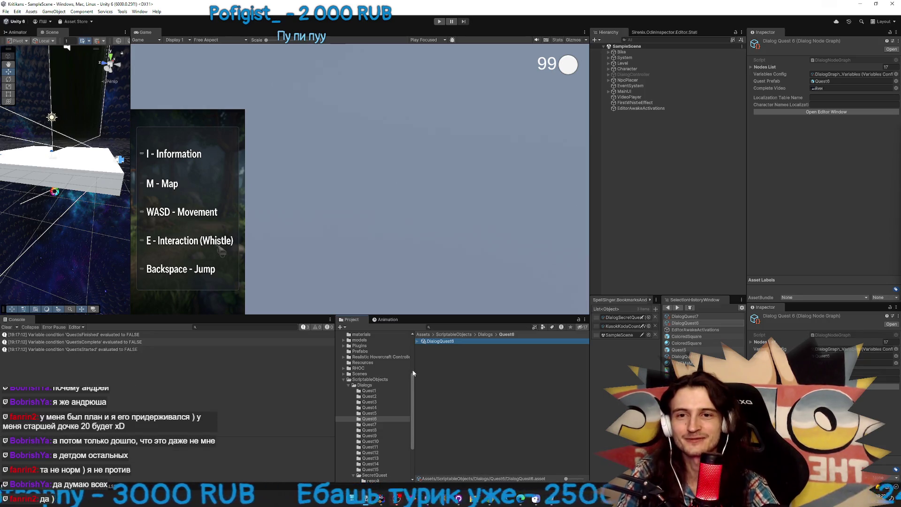
Select DialogQuest6 in the Project panel, then click empty space to deselect it
click(455, 355)
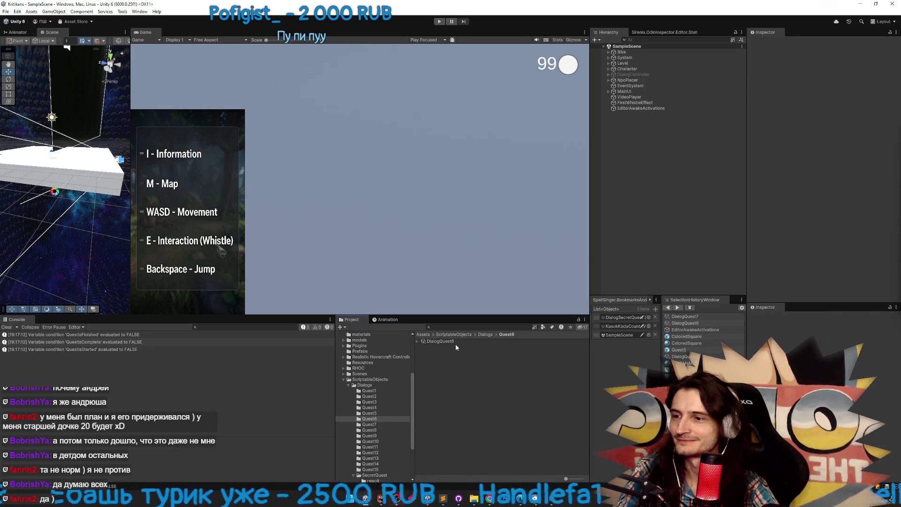
click(455, 343)
click(454, 352)
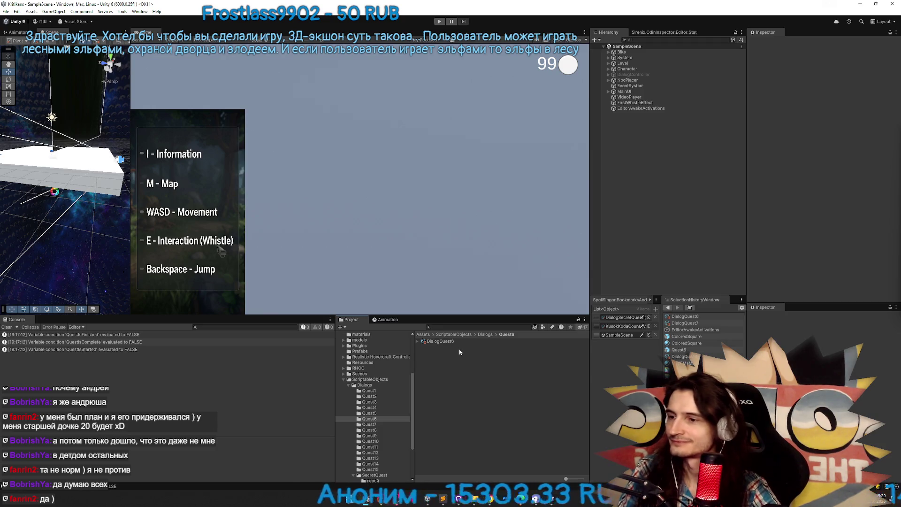
Discard the DialogQuest6.asset changes in GitHub Desktop, then minimize it and bring up Telegram
click(458, 498)
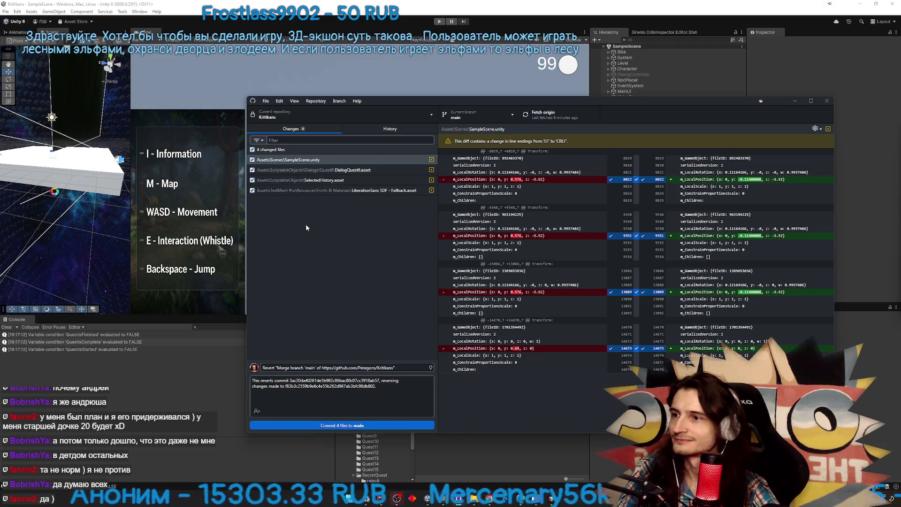
click(339, 172)
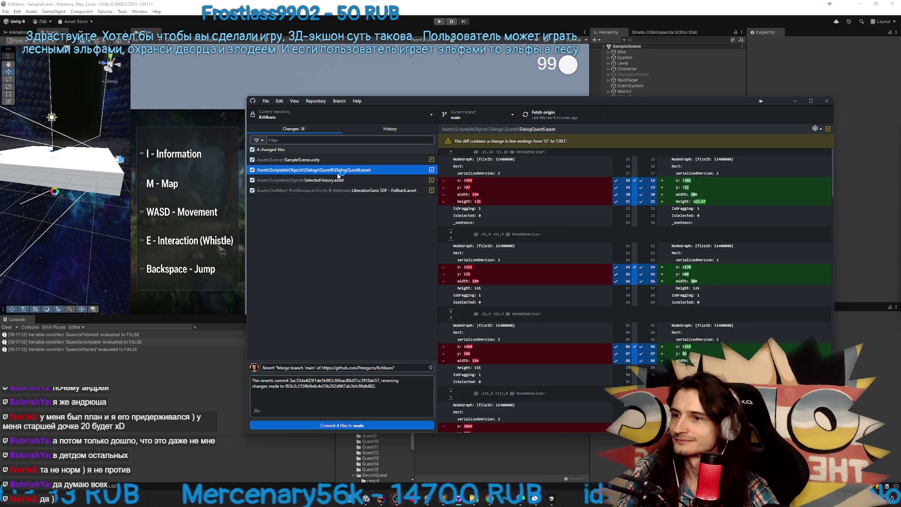
right_click(338, 177)
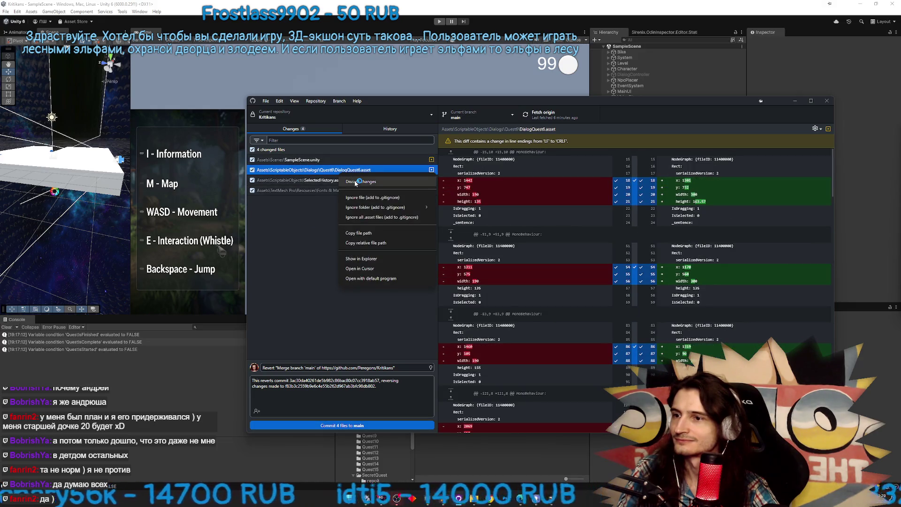
click(355, 181)
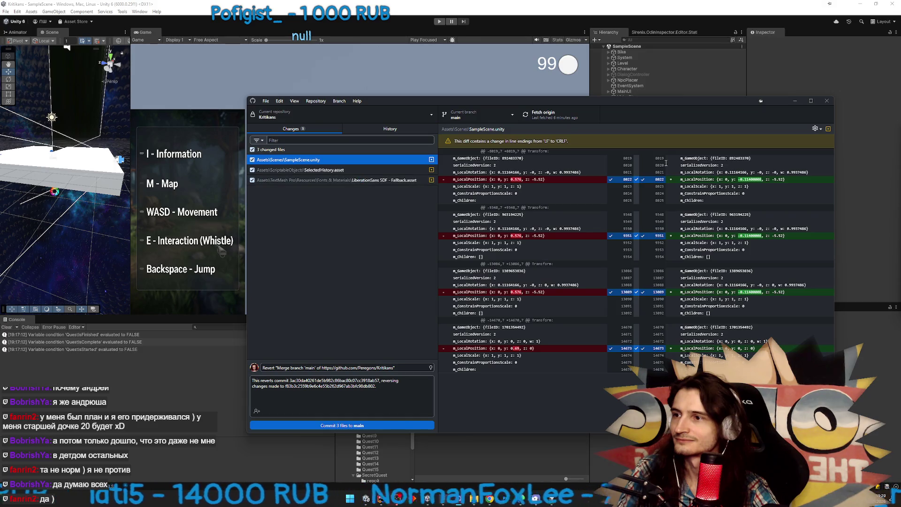
click(796, 102)
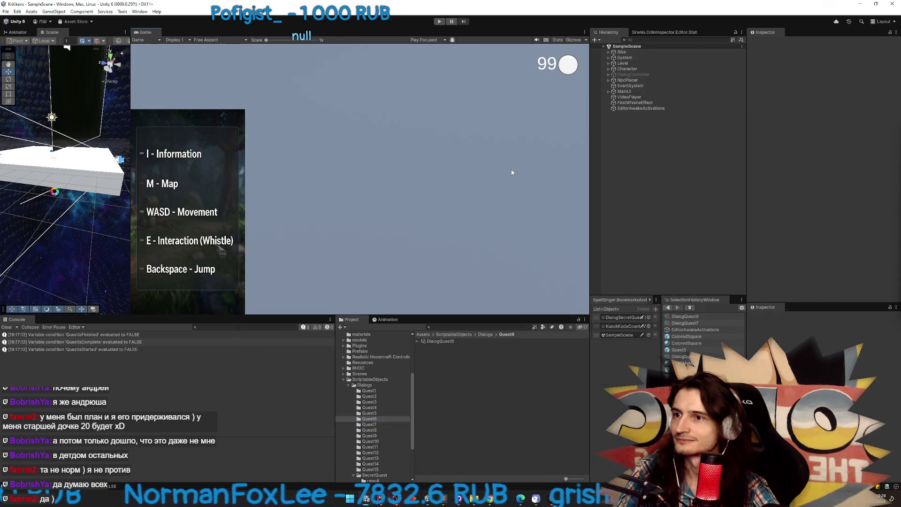
click(488, 499)
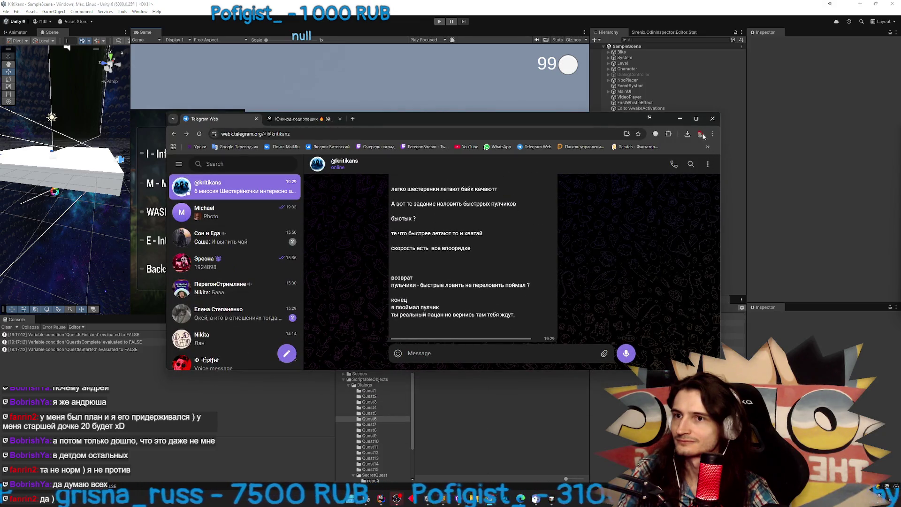
Maximize Telegram Web and scroll the chat to the mission 6 messages, then restore it
double_click(649, 117)
scroll(588, 230, up, 10)
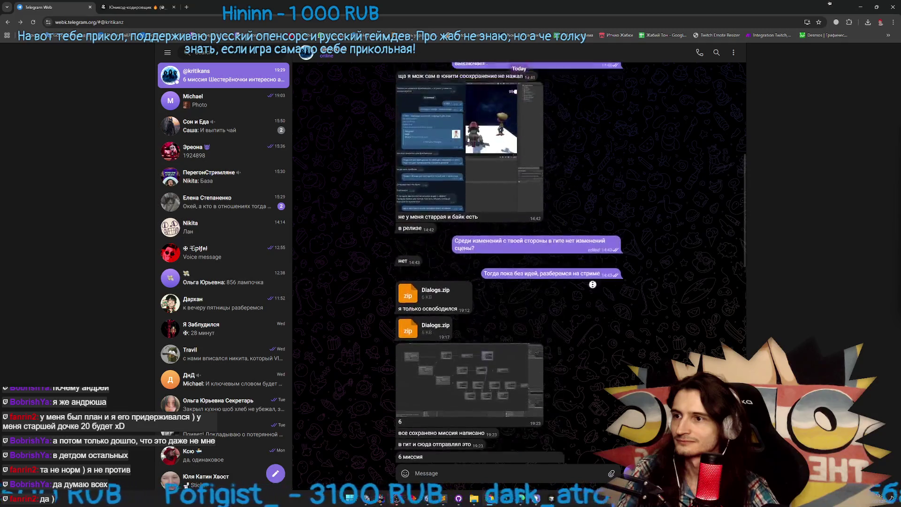
scroll(600, 262, down, 5)
scroll(605, 298, down, 3)
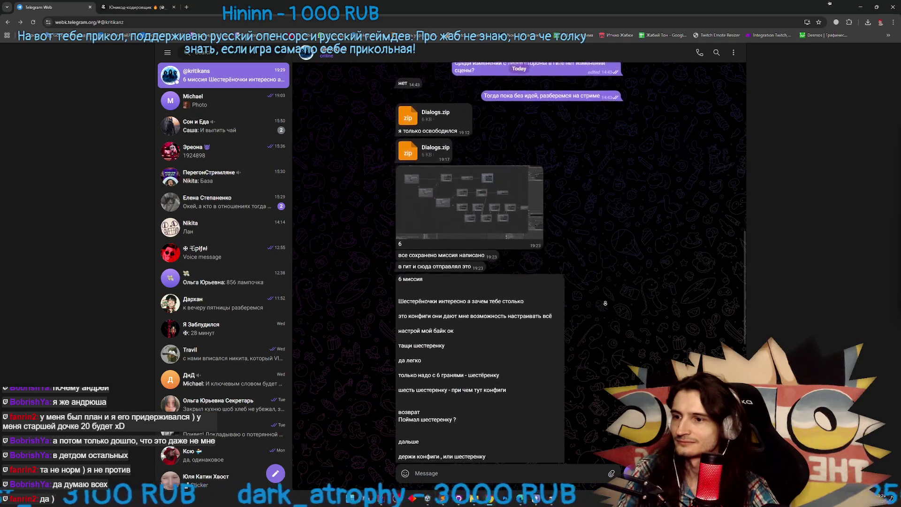
scroll(605, 304, down, 4)
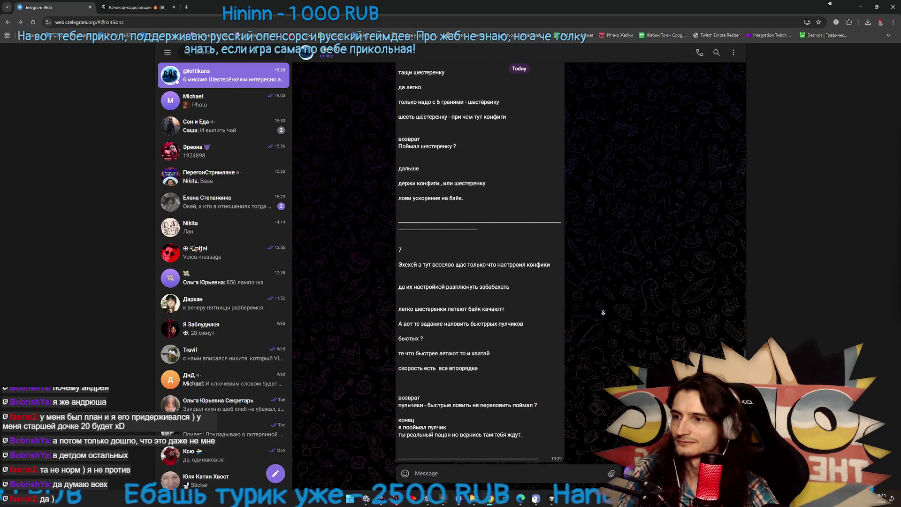
scroll(603, 301, up, 3)
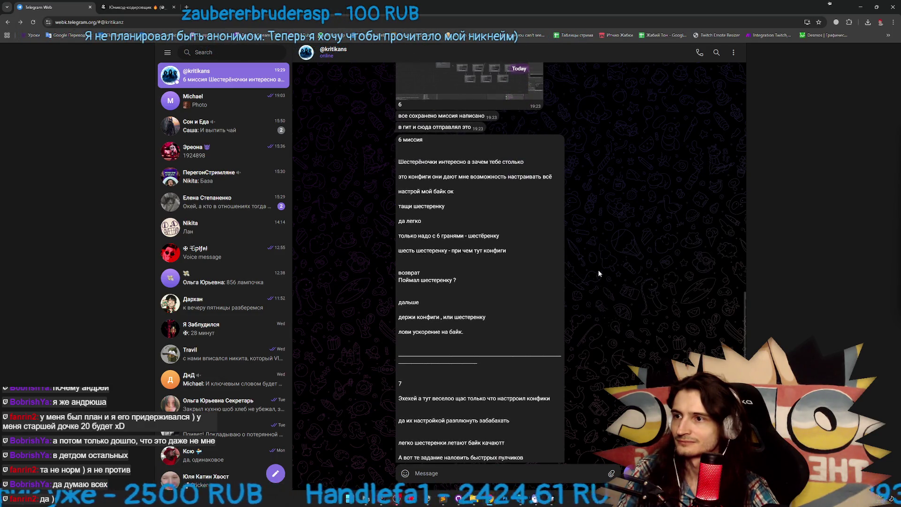
key(super+Down)
Arrange the chat window left of Unity and open the DialogQuest6 graph beside it
key(alt+Tab)
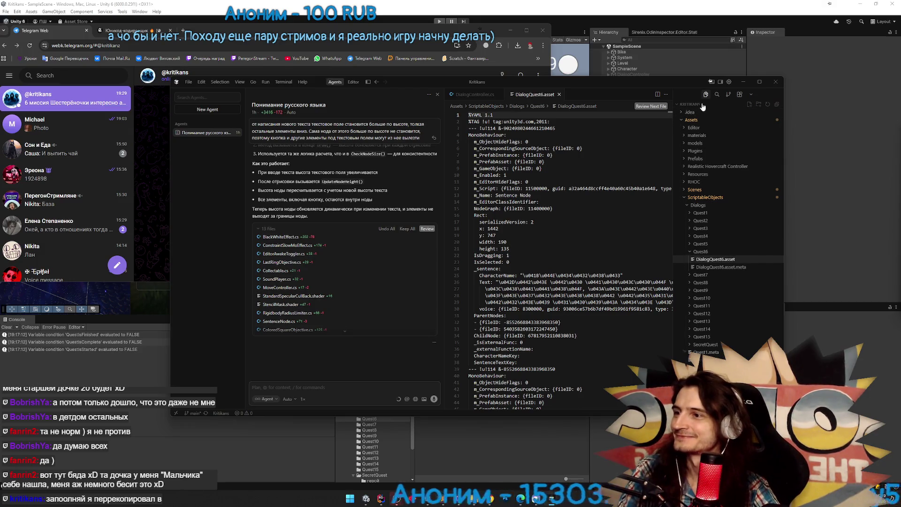
click(745, 82)
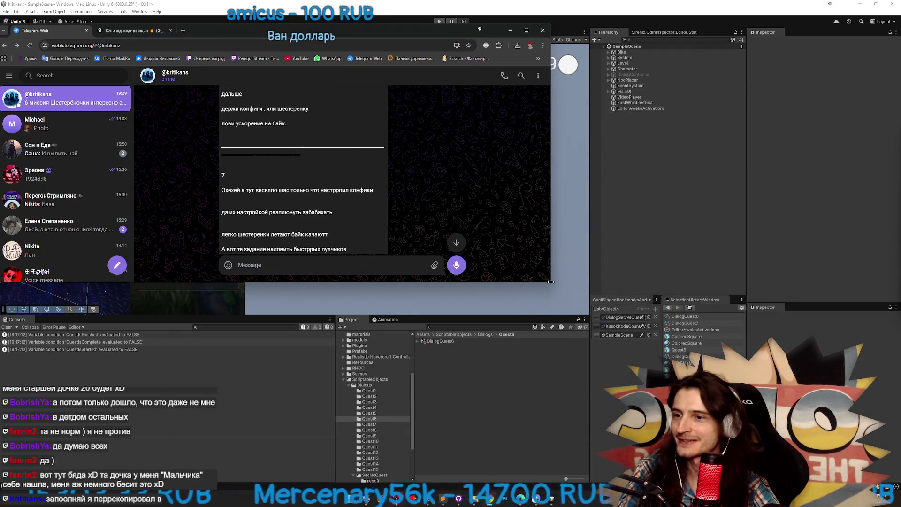
drag(551, 281, 480, 395)
scroll(419, 291, up, 2)
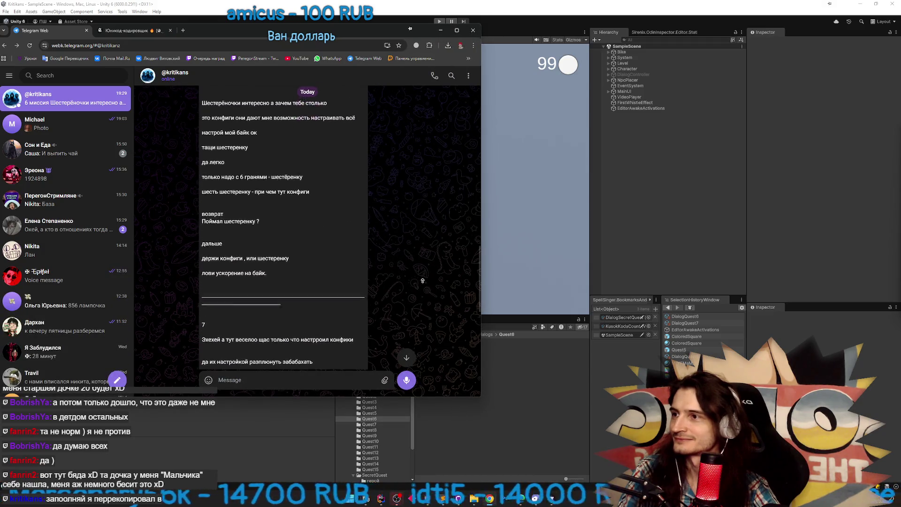
drag(389, 36, 318, 35)
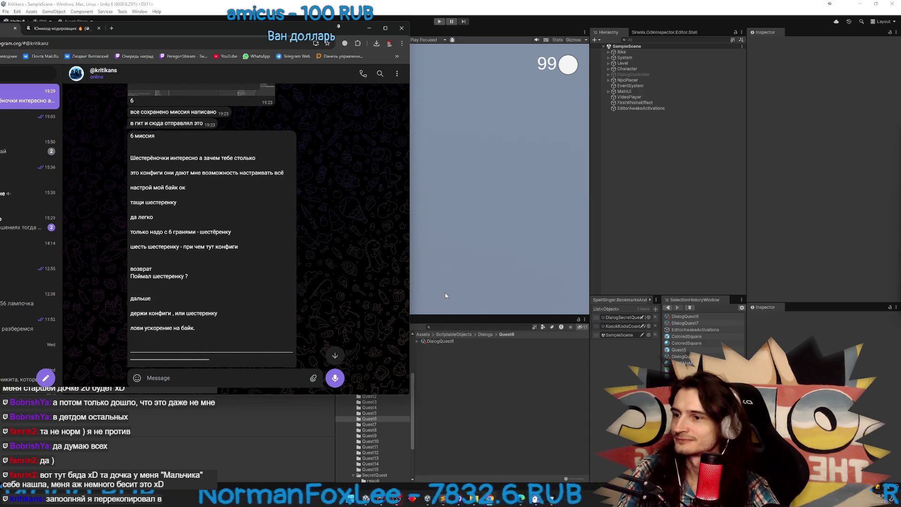
double_click(441, 341)
drag(434, 14, 599, 45)
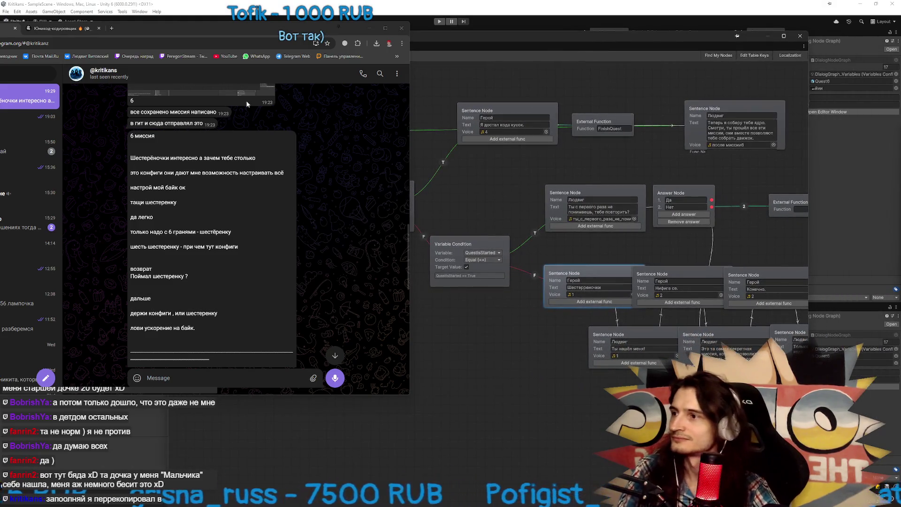
Paste the first mission 6 chat lines, including 'настрой мой байк ок', into three Sentence Nodes
drag(130, 159, 257, 158)
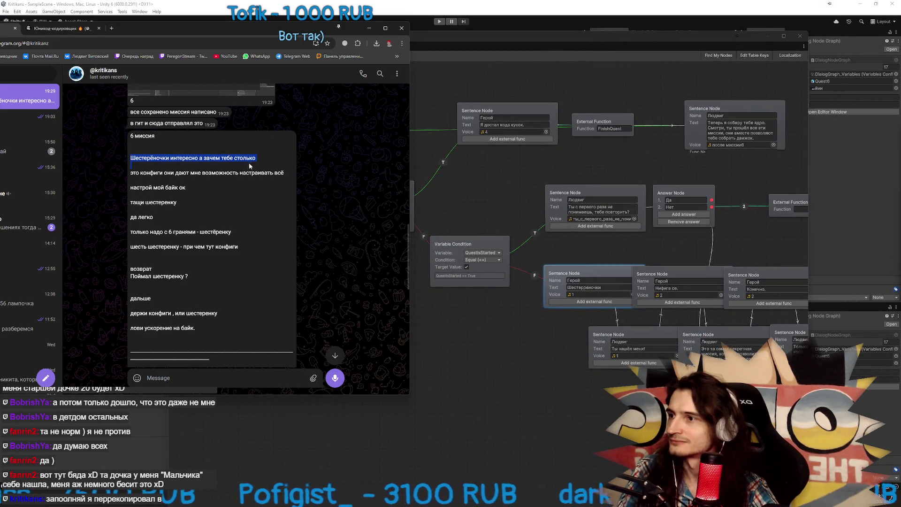
key(ctrl+c)
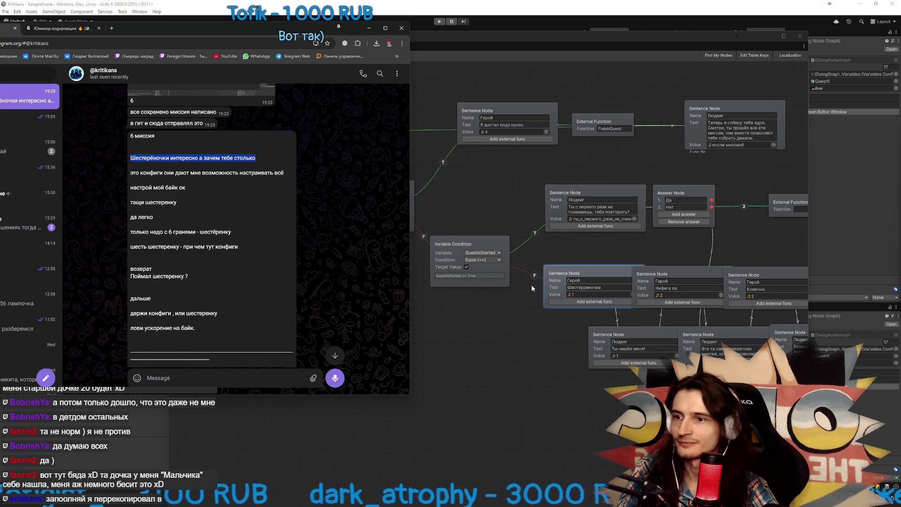
click(578, 287)
key(ctrl+v)
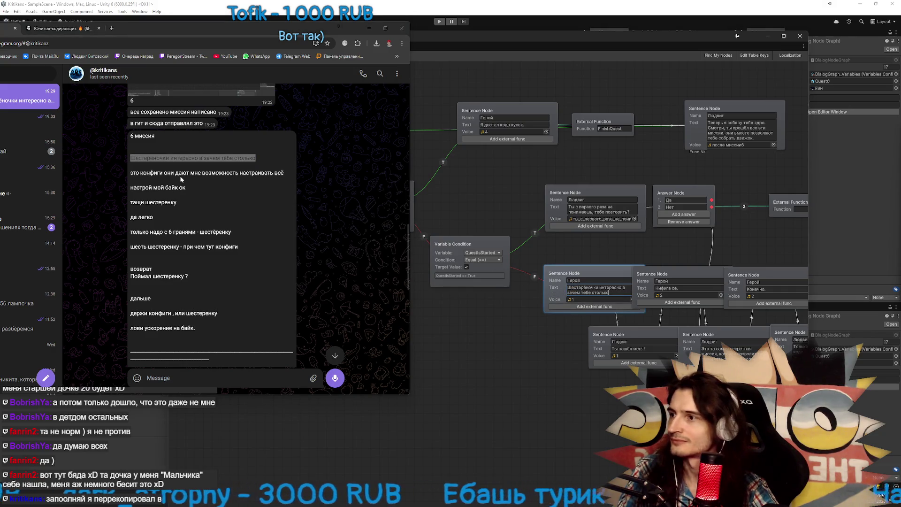
mouse_move(131, 172)
mouse_down()
mouse_move(284, 173)
mouse_move(276, 174)
mouse_up()
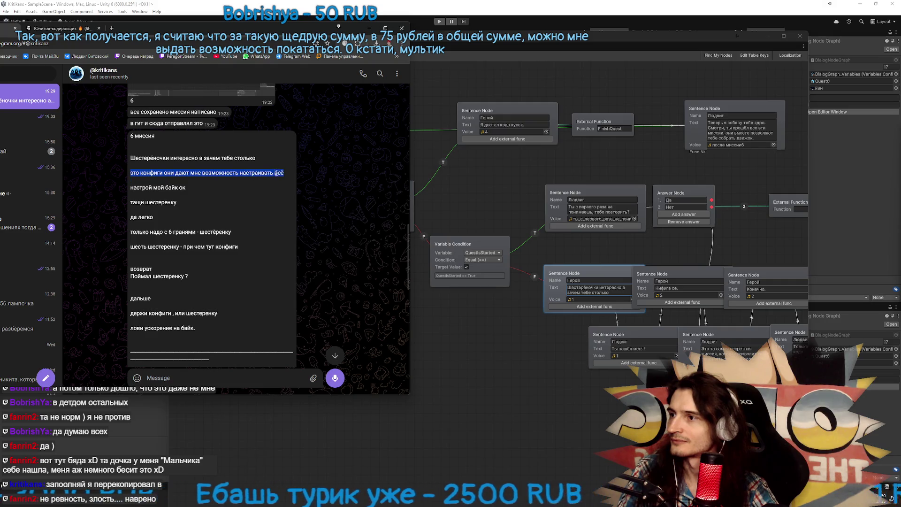
key(ctrl+c)
click(629, 349)
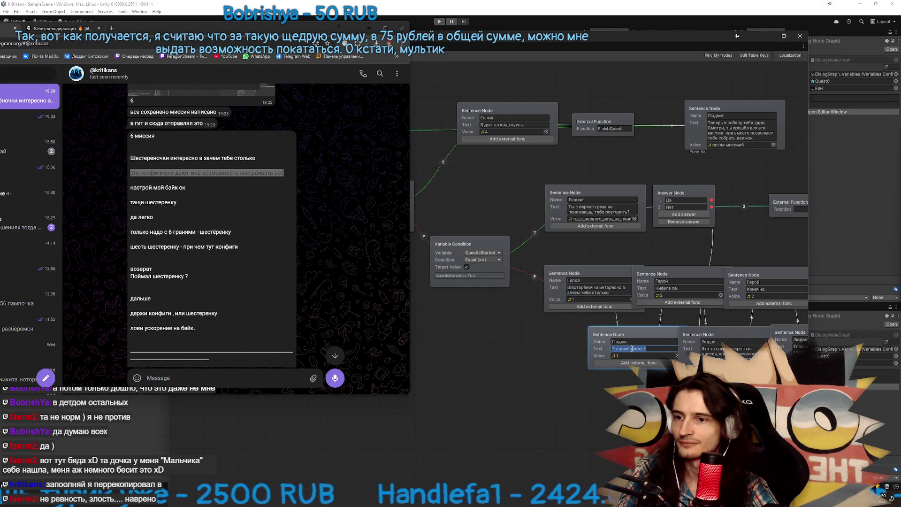
key(ctrl+v)
drag(142, 186, 186, 188)
click(657, 288)
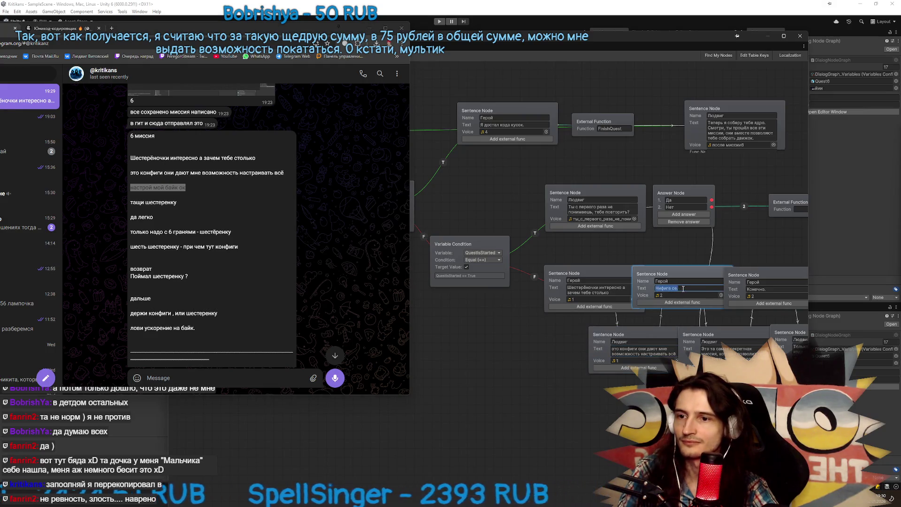
key(ctrl+v)
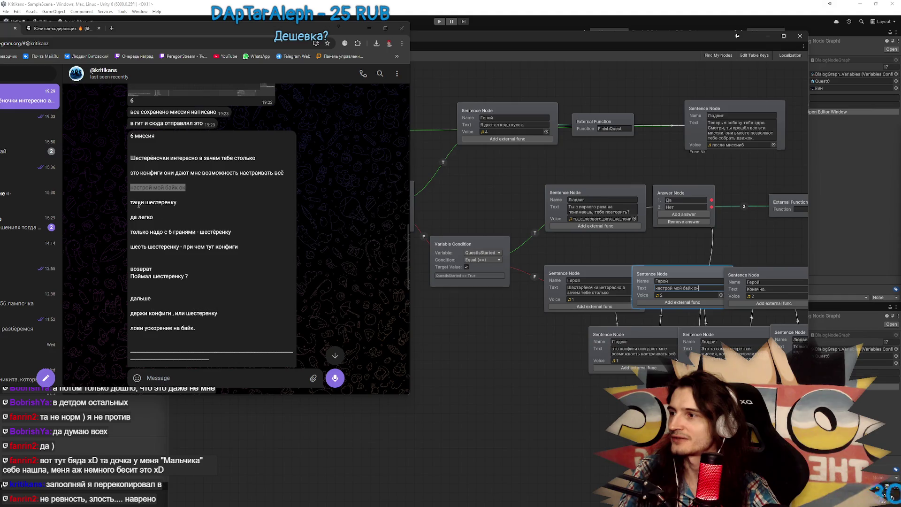
Paste 'тащи шестеренку', 'да легко', and the six-sided gear and configs lines into the next nodes
triple_click(197, 209)
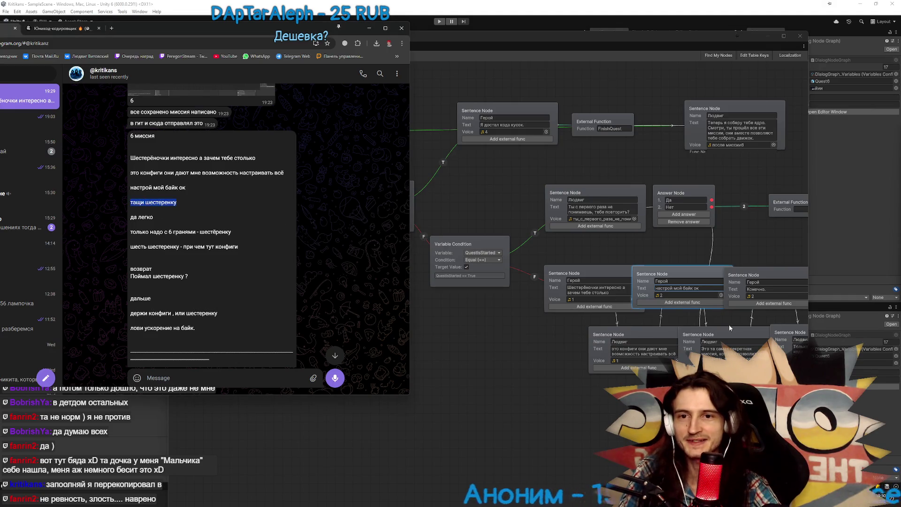
click(730, 348)
key(ctrl+v)
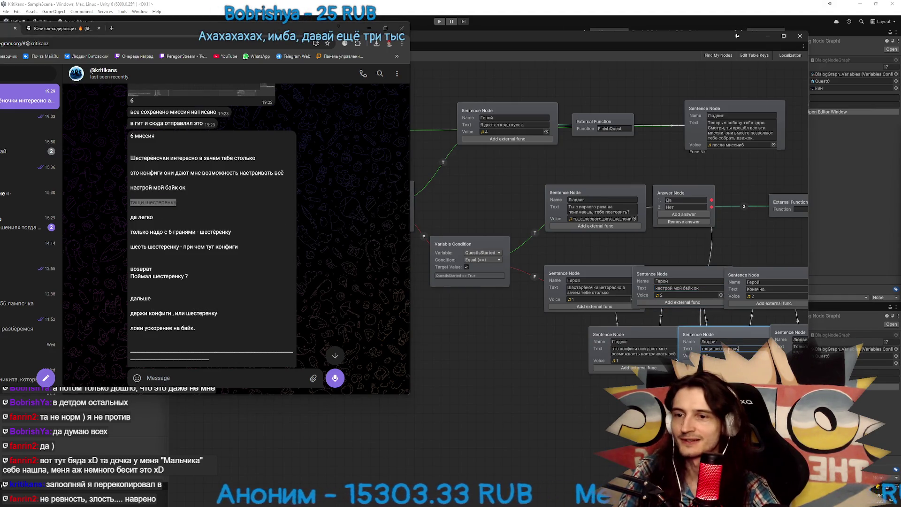
drag(130, 218, 153, 217)
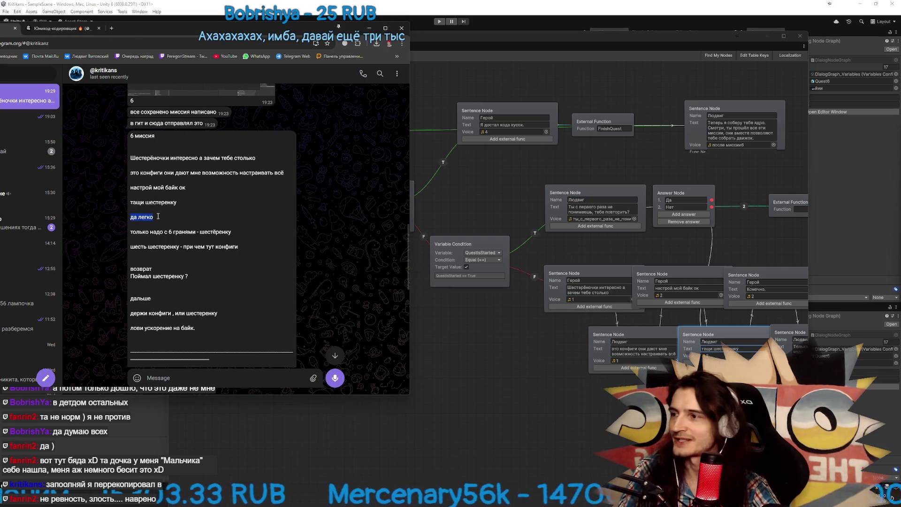
key(ctrl+c)
click(774, 289)
key(ctrl+v)
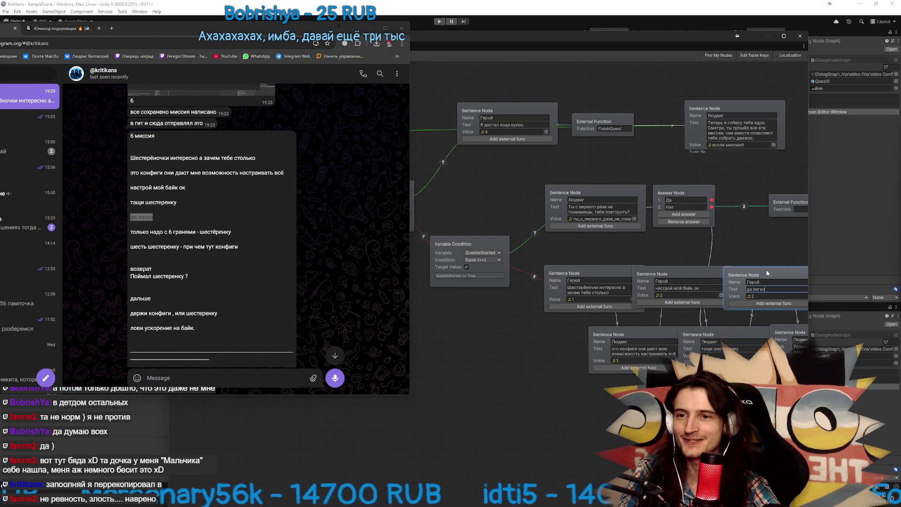
drag(767, 273, 776, 246)
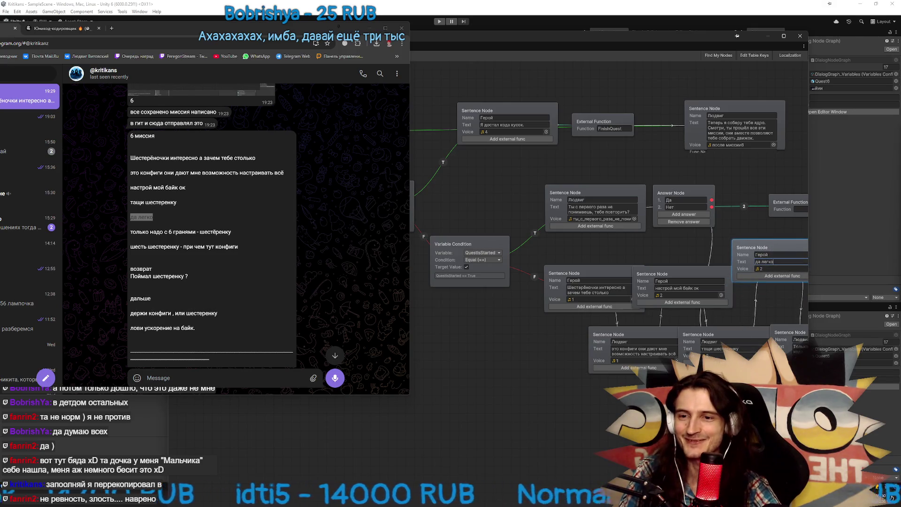
drag(808, 187, 890, 187)
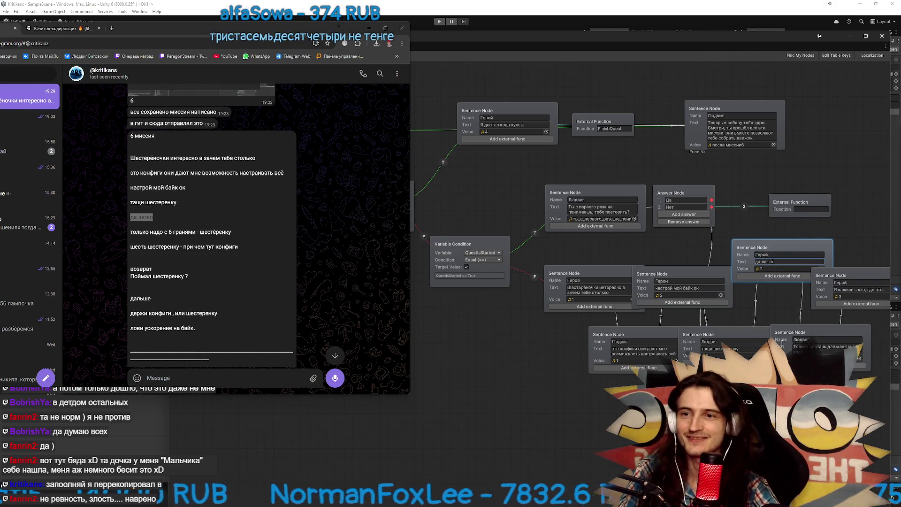
drag(130, 232, 231, 232)
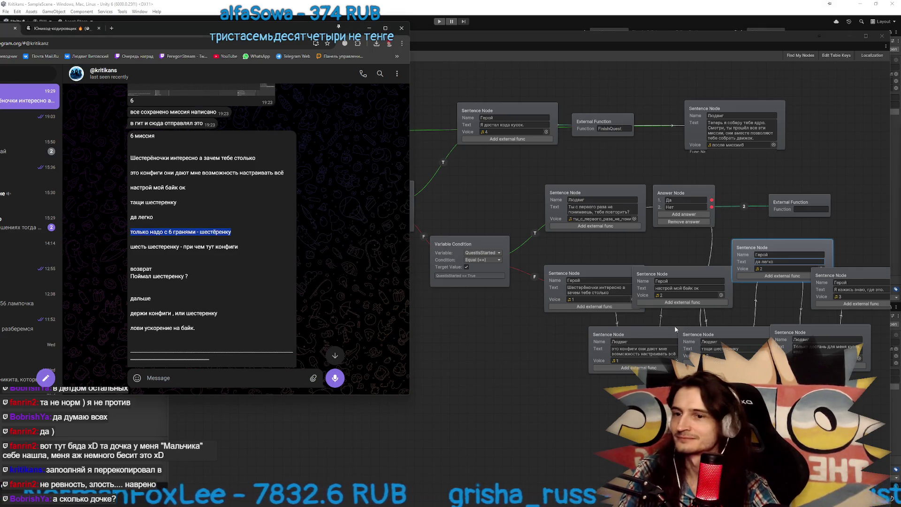
click(826, 348)
key(ctrl+v)
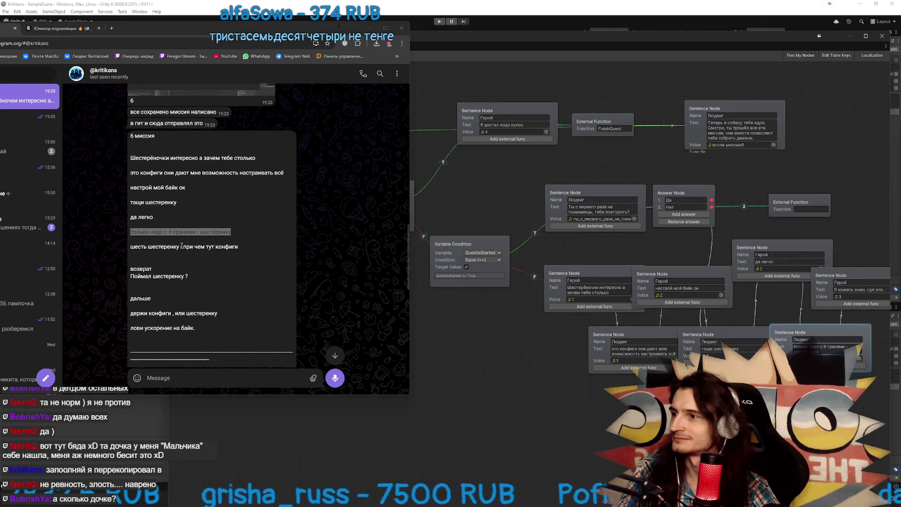
drag(130, 247, 227, 246)
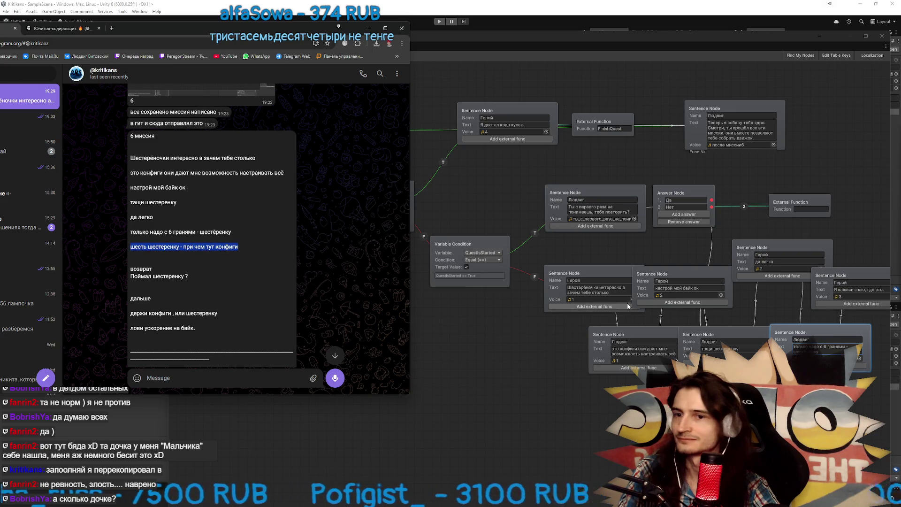
click(859, 290)
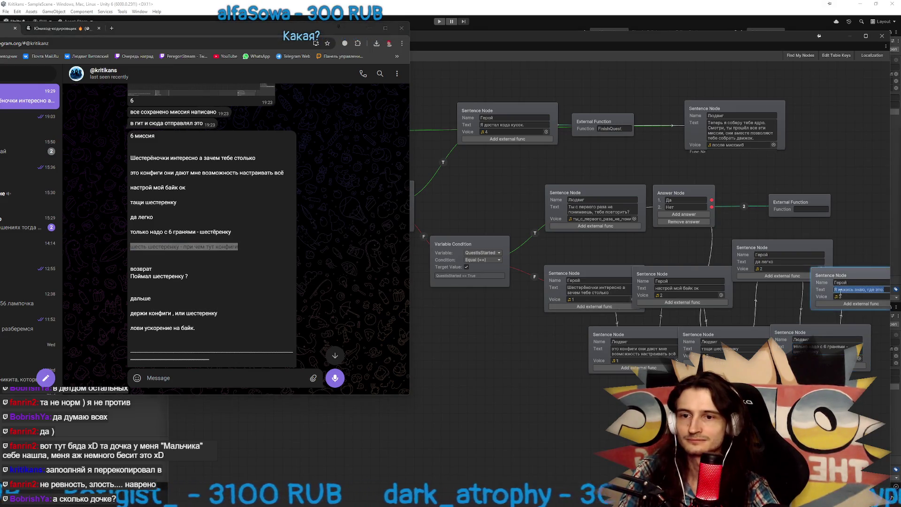
key(ctrl+v)
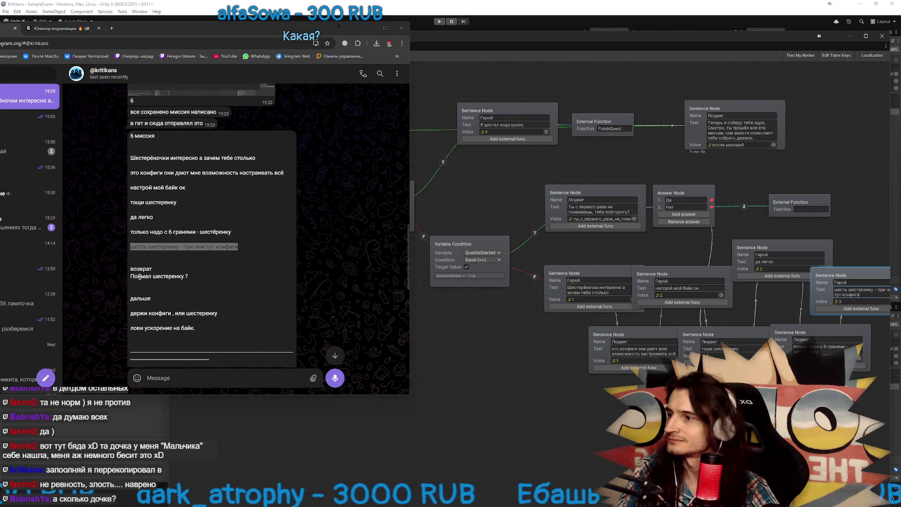
drag(131, 277, 193, 277)
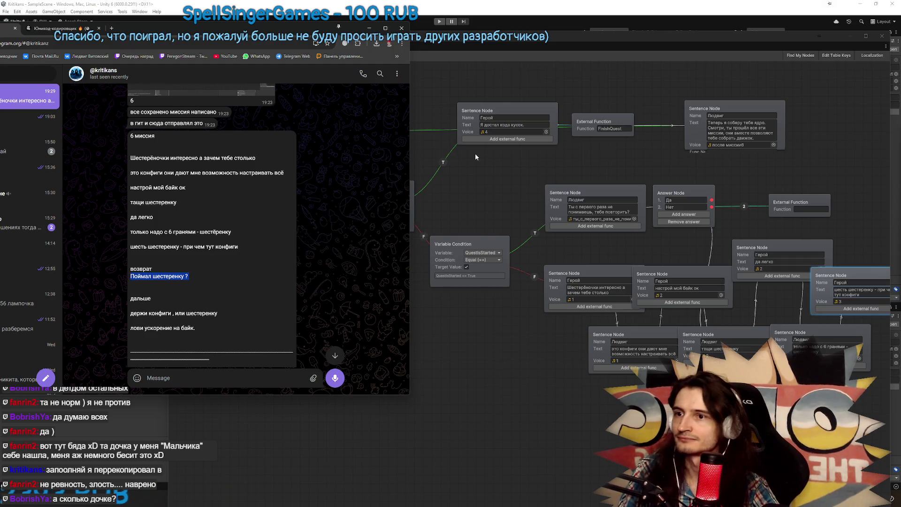
mouse_move(474, 153)
mouse_down()
mouse_move(502, 163)
mouse_move(435, 155)
mouse_move(493, 161)
mouse_move(501, 179)
mouse_up()
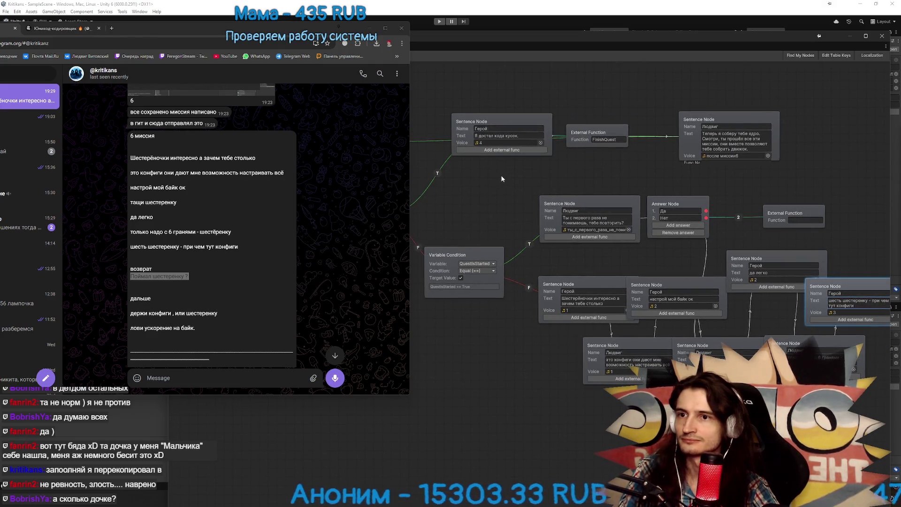
drag(501, 179, 554, 181)
scroll(335, 186, down, 1)
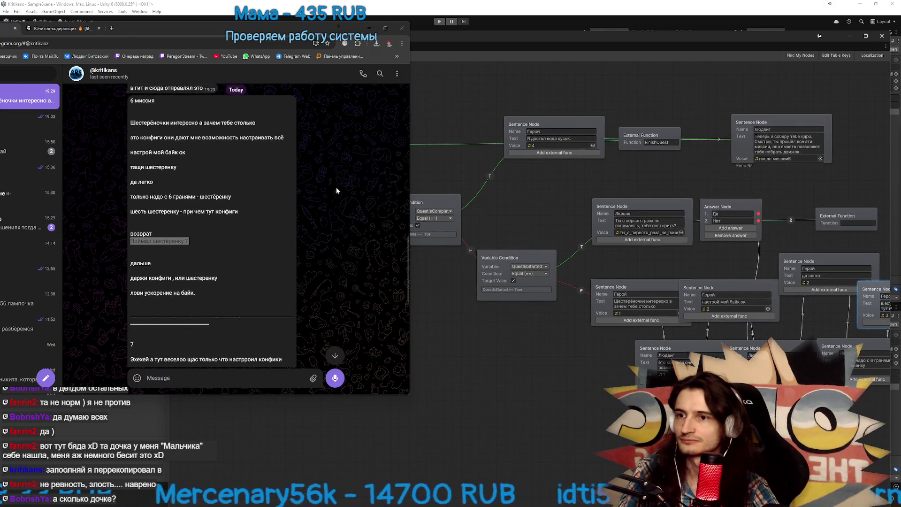
mouse_move(510, 201)
mouse_down()
mouse_move(451, 175)
mouse_move(534, 189)
mouse_move(587, 241)
mouse_move(558, 238)
mouse_move(536, 204)
mouse_move(565, 199)
mouse_move(607, 209)
mouse_move(572, 210)
mouse_move(587, 213)
mouse_up()
right_click(584, 216)
Create a new Sentence Node with speaker Людвиг and position it higher in the graph
click(601, 221)
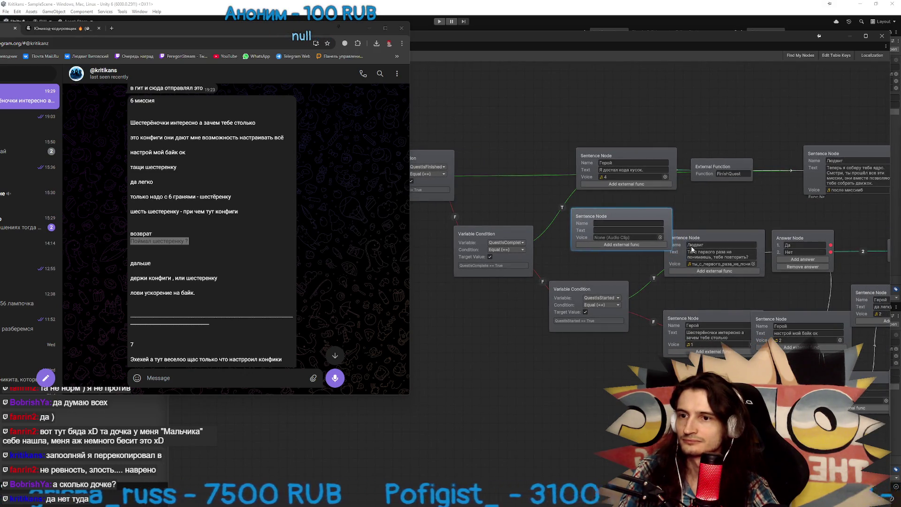
click(733, 246)
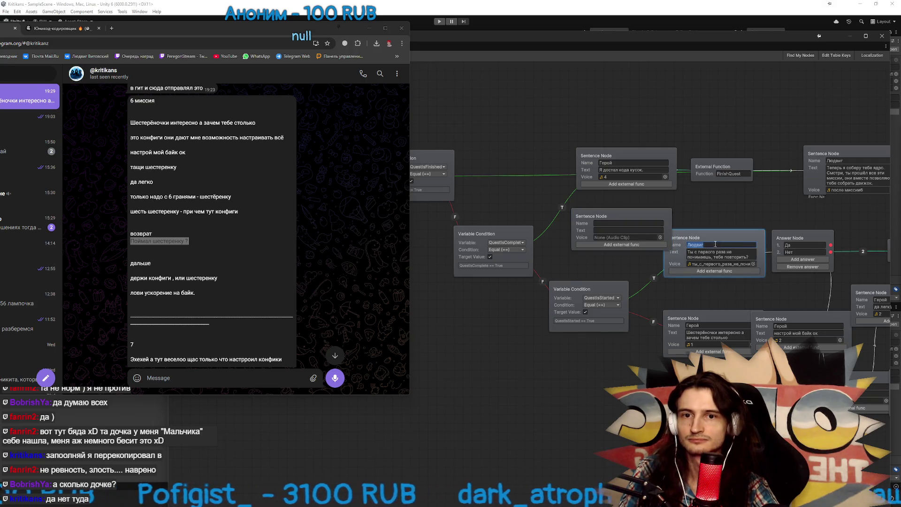
key(ctrl+c)
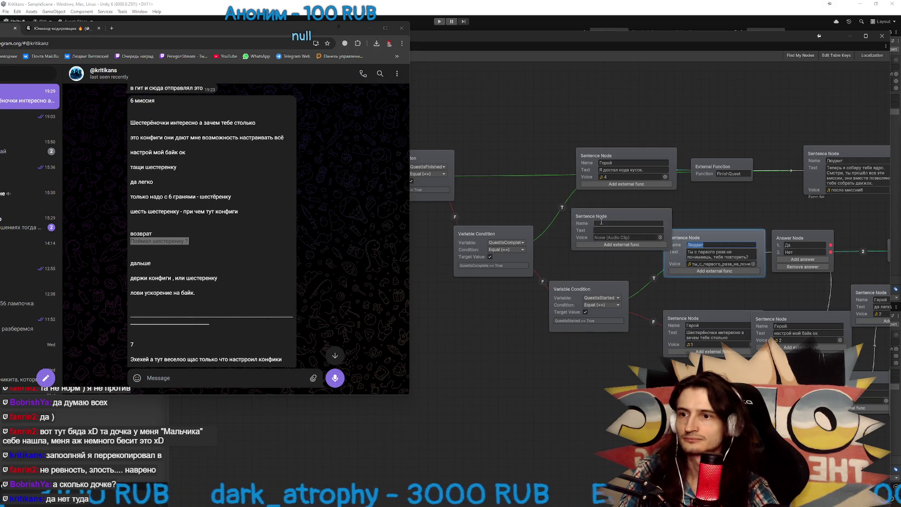
click(629, 224)
key(ctrl+v)
drag(591, 216, 587, 213)
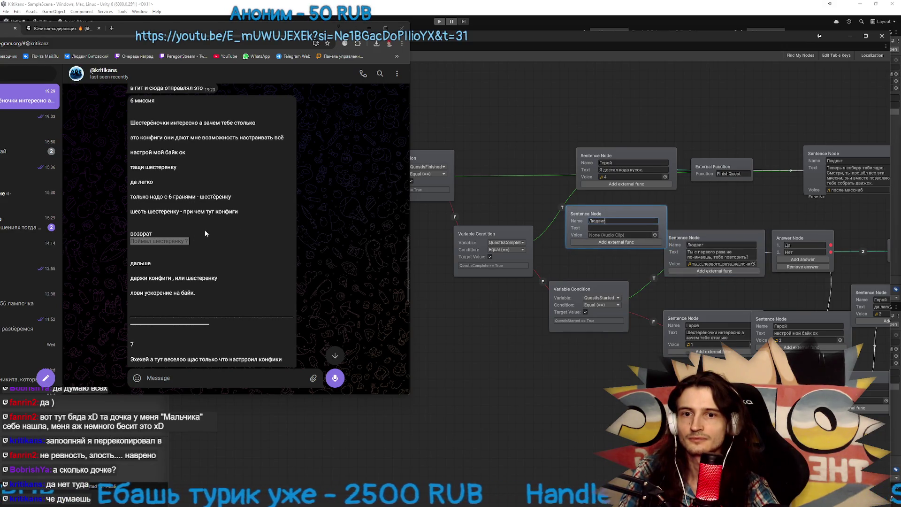
mouse_move(584, 213)
mouse_down()
mouse_move(562, 143)
mouse_move(516, 107)
mouse_up()
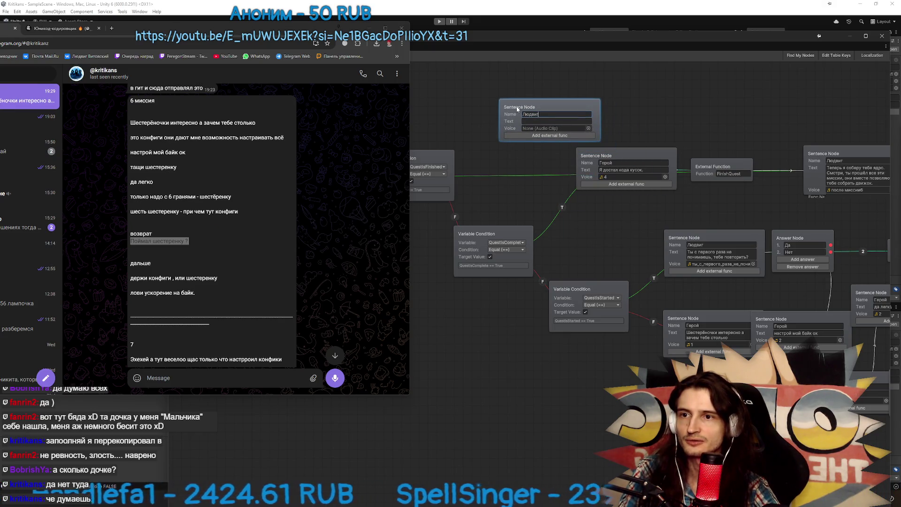
mouse_move(631, 227)
mouse_down()
mouse_move(574, 228)
mouse_move(746, 223)
mouse_move(573, 231)
mouse_up()
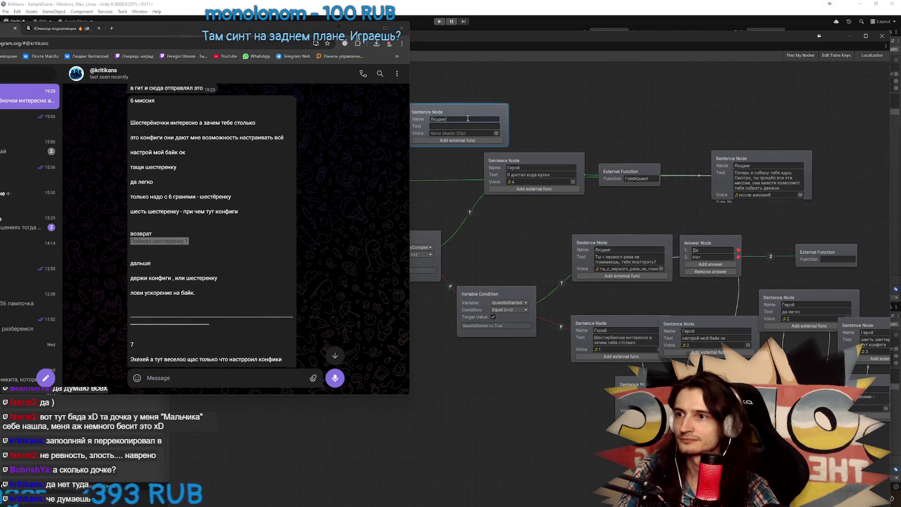
drag(489, 111, 615, 109)
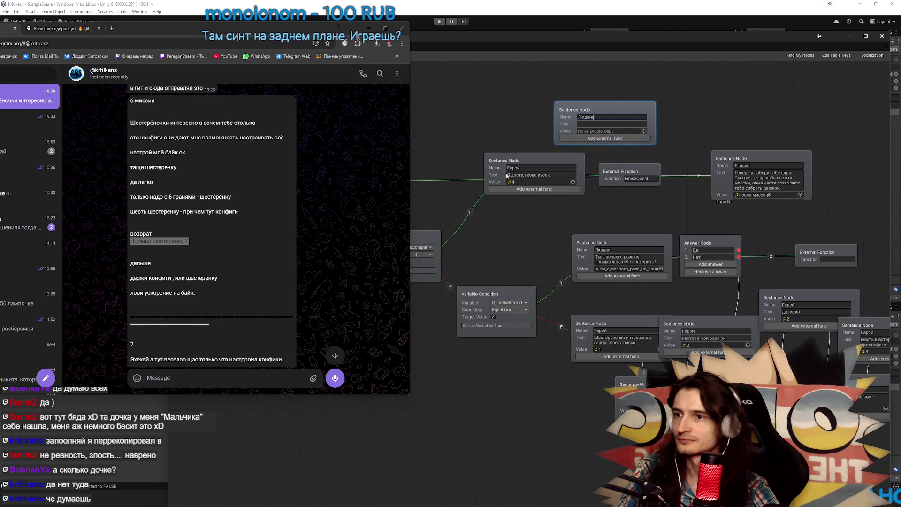
Set a node's text to 'Поймал шестеренку ?' and its speaker to Людвиг
drag(130, 241, 189, 241)
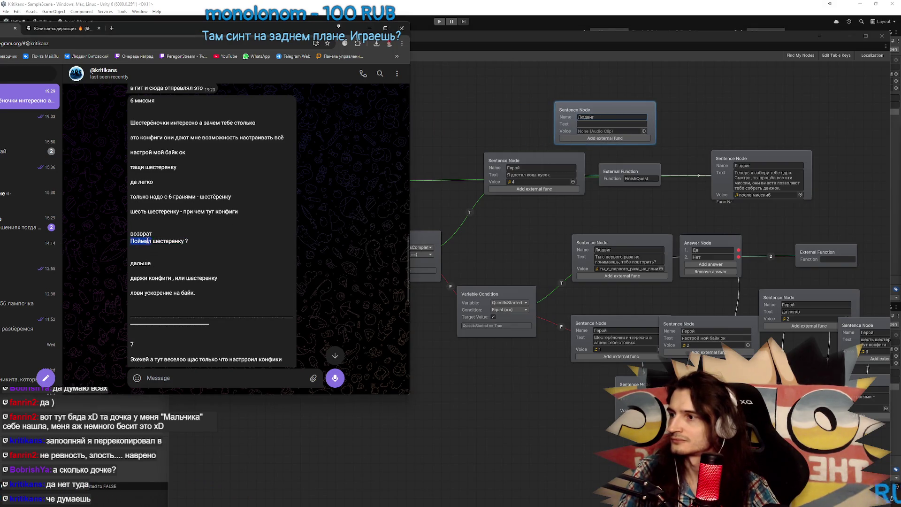
click(533, 174)
key(ctrl+v)
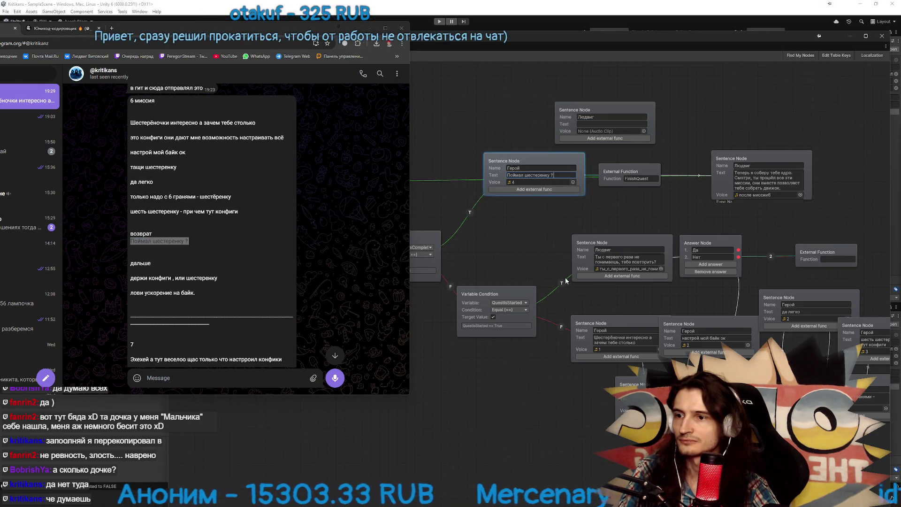
double_click(526, 168)
text(Людвиг)
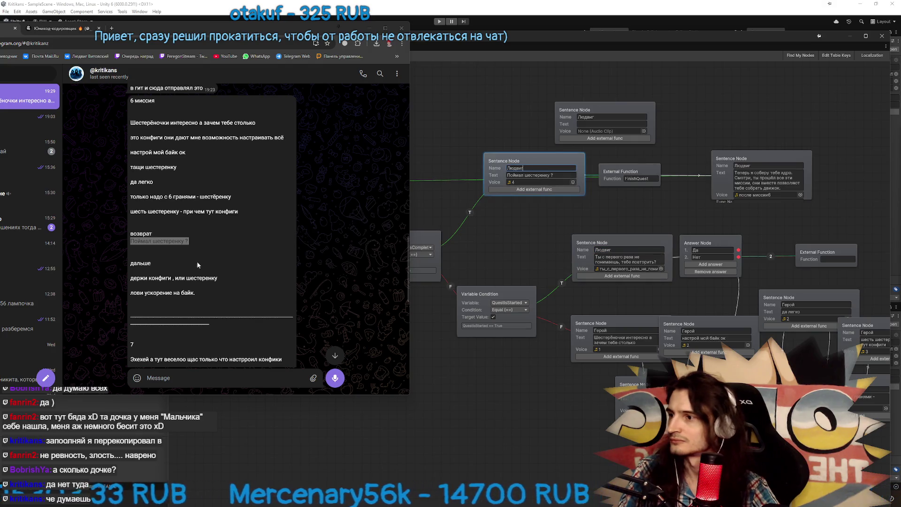
Give the top node the text 'держи конфиги , или шестеренку' and speaker Герой
double_click(134, 263)
drag(130, 278, 217, 277)
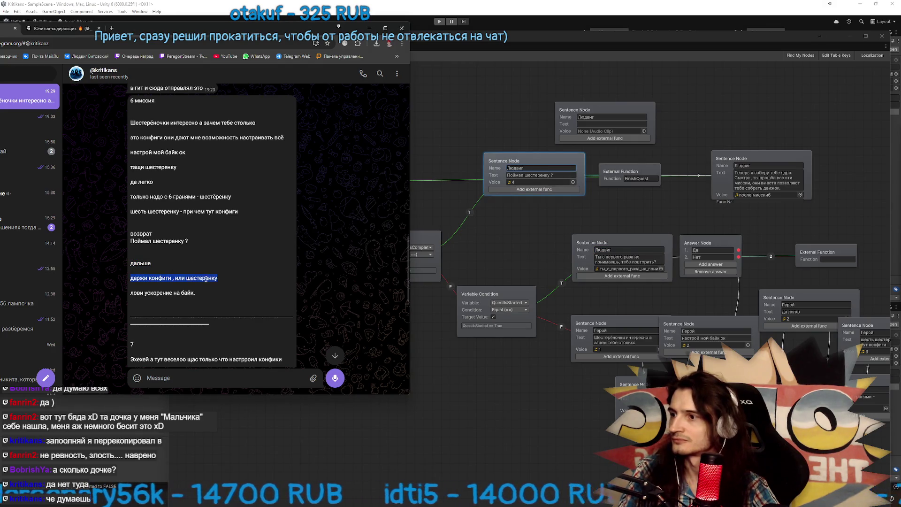
key(ctrl+c)
click(611, 124)
key(ctrl+v)
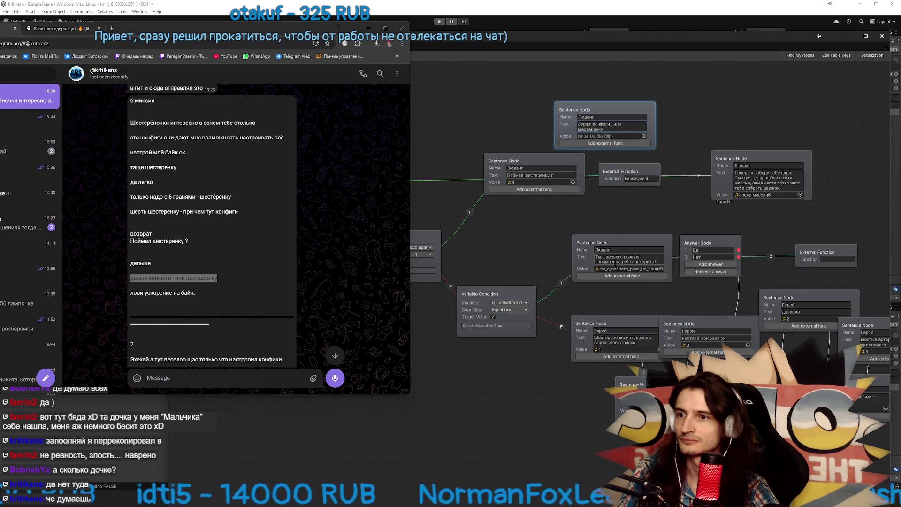
double_click(606, 117)
text(Герой)
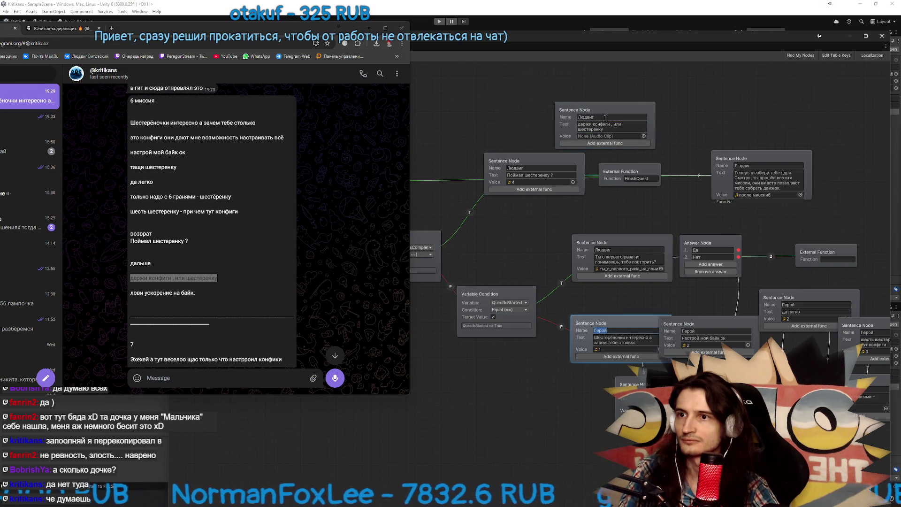
drag(605, 112, 633, 110)
right_click(562, 161)
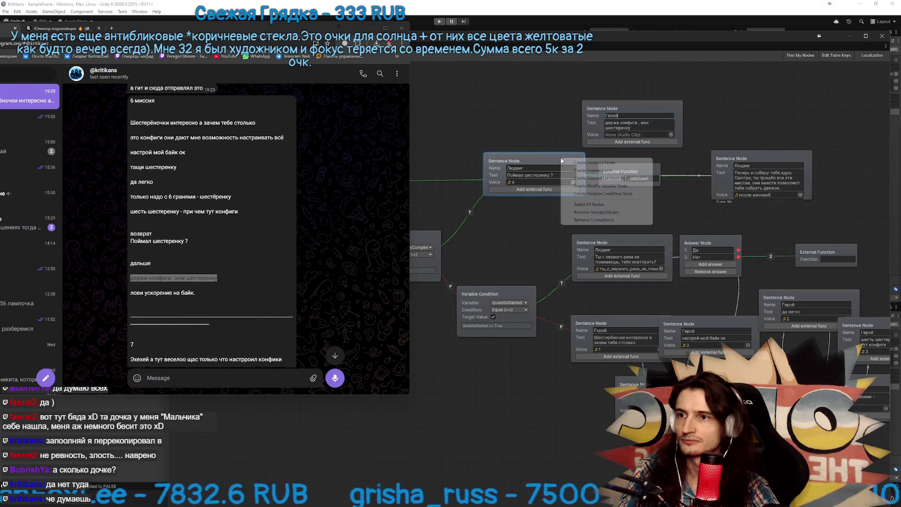
Move the FinishQuest function node above the Людвиг node; select the 'лови ускорение на байк.' chat line
click(565, 146)
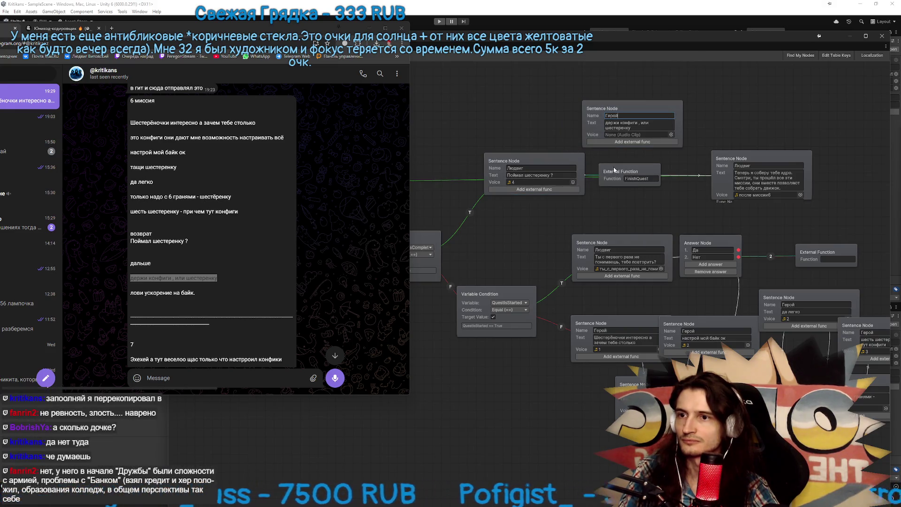
mouse_move(614, 170)
mouse_down()
mouse_move(622, 207)
mouse_move(639, 198)
mouse_up()
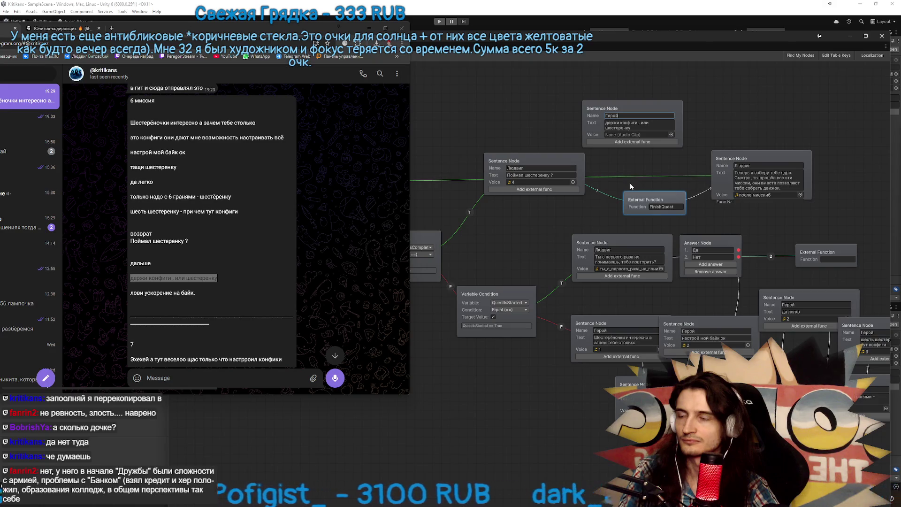
mouse_move(570, 162)
mouse_down()
mouse_move(598, 139)
mouse_move(604, 186)
mouse_up()
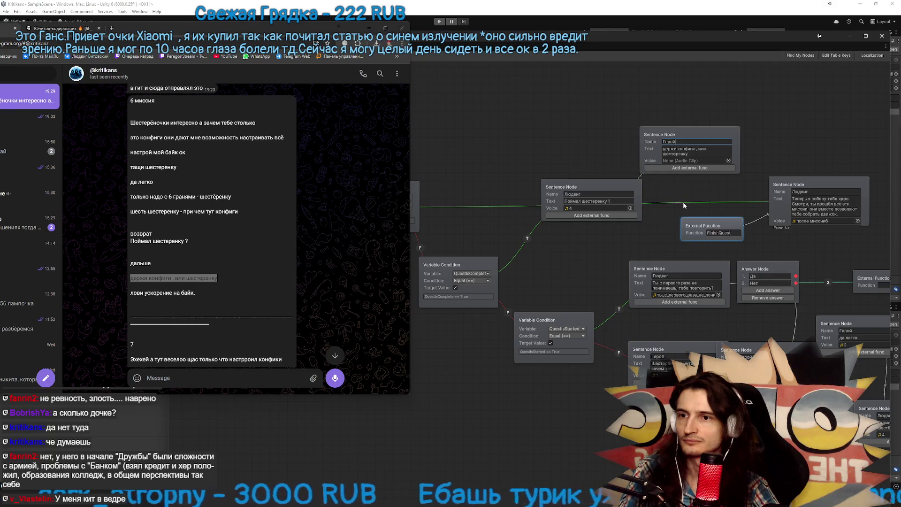
drag(683, 202, 608, 185)
mouse_move(638, 212)
mouse_down()
mouse_move(710, 135)
mouse_move(718, 112)
mouse_move(698, 128)
mouse_up()
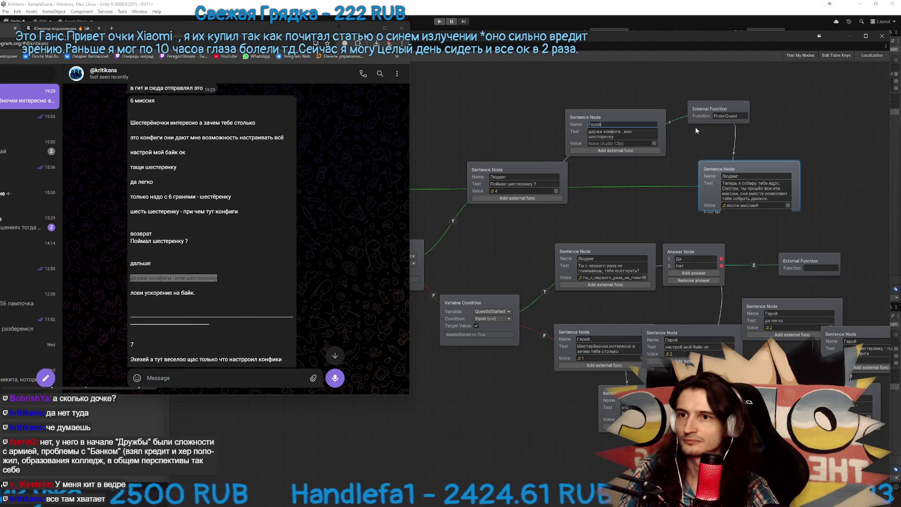
triple_click(153, 291)
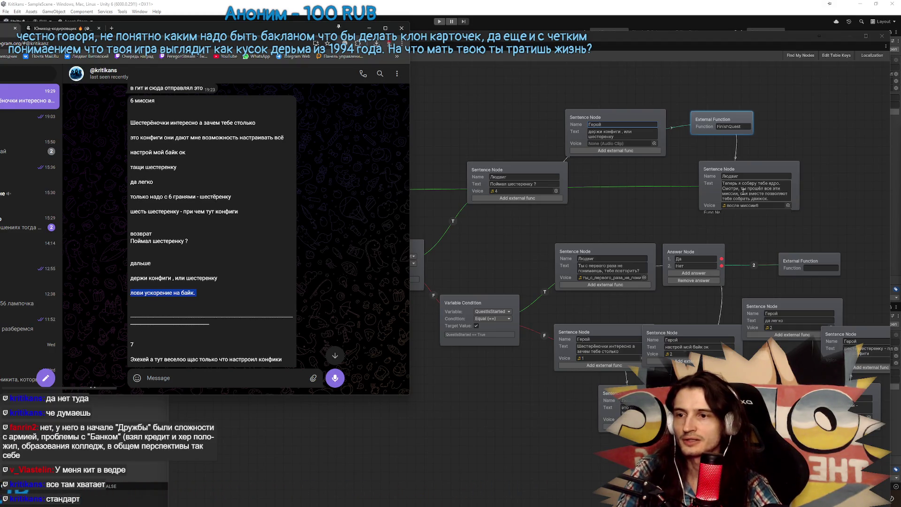
Paste 'лови ускорение на байк.' into the Людвиг node's text
click(743, 190)
key(ctrl+v)
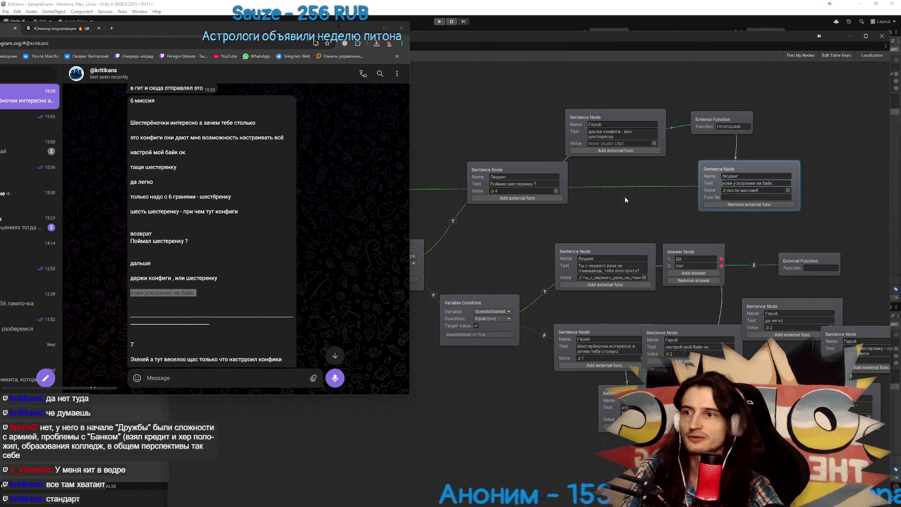
mouse_move(624, 196)
mouse_down()
mouse_move(720, 198)
mouse_move(623, 210)
mouse_up()
Move the 'Поймал шестеренку ?', Герой and Людвиг nodes higher, near the end nodes
drag(560, 178, 563, 207)
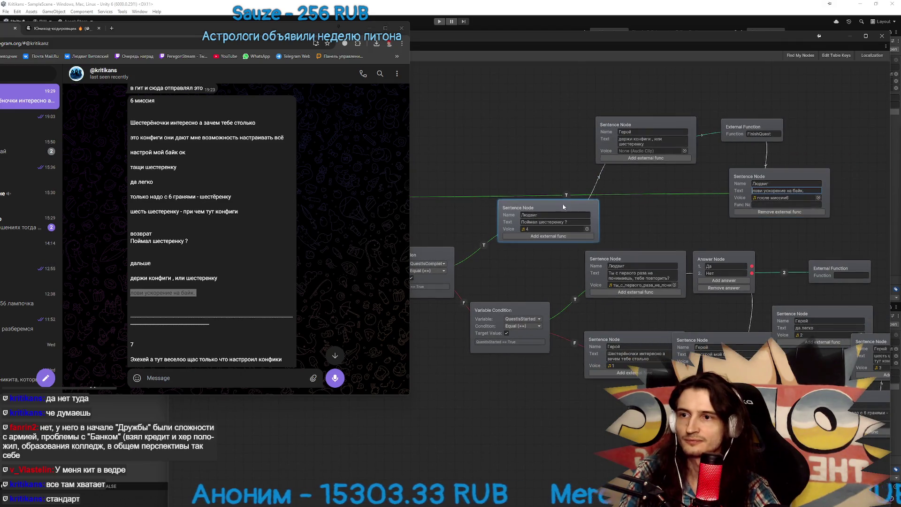
drag(625, 130, 606, 139)
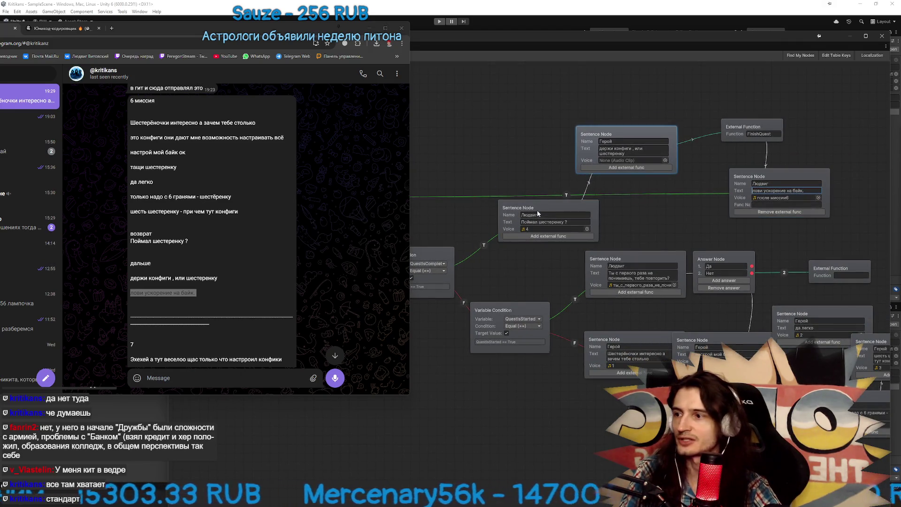
mouse_move(538, 213)
mouse_down()
mouse_move(501, 146)
mouse_move(530, 138)
mouse_up()
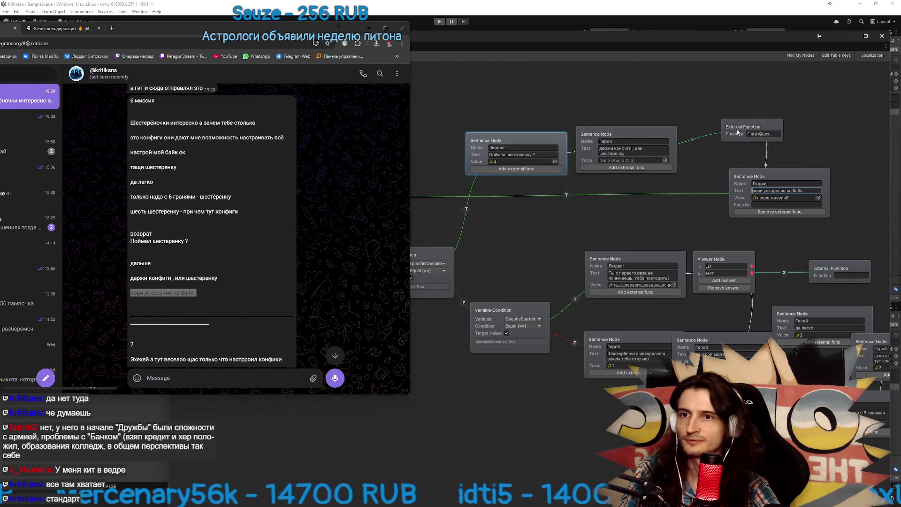
drag(737, 133, 735, 137)
mouse_move(740, 178)
mouse_down()
mouse_move(704, 195)
mouse_move(564, 208)
mouse_move(708, 198)
mouse_move(666, 197)
mouse_move(627, 79)
mouse_up()
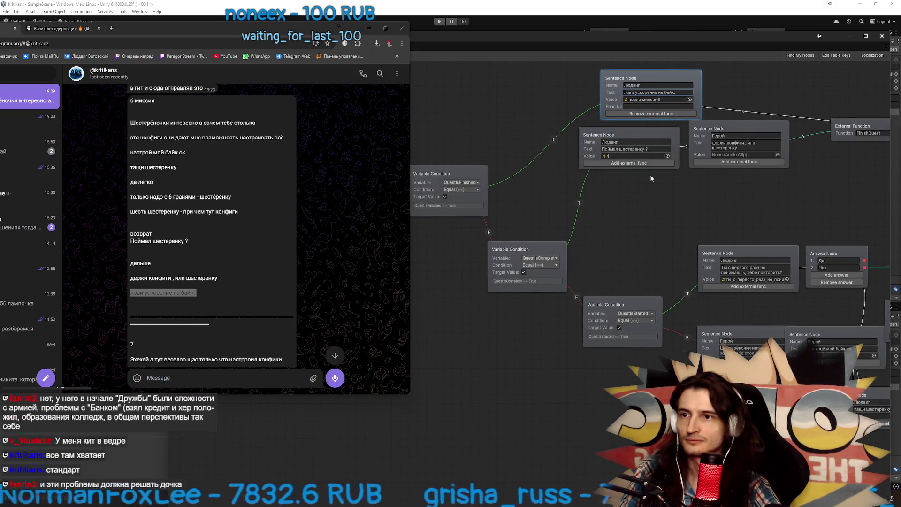
drag(626, 214, 561, 291)
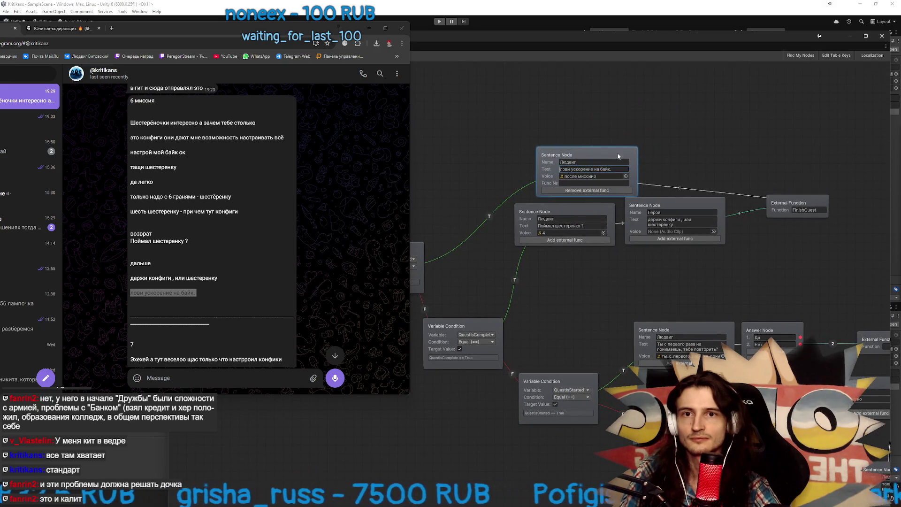
mouse_move(651, 155)
mouse_down()
mouse_move(737, 139)
mouse_move(719, 143)
mouse_up()
drag(655, 147, 661, 115)
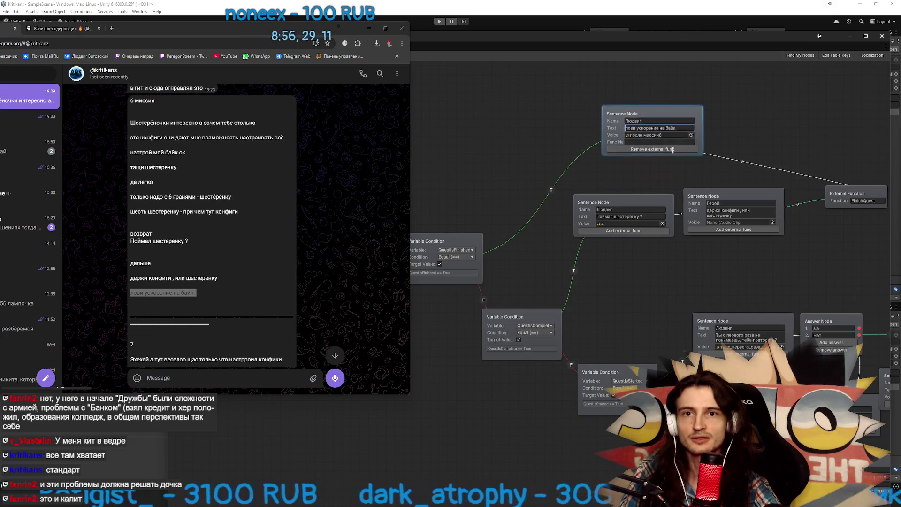
drag(681, 243, 665, 242)
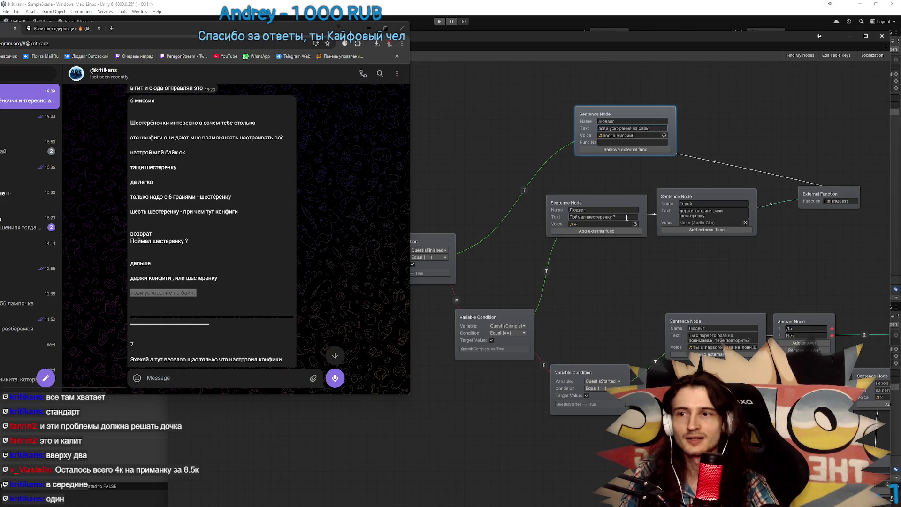
Rearrange the 'Поймал шестеренку ?', Герой, Людвиг and FinishQuest nodes into a rough sequence
mouse_move(621, 206)
mouse_down()
mouse_move(636, 265)
mouse_move(681, 264)
mouse_up()
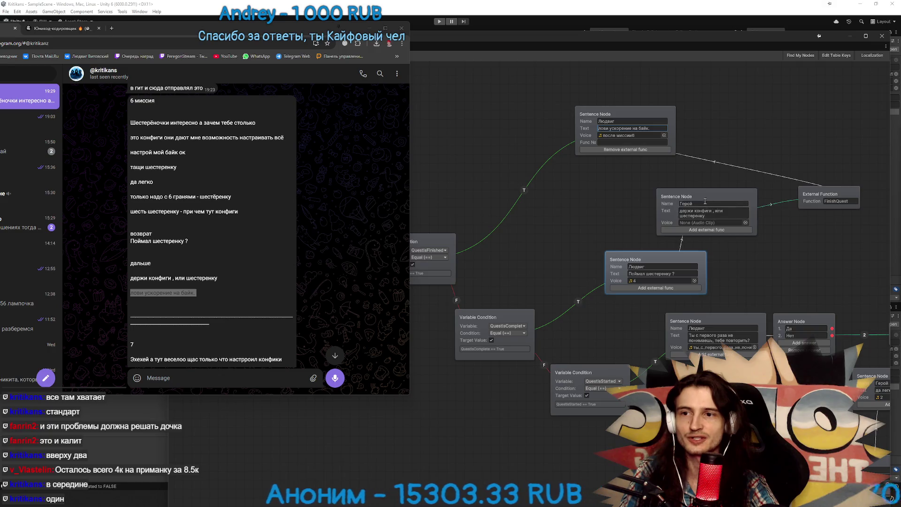
drag(704, 195, 669, 199)
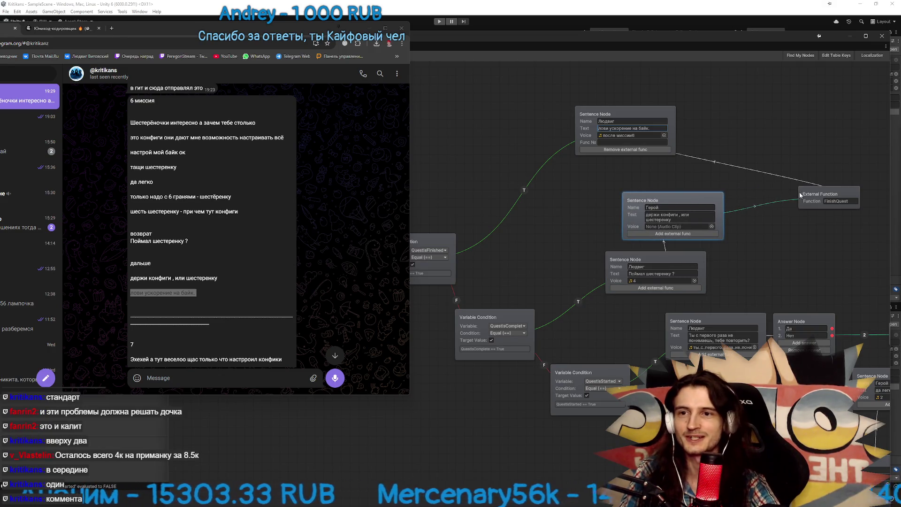
mouse_move(798, 192)
mouse_down()
mouse_move(774, 190)
mouse_move(712, 149)
mouse_up()
drag(615, 108, 554, 99)
drag(739, 151, 705, 139)
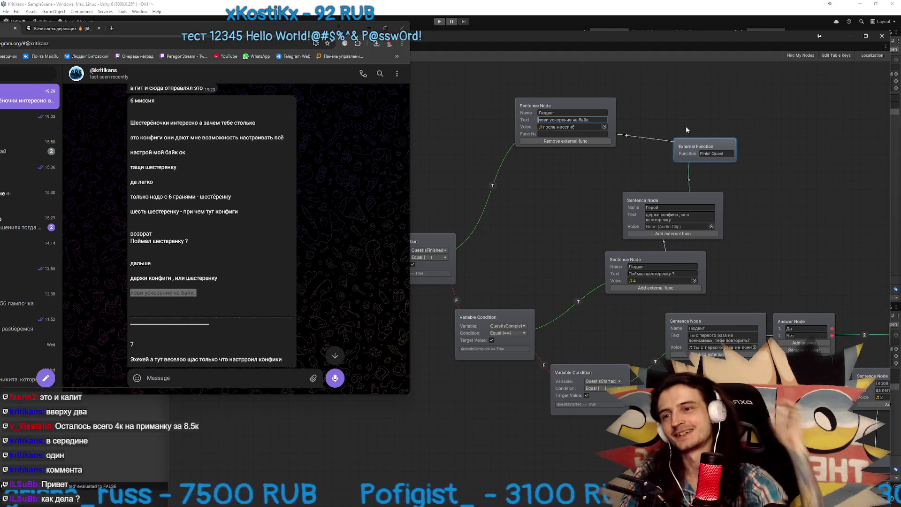
drag(626, 168, 605, 163)
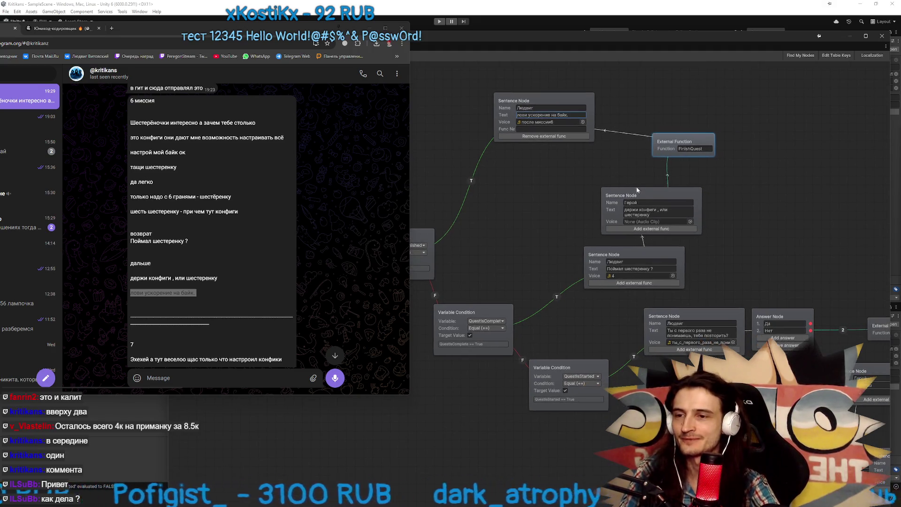
drag(629, 257, 602, 254)
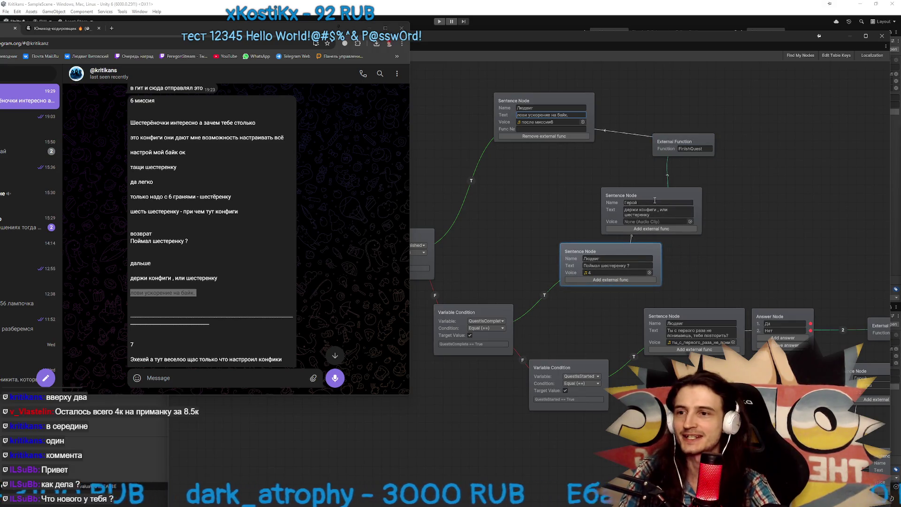
drag(651, 196, 702, 202)
drag(689, 145, 714, 148)
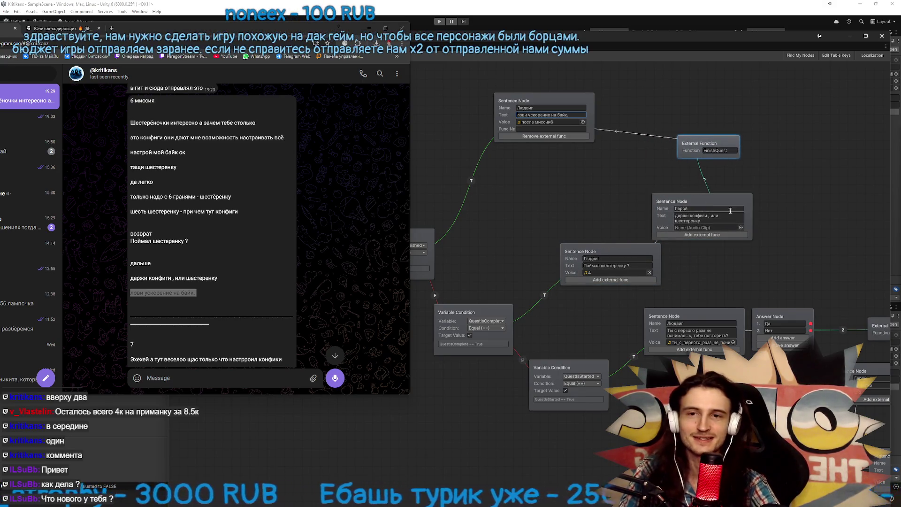
mouse_move(704, 203)
mouse_down()
mouse_move(747, 193)
mouse_move(755, 216)
mouse_up()
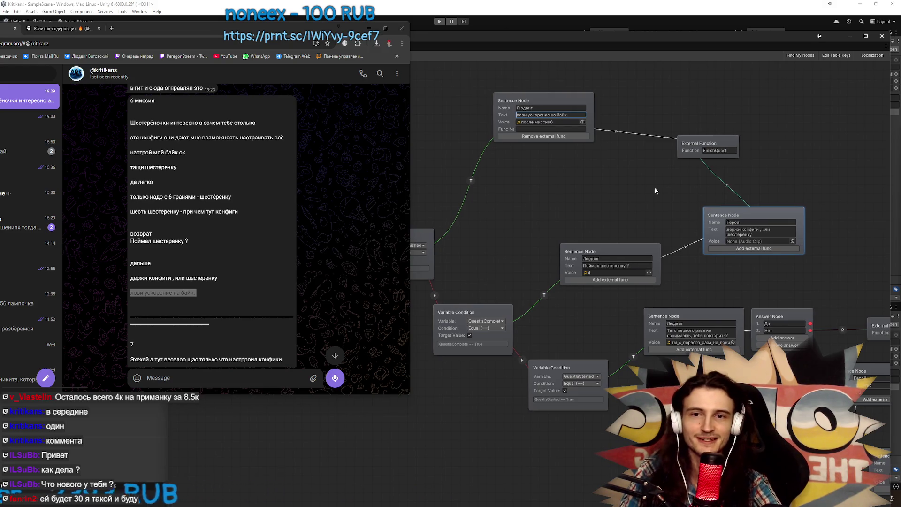
Fine-tune the top Людвиг, Герой and FinishQuest node positions, then save with Ctrl+S
drag(654, 187, 635, 188)
click(642, 194)
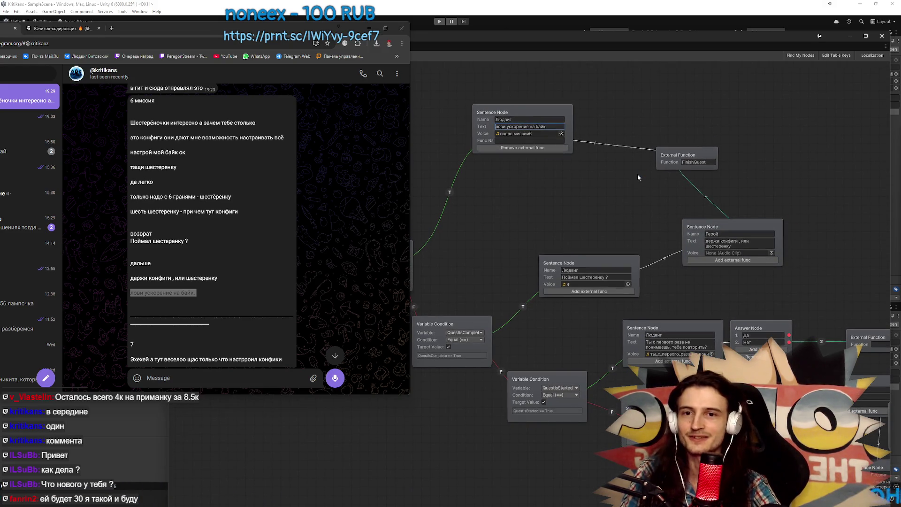
drag(545, 117, 573, 118)
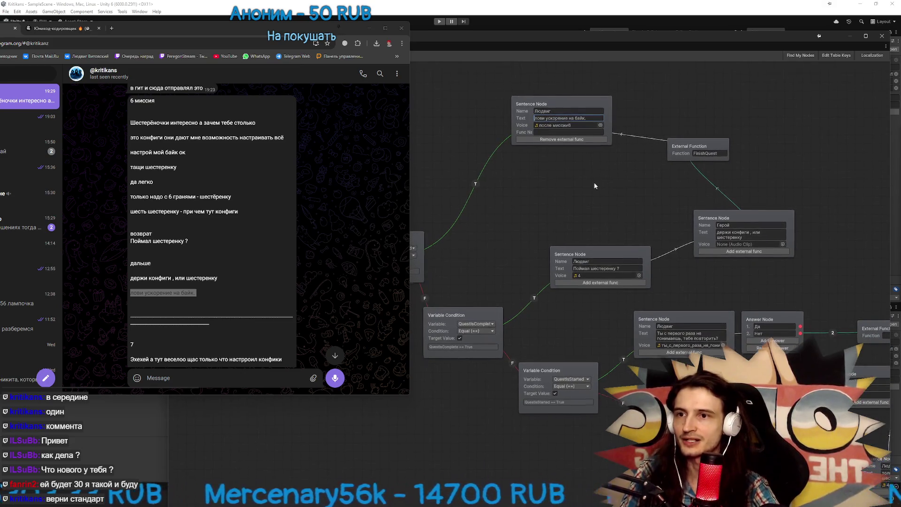
mouse_move(594, 183)
mouse_down()
mouse_move(661, 179)
mouse_move(534, 166)
mouse_move(558, 170)
mouse_up()
drag(599, 90, 600, 84)
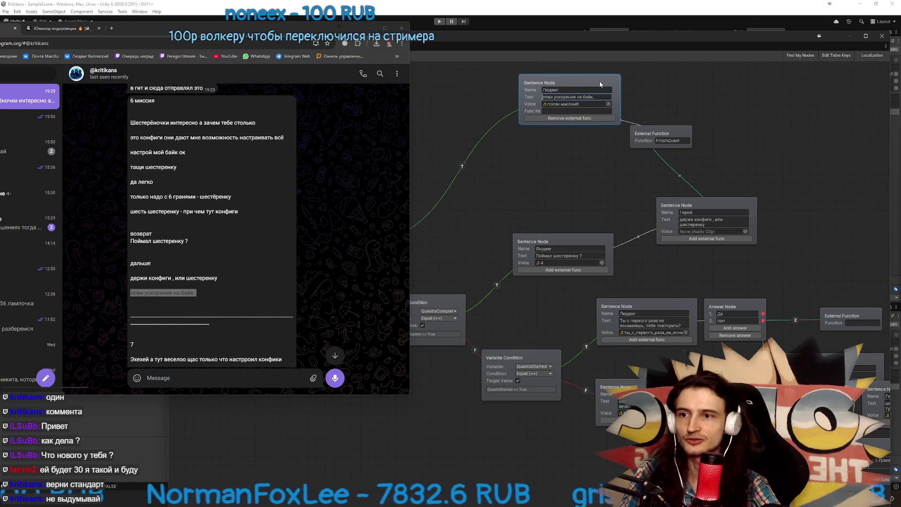
drag(652, 134, 730, 137)
mouse_move(676, 205)
mouse_down()
mouse_move(596, 170)
mouse_move(601, 188)
mouse_move(587, 186)
mouse_up()
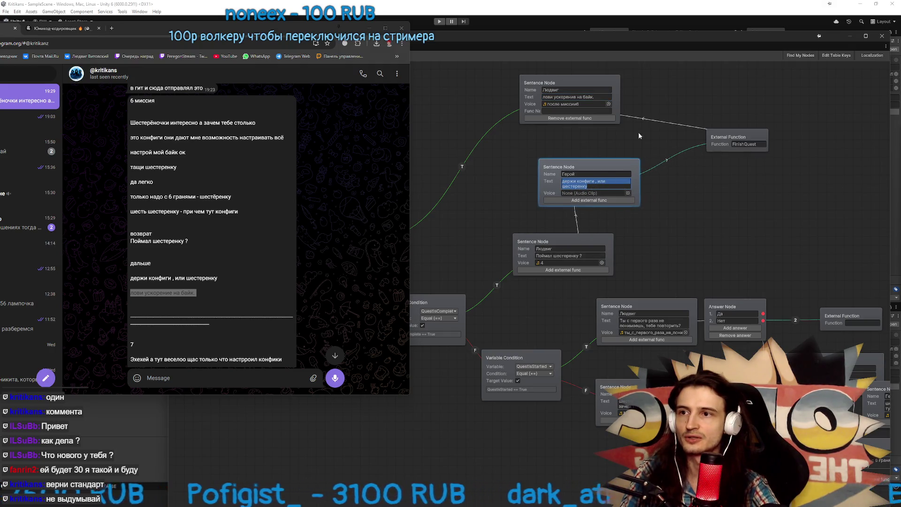
drag(575, 89, 643, 100)
drag(730, 138, 753, 135)
click(684, 187)
drag(677, 195, 737, 170)
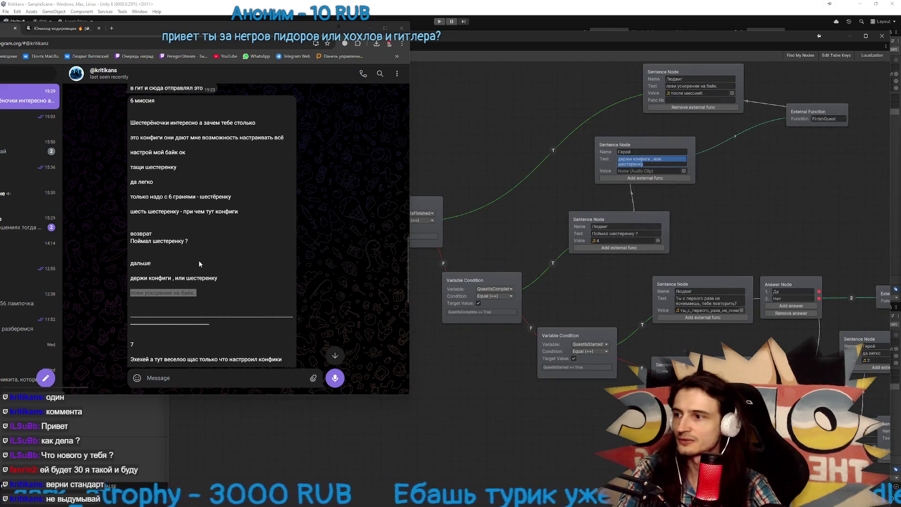
click(203, 275)
key(ctrl+s)
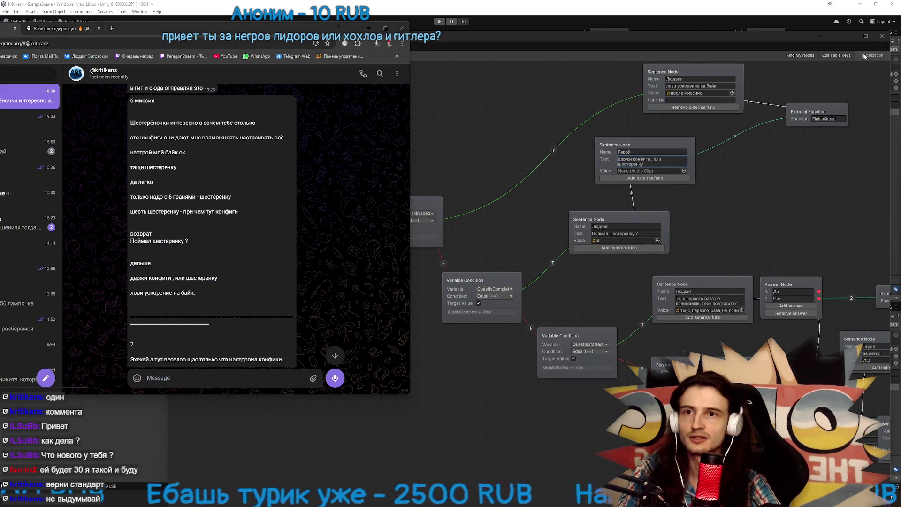
Close the Quest6 graph editor and open the KusokKodaCount dialog graph to review it
click(581, 26)
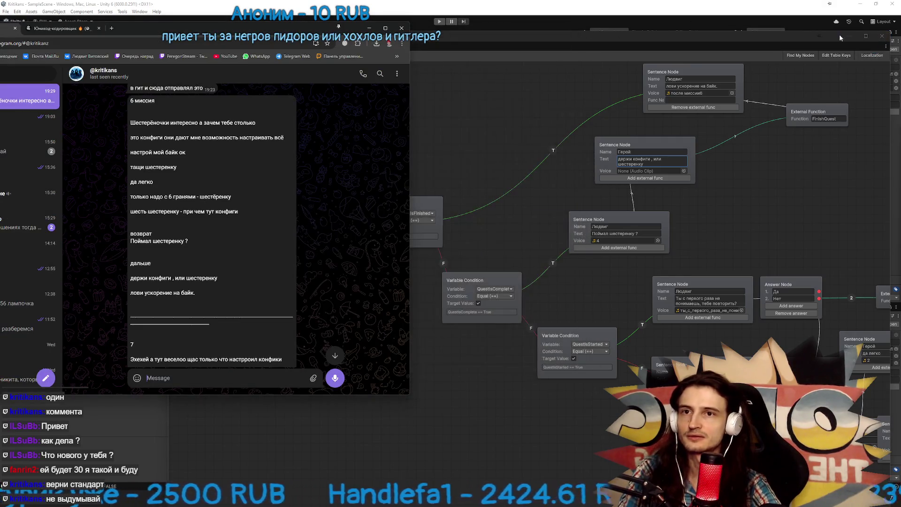
click(883, 36)
double_click(605, 327)
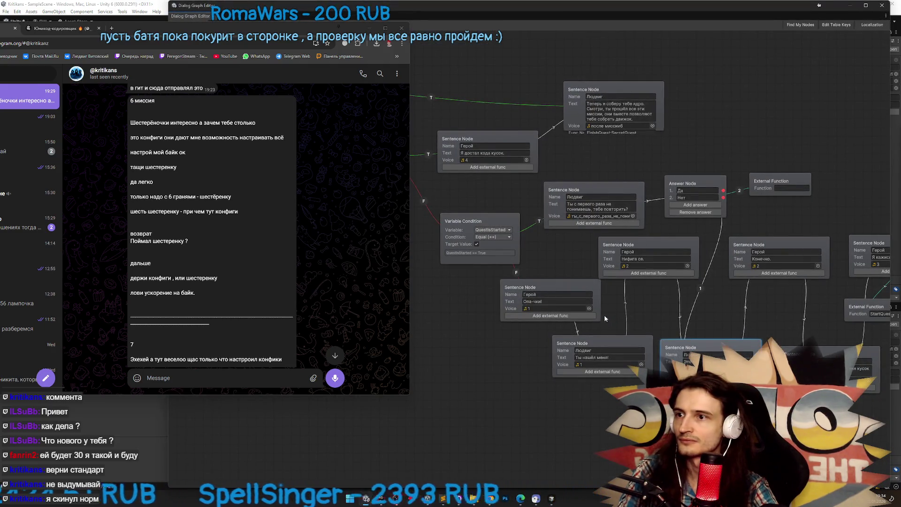
mouse_move(484, 202)
mouse_down()
mouse_move(528, 198)
mouse_move(596, 219)
mouse_up()
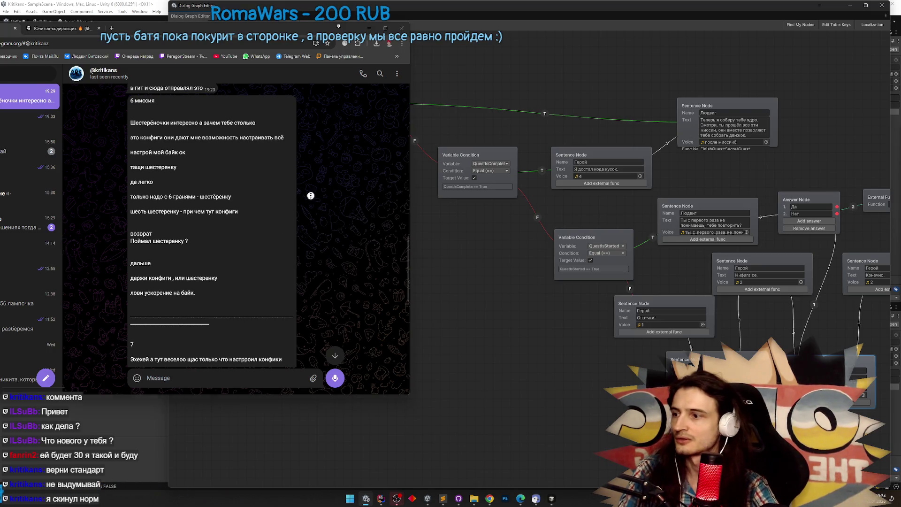
scroll(316, 296, down, 4)
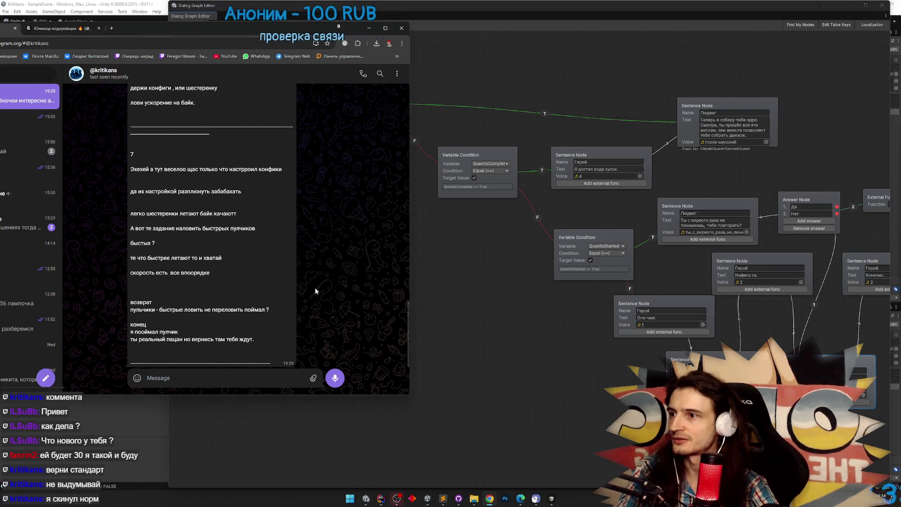
scroll(315, 291, up, 10)
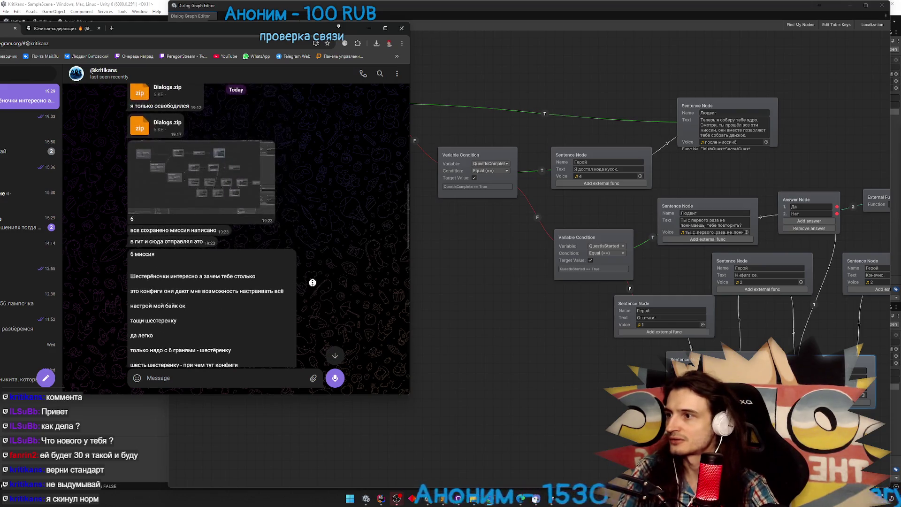
scroll(312, 283, up, 3)
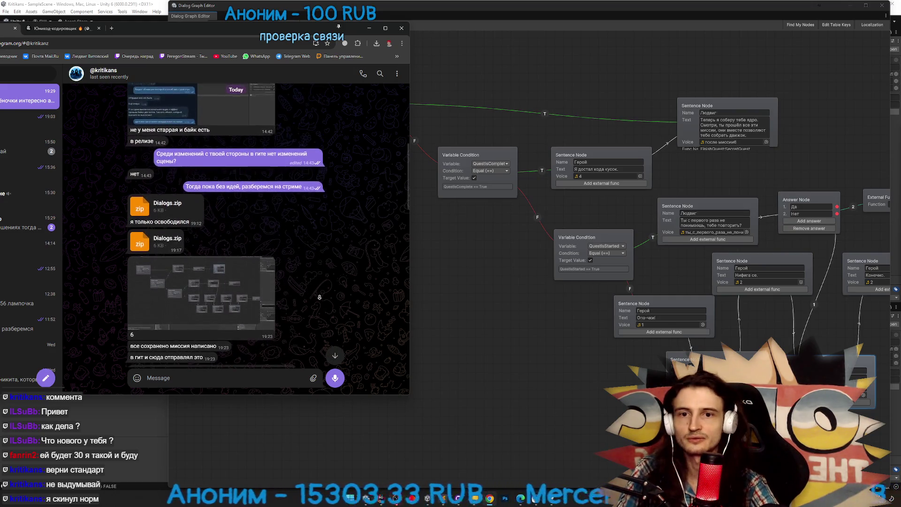
scroll(318, 315, down, 5)
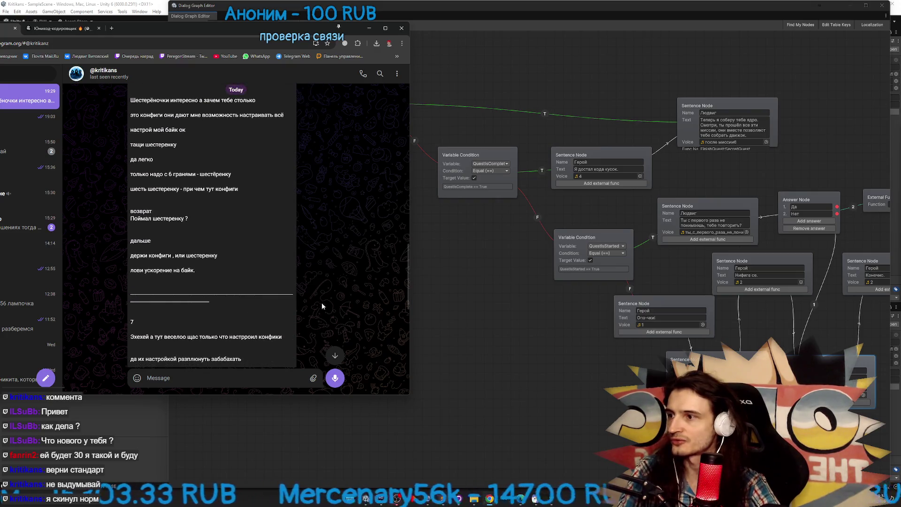
Check the 'Поймал шестеренку ?' and 'держи конфиги' chat lines and nudge the Герой node up-left
drag(132, 219, 189, 227)
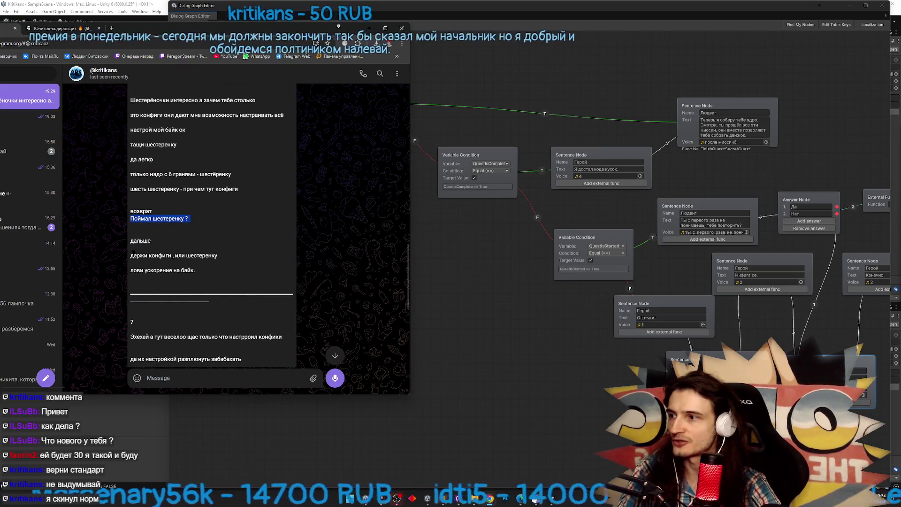
drag(131, 255, 219, 256)
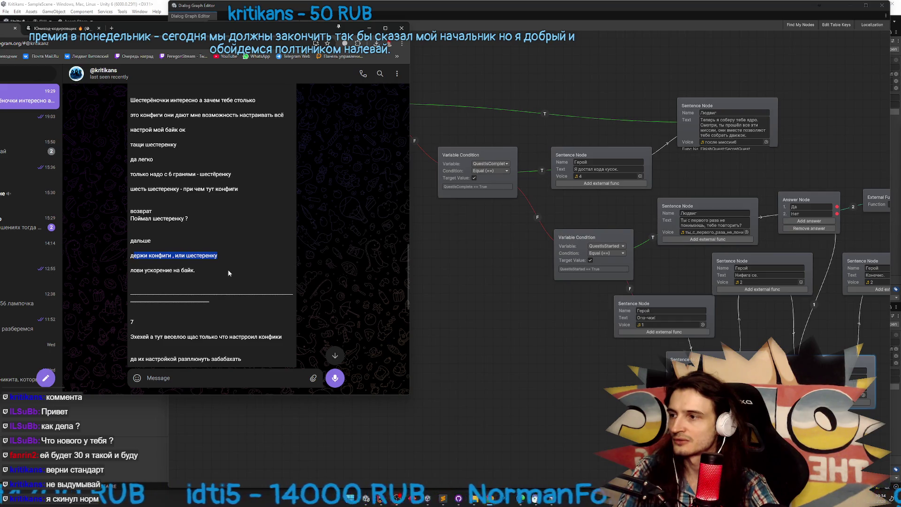
click(229, 272)
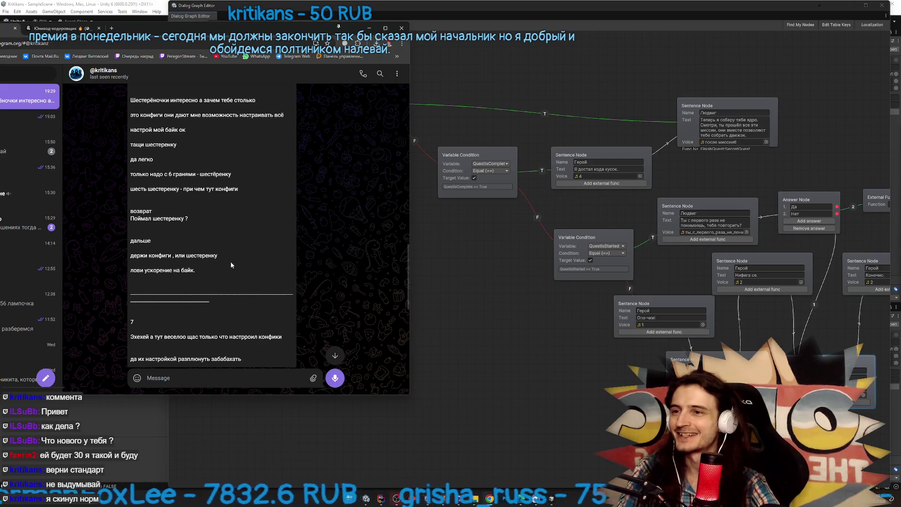
click(561, 161)
click(563, 143)
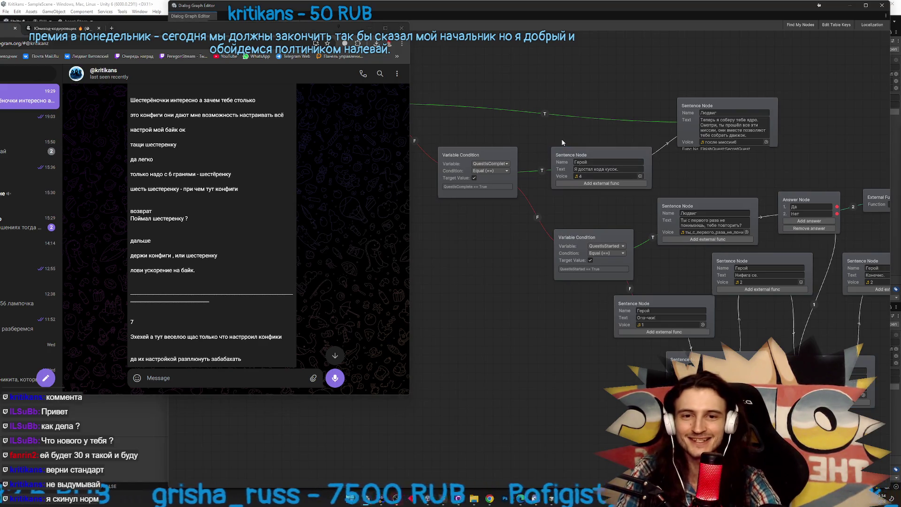
drag(570, 157, 562, 153)
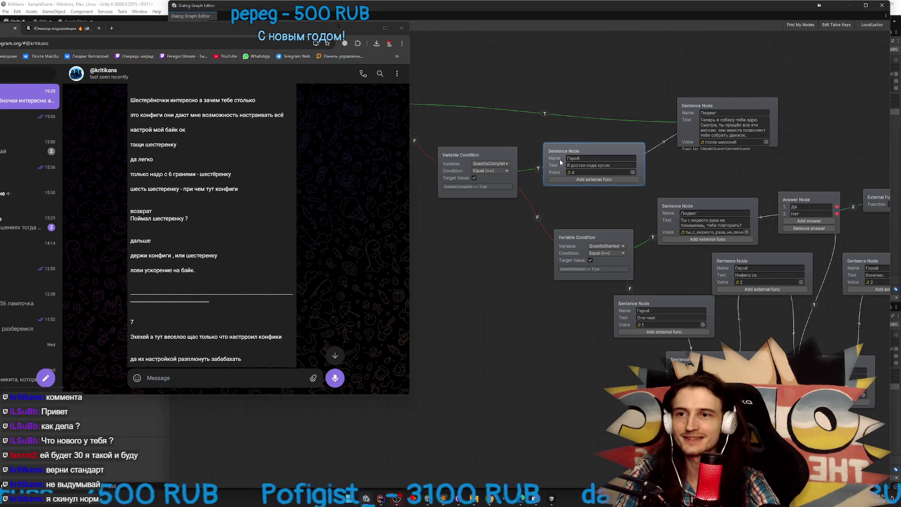
drag(684, 160, 606, 163)
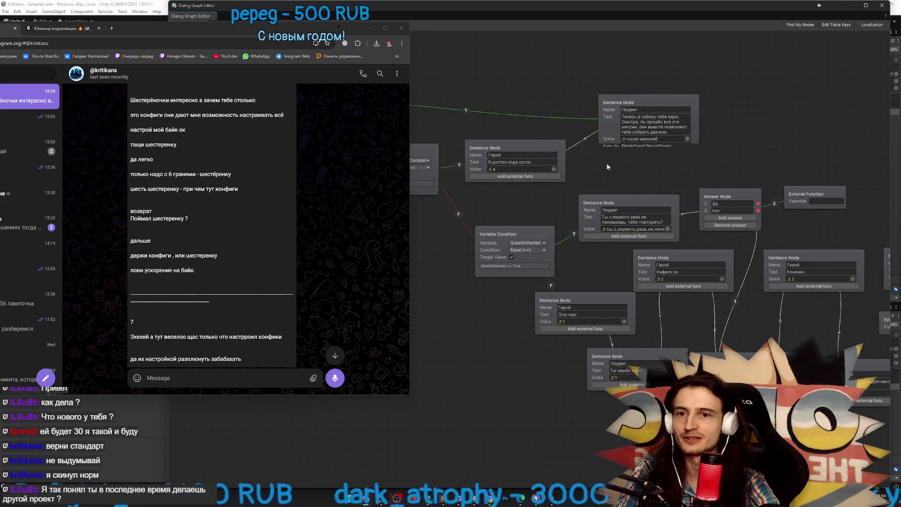
click(644, 146)
click(649, 160)
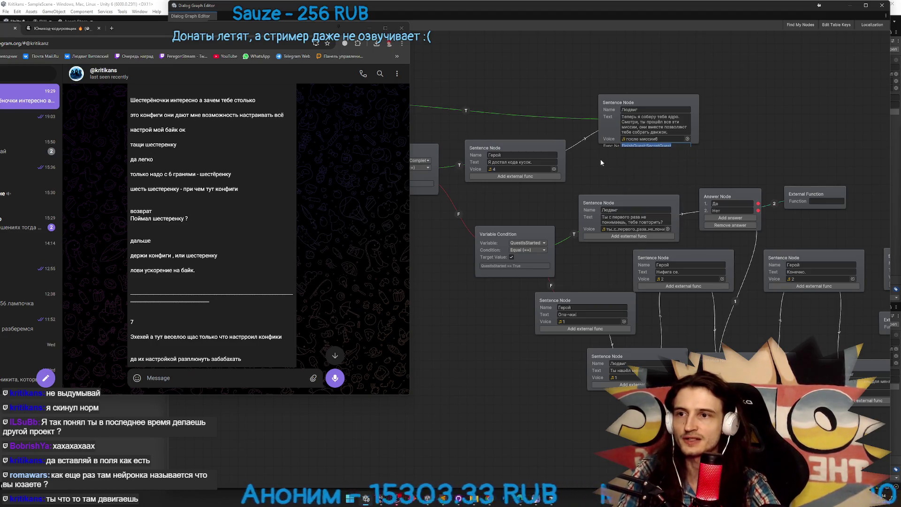
drag(601, 161, 708, 235)
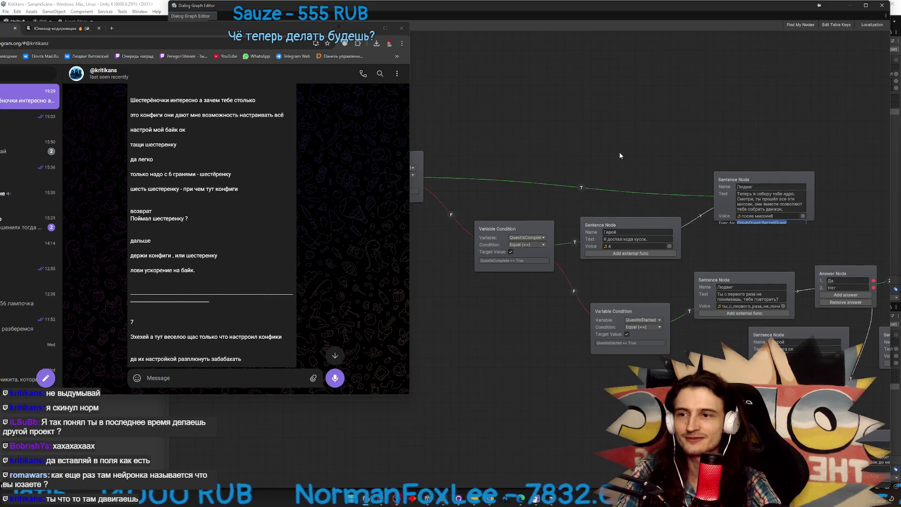
drag(619, 167, 598, 145)
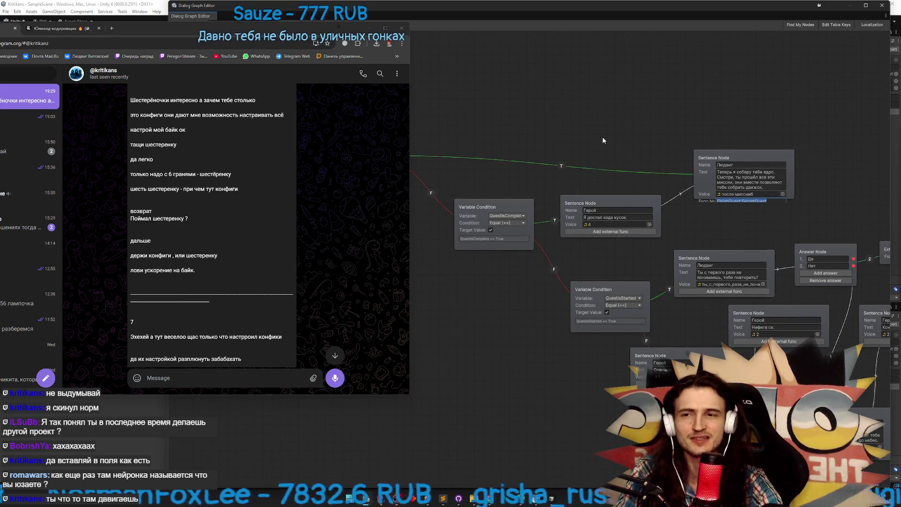
right_click(608, 146)
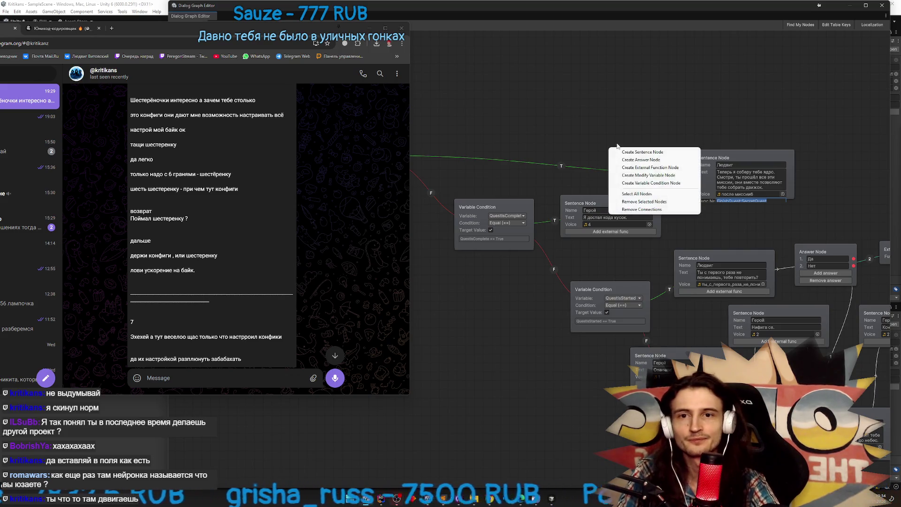
click(632, 131)
mouse_move(632, 131)
mouse_down()
mouse_move(613, 130)
mouse_move(576, 102)
mouse_move(539, 121)
mouse_move(618, 122)
mouse_move(601, 126)
mouse_up()
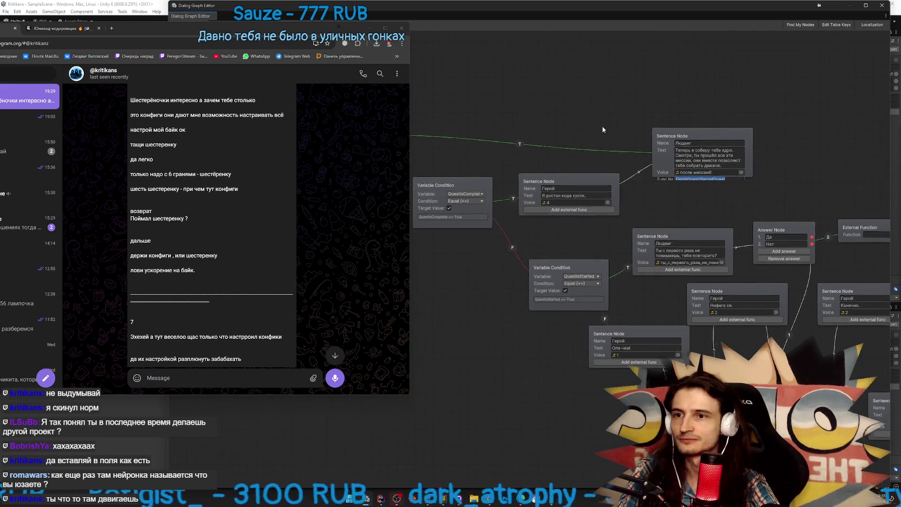
Close the graph editor and reopen DialogQuest6 from the ScriptableObjects folder
click(881, 5)
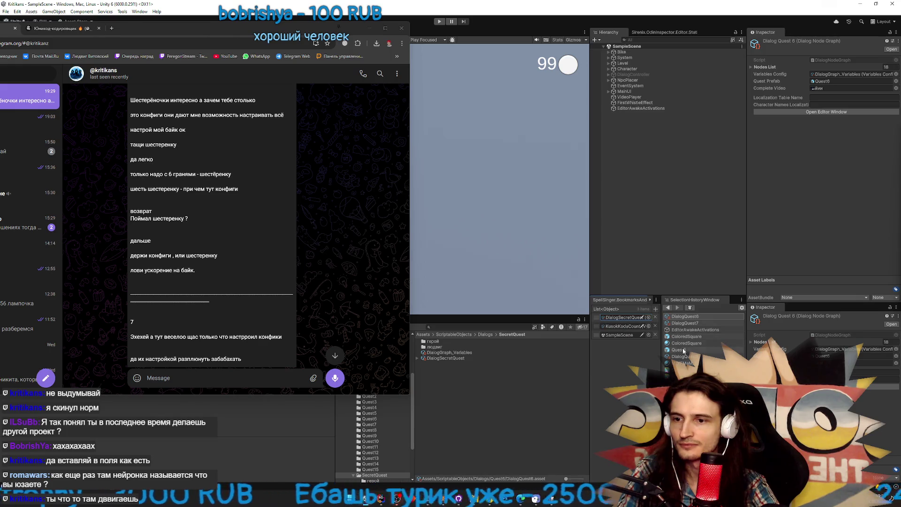
click(470, 334)
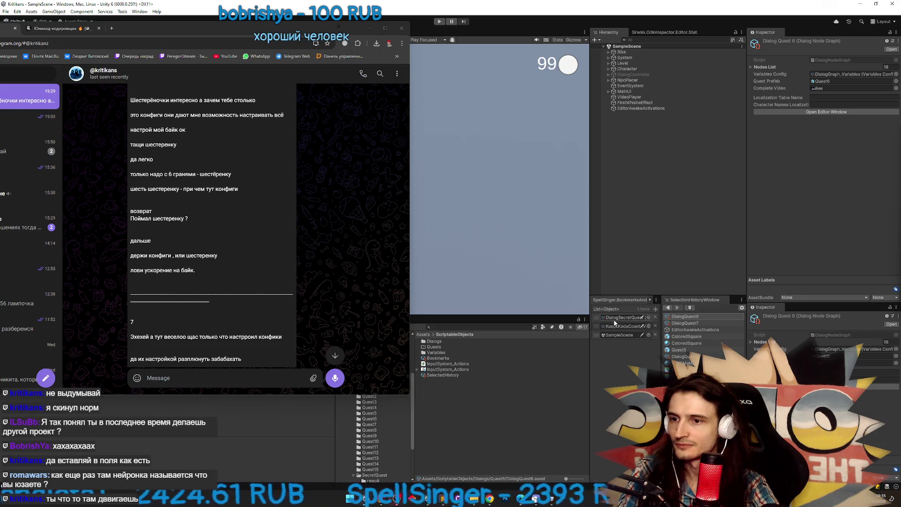
click(673, 317)
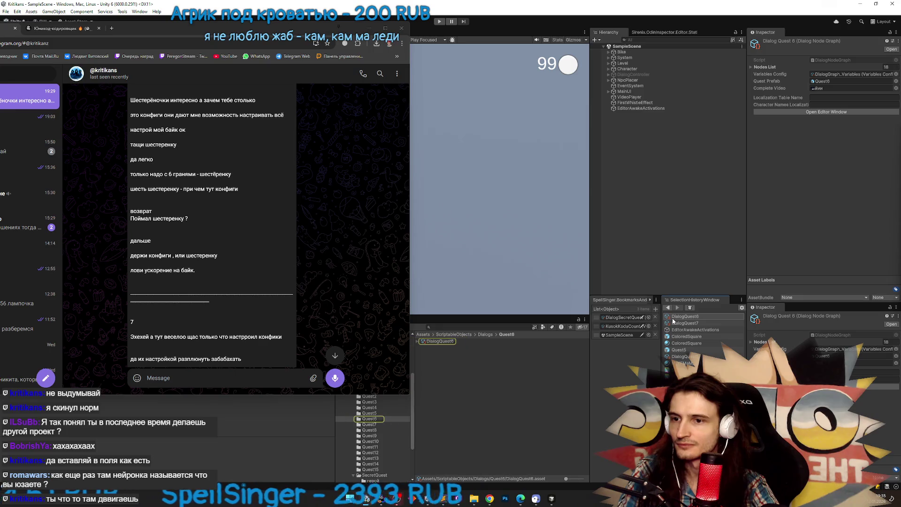
double_click(458, 341)
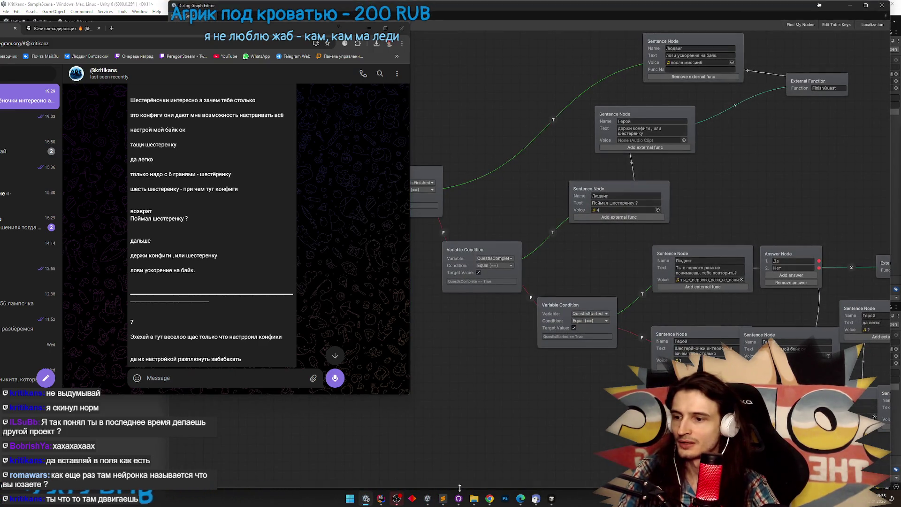
View DialogQuest6.asset's diff in GitHub Desktop, then hide it and return to the graph
click(459, 499)
drag(450, 116, 632, 164)
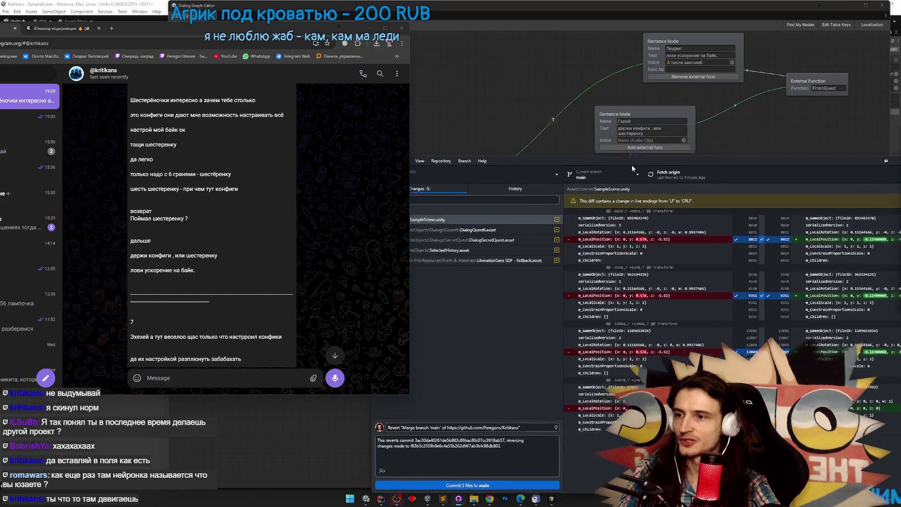
click(498, 230)
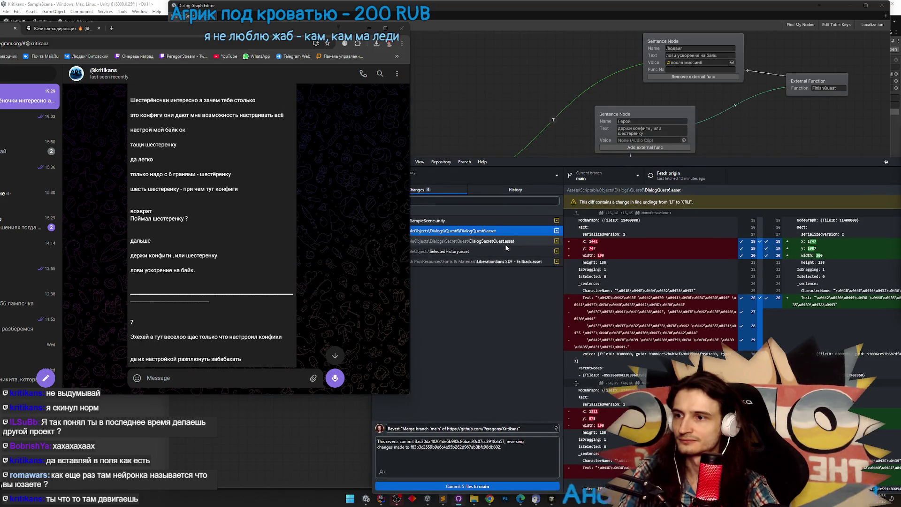
drag(714, 162, 726, 161)
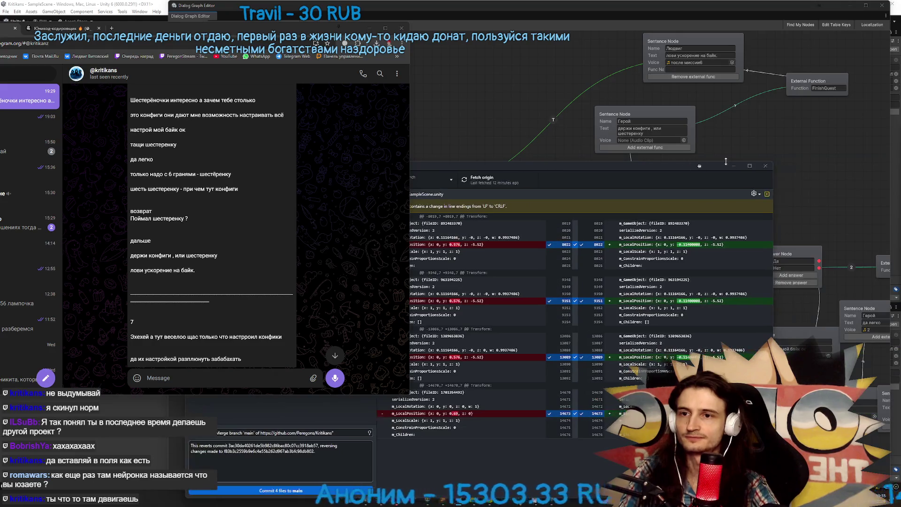
click(734, 166)
mouse_move(829, 65)
mouse_down()
mouse_move(548, 136)
mouse_move(539, 174)
mouse_up()
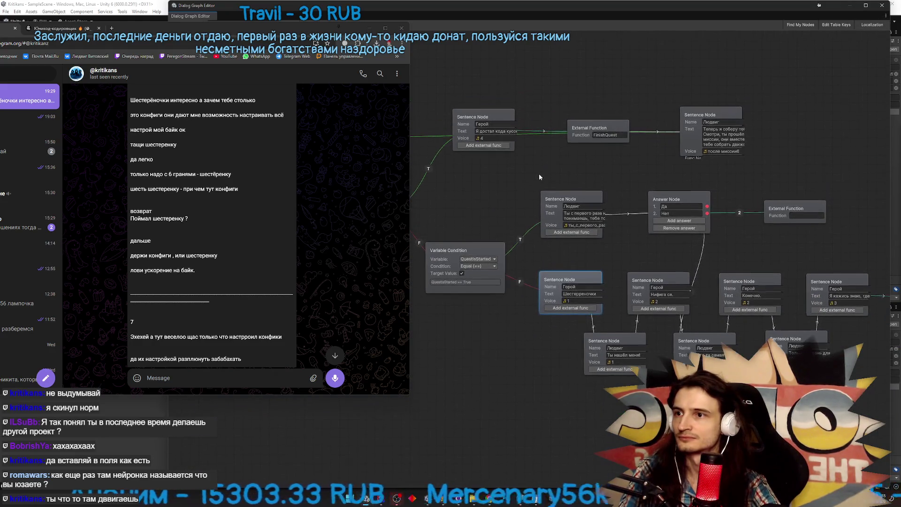
Reopen DialogQuest6 in the Dialog Graph Editor and scroll the chat back up
click(882, 6)
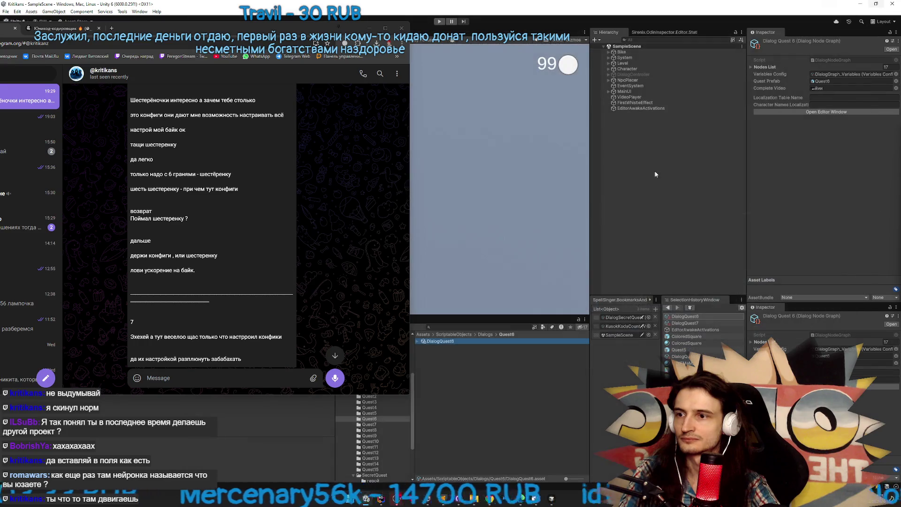
double_click(452, 343)
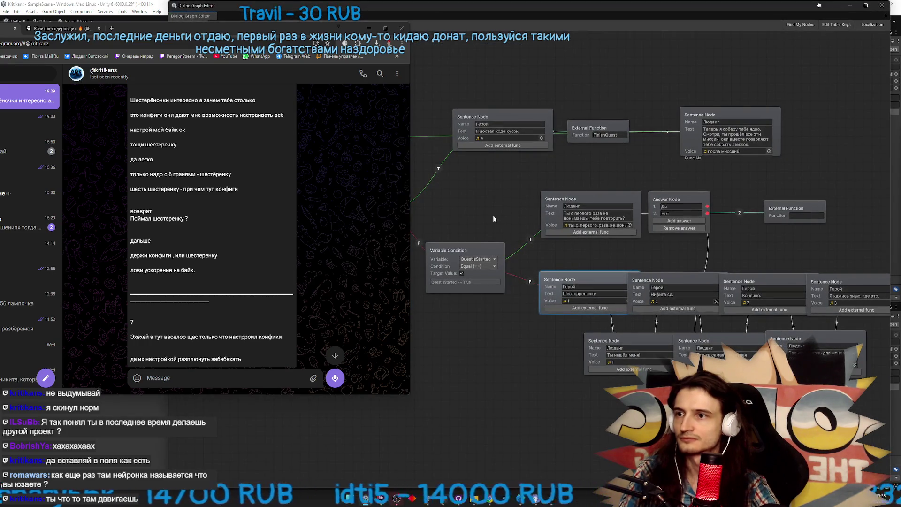
scroll(231, 164, up, 1)
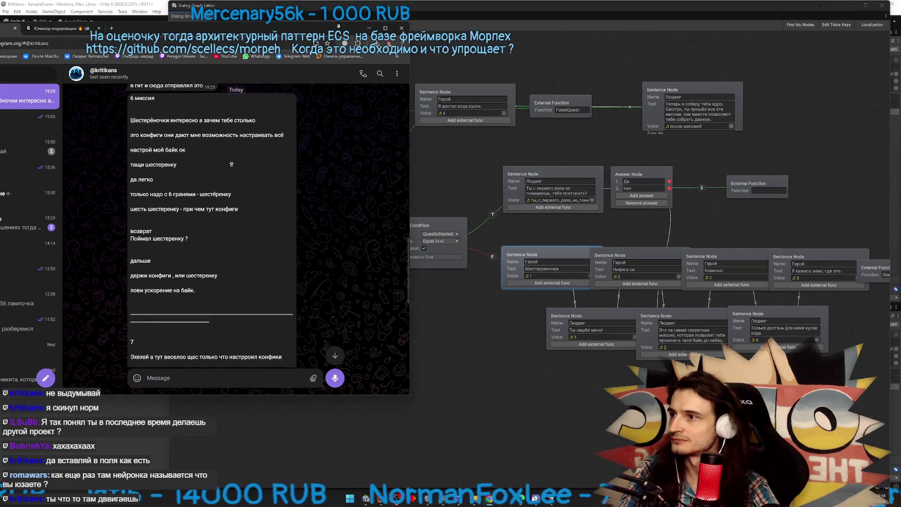
scroll(231, 164, up, 3)
Paste the next chat line into the lower Герой node and the configs line into the bottom Людвиг node
drag(131, 209, 242, 210)
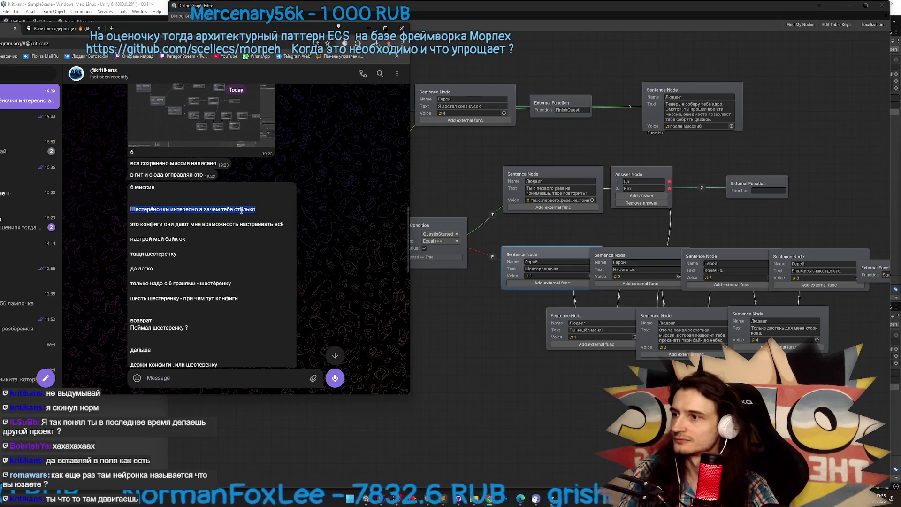
key(ctrl+c)
click(528, 269)
key(ctrl+v)
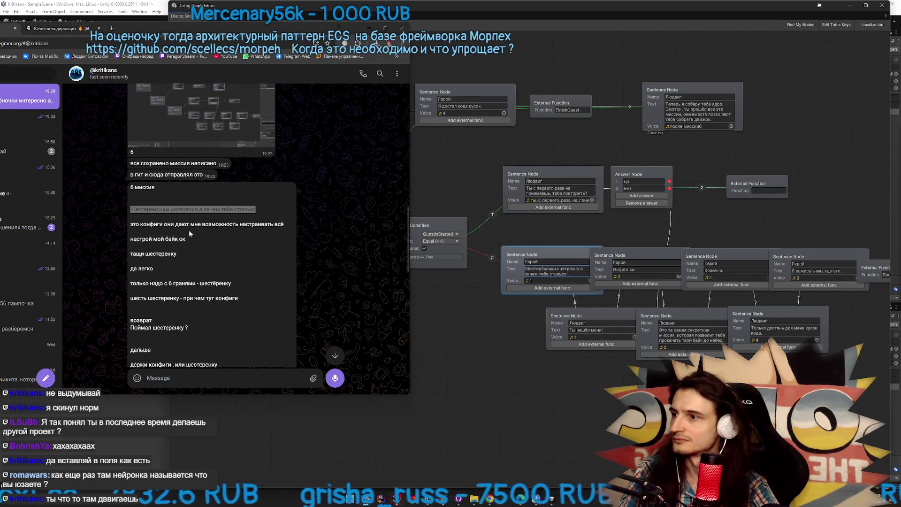
drag(135, 223, 277, 226)
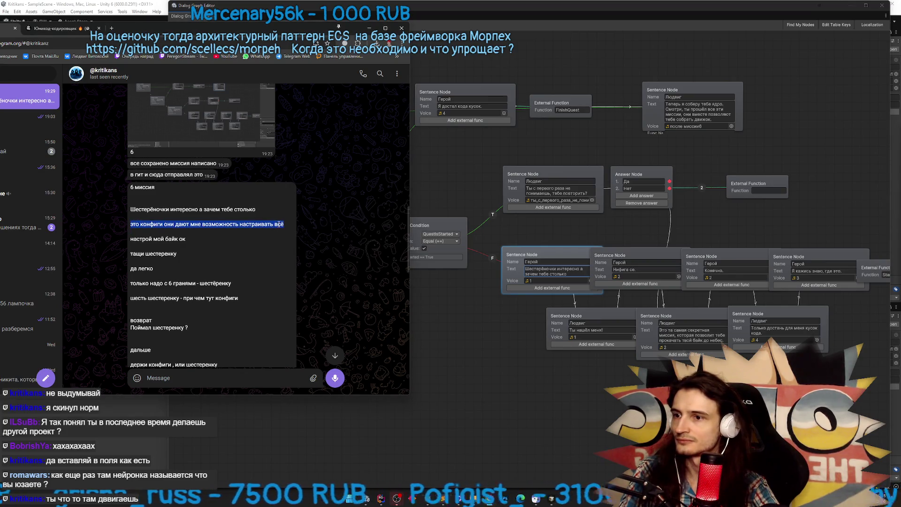
click(593, 313)
key(ctrl+v)
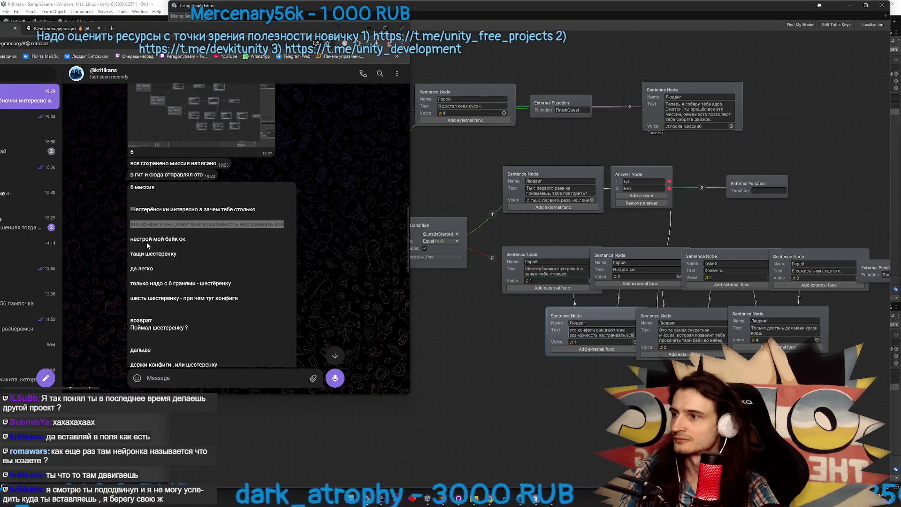
Set the middle Герой node to 'настрой мой байк ок' and the bottom-middle Людвиг node to 'тащи шестеренку'
double_click(140, 238)
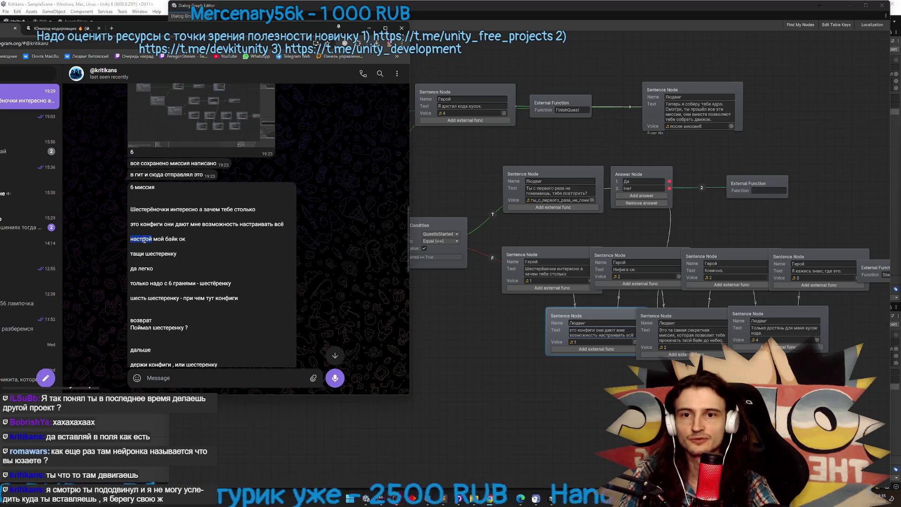
drag(150, 241, 153, 242)
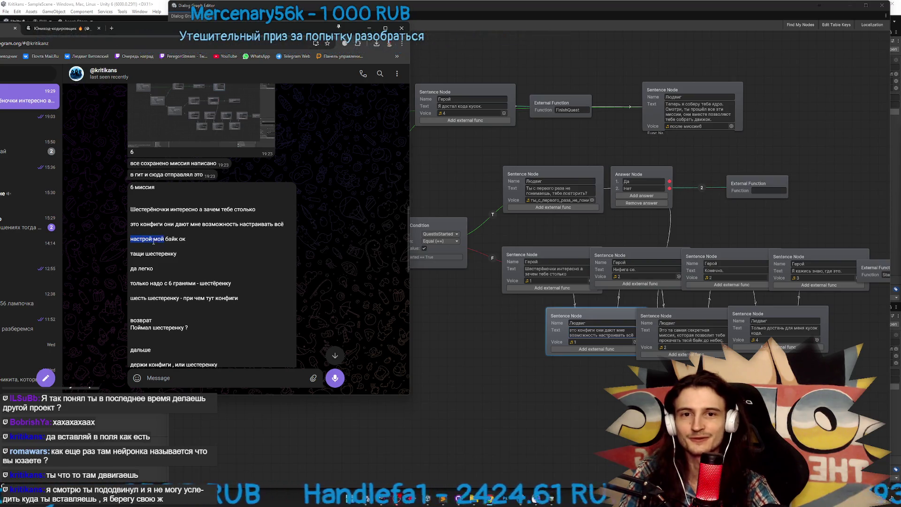
key(ctrl+c)
click(648, 252)
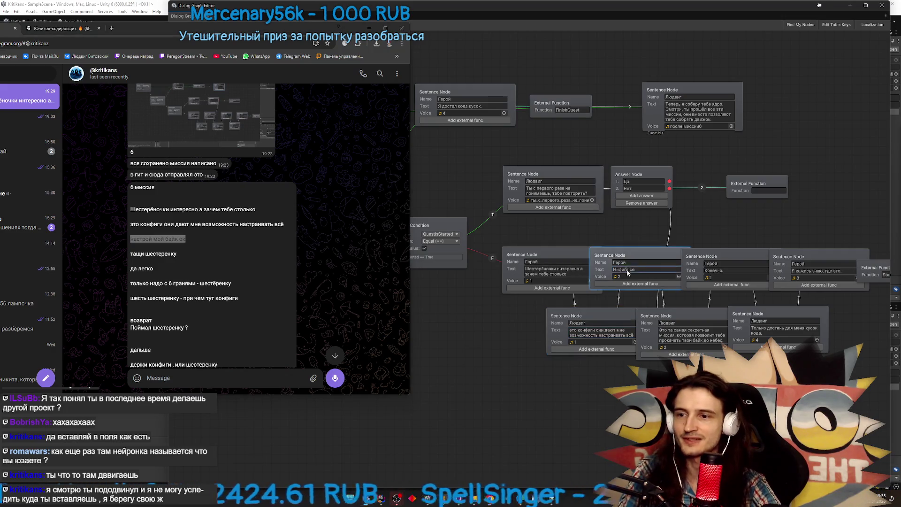
key(ctrl+v)
drag(144, 250, 166, 253)
key(ctrl+c)
click(676, 330)
key(ctrl+v)
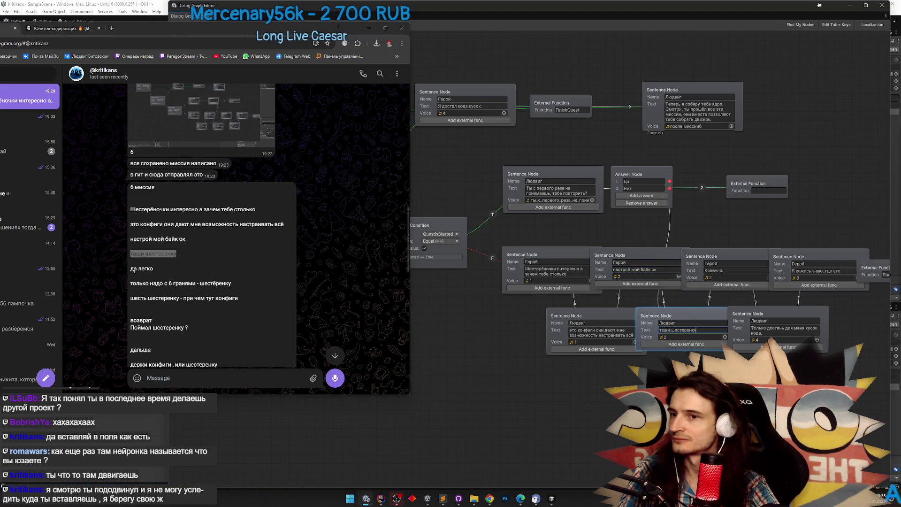
Set the third Герой node to 'да легко' and the bottom-right Людвиг node to 'только надо с 6 гранями'
drag(131, 268, 159, 271)
key(ctrl+c)
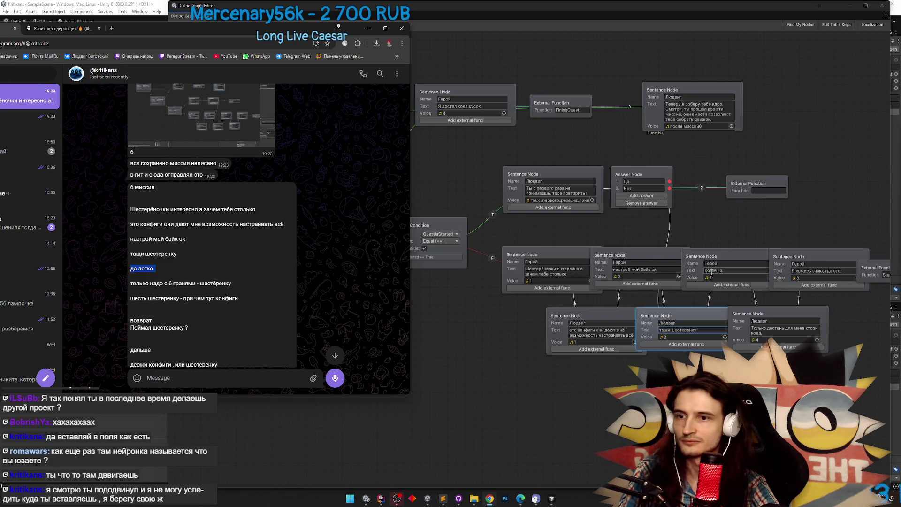
click(735, 271)
key(ctrl+v)
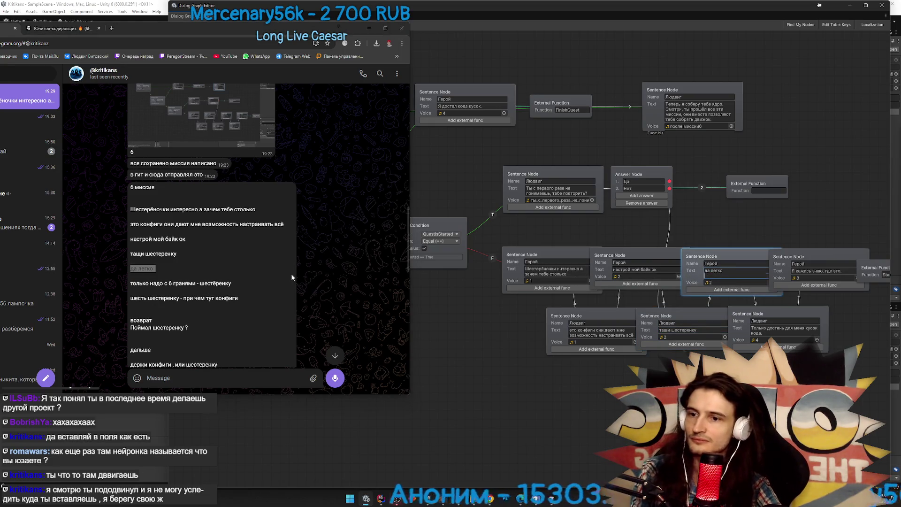
drag(131, 283, 204, 289)
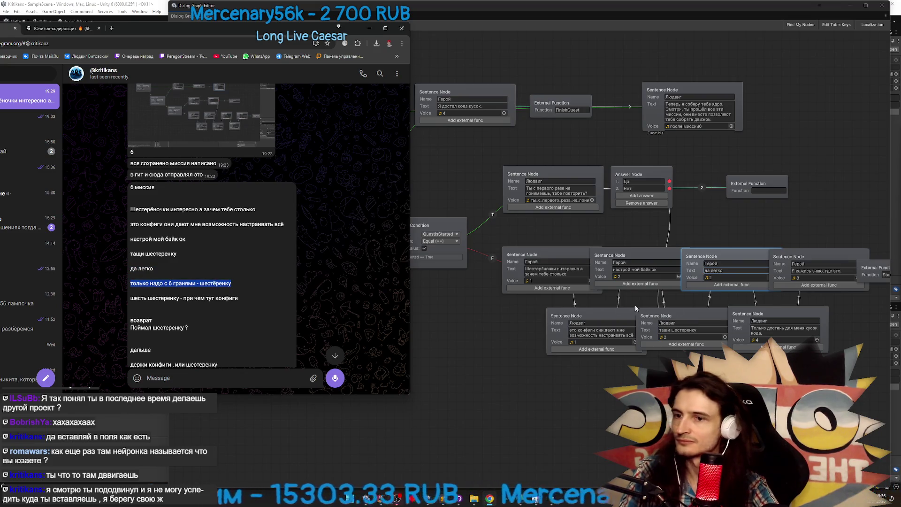
key(ctrl+c)
click(784, 330)
key(ctrl+v)
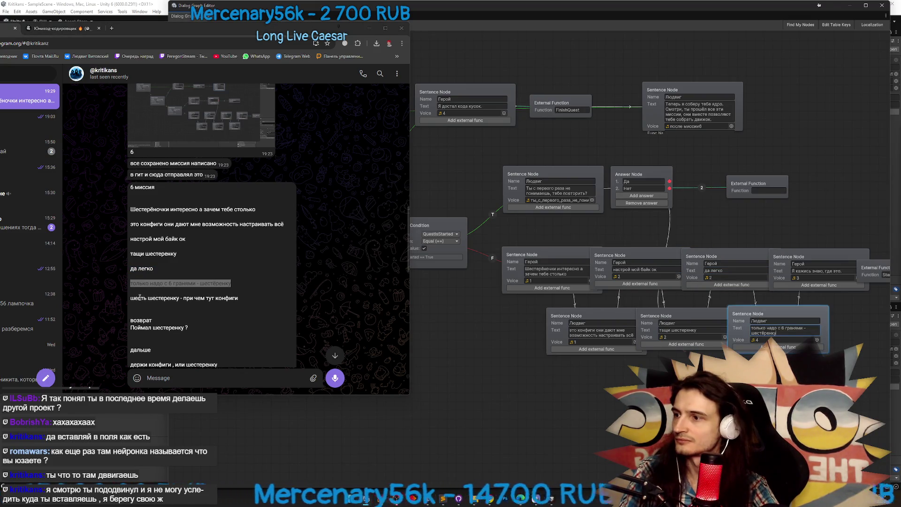
Paste 'шесть шестеренку - при чем тут конфиги' into the rightmost hero node
drag(131, 298, 238, 298)
key(ctrl+c)
click(823, 271)
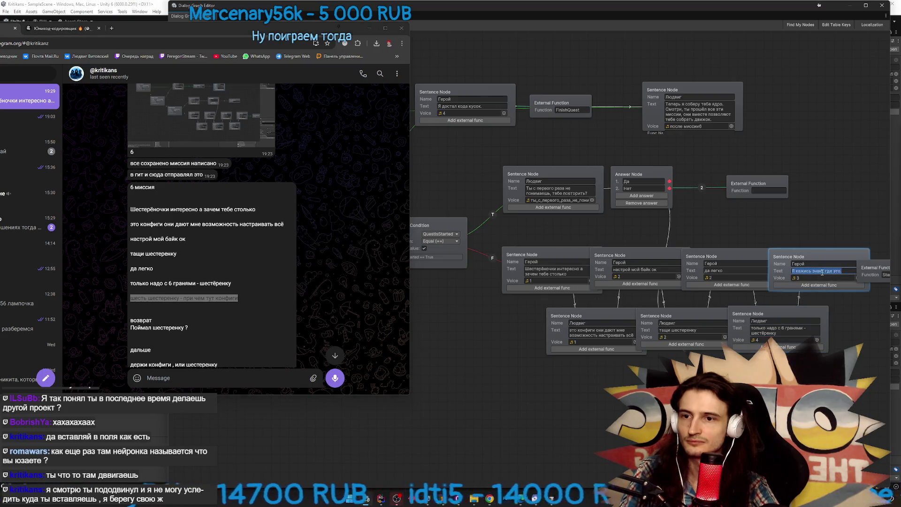
key(ctrl+v)
click(826, 236)
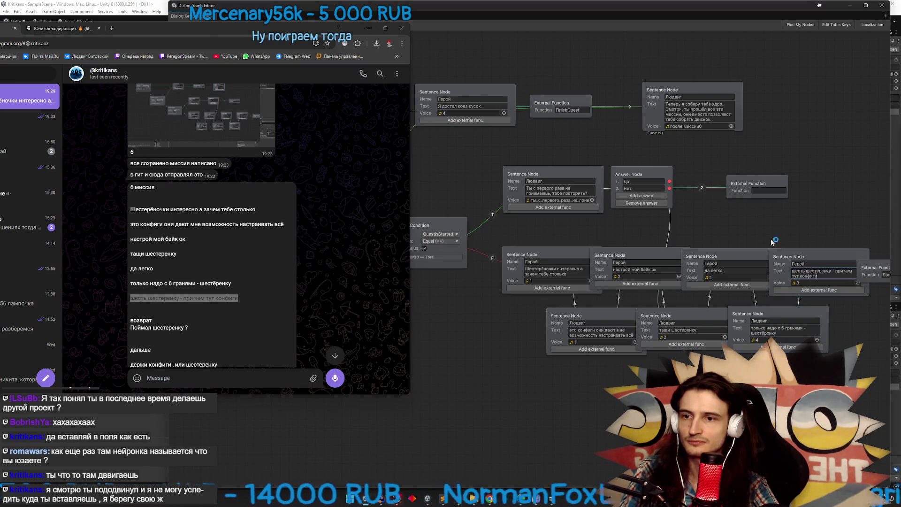
drag(533, 237, 615, 268)
mouse_move(533, 244)
mouse_down()
mouse_move(587, 263)
mouse_move(533, 255)
mouse_up()
scroll(282, 253, down, 3)
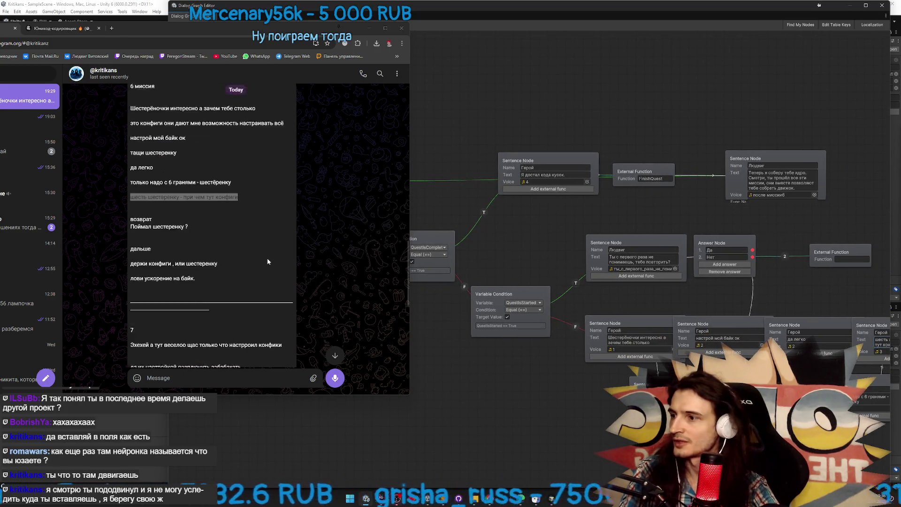
Replace the top Герой node's text with 'держи конфиги , или шестеренку'
double_click(151, 222)
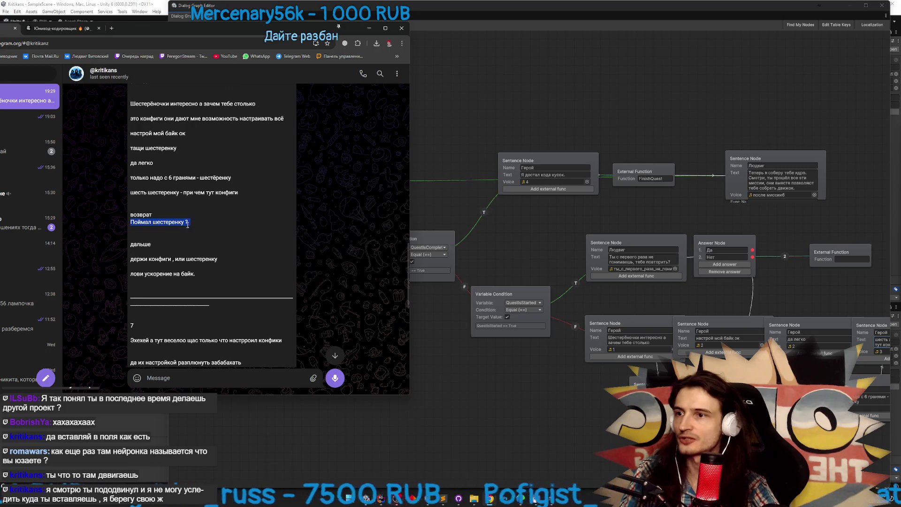
triple_click(142, 258)
key(ctrl+c)
click(535, 175)
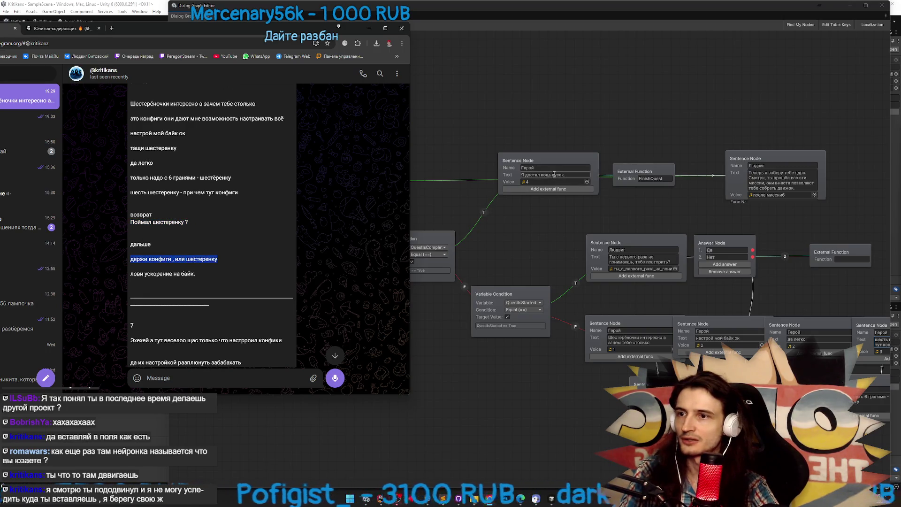
key(ctrl+v)
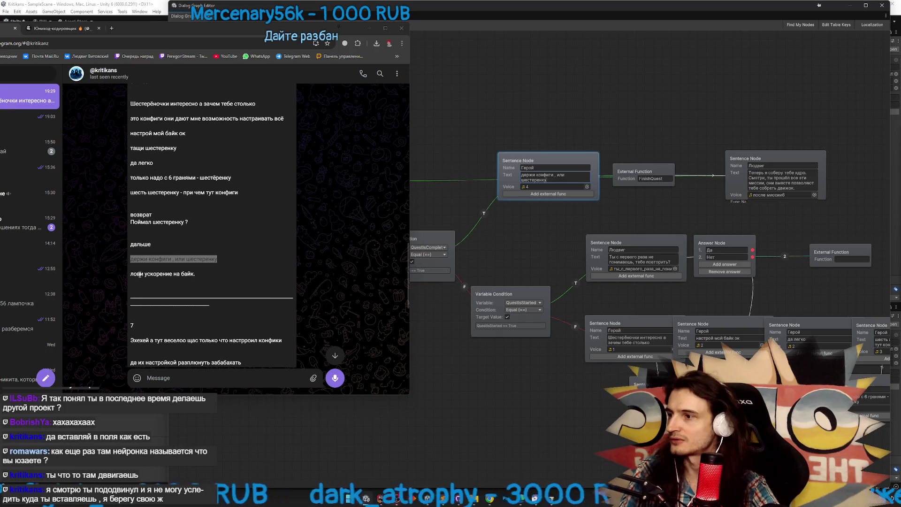
Set the following Людвиг reply to 'лови ускорение на байк' and close the Dialog Graph Editor
triple_click(162, 273)
key(ctrl+c)
click(732, 193)
key(ctrl+v)
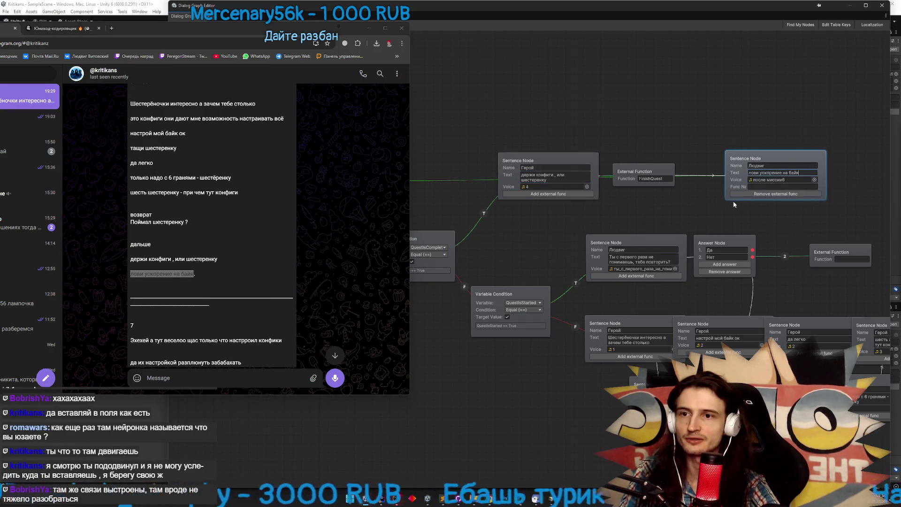
click(730, 213)
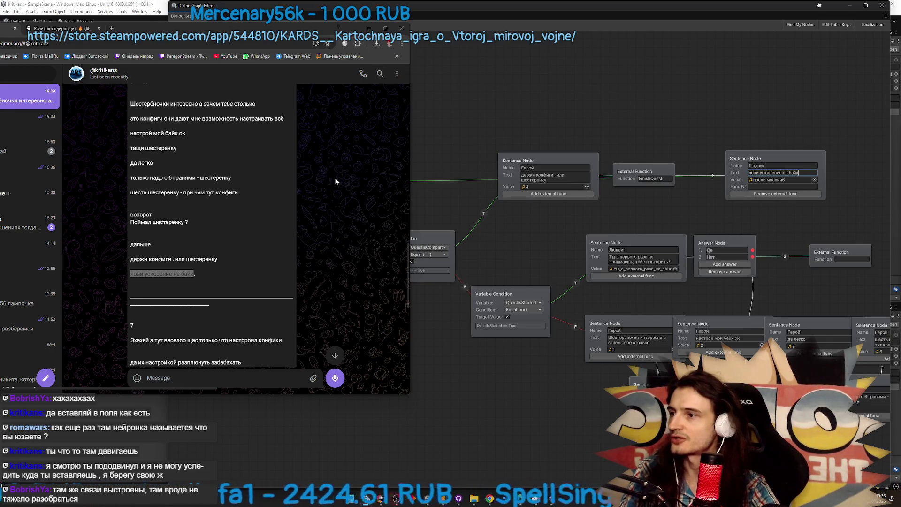
click(282, 28)
scroll(211, 211, down, 1)
click(671, 132)
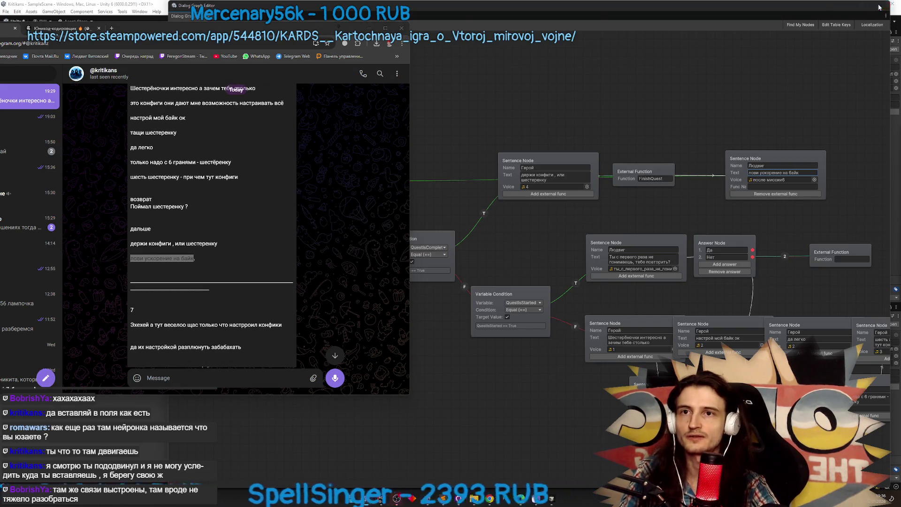
click(879, 6)
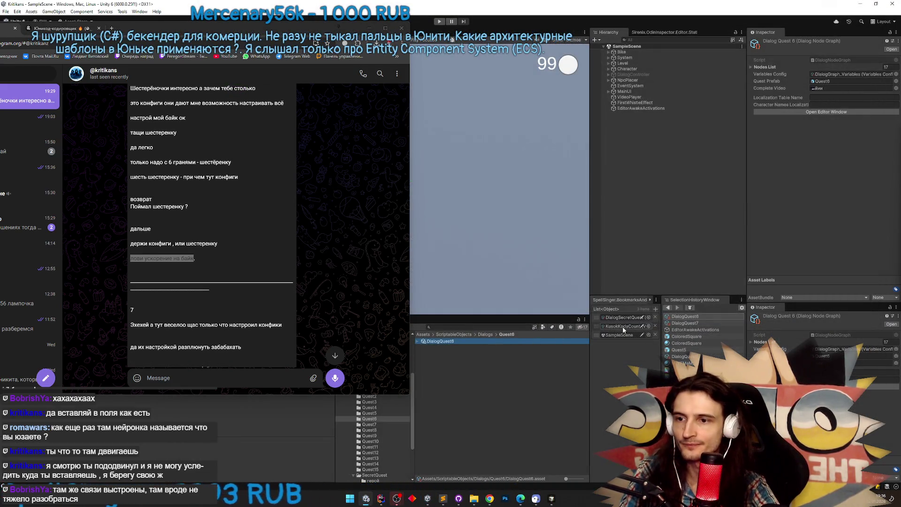
Open DialogQuest7's graph, pan through mission 7's lines to FinishQuest, then close it
click(686, 324)
double_click(436, 342)
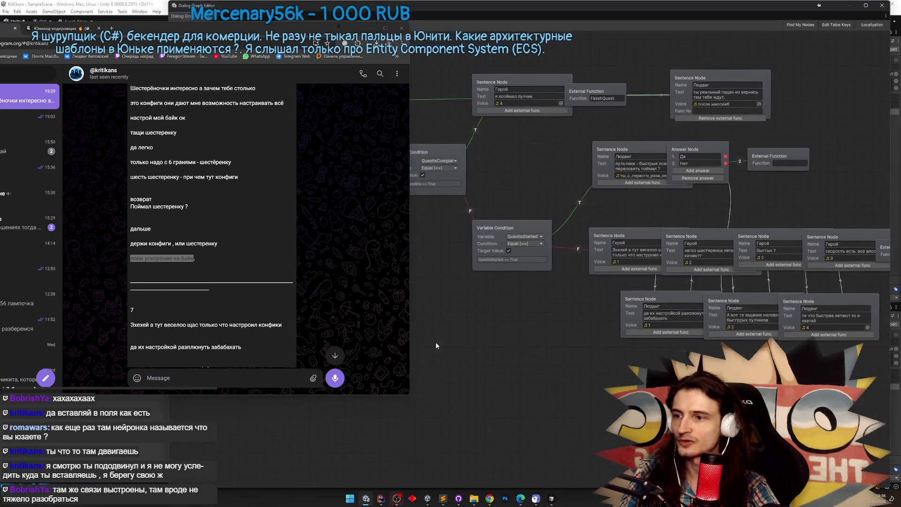
mouse_move(539, 144)
mouse_down()
mouse_move(481, 151)
mouse_move(489, 160)
mouse_up()
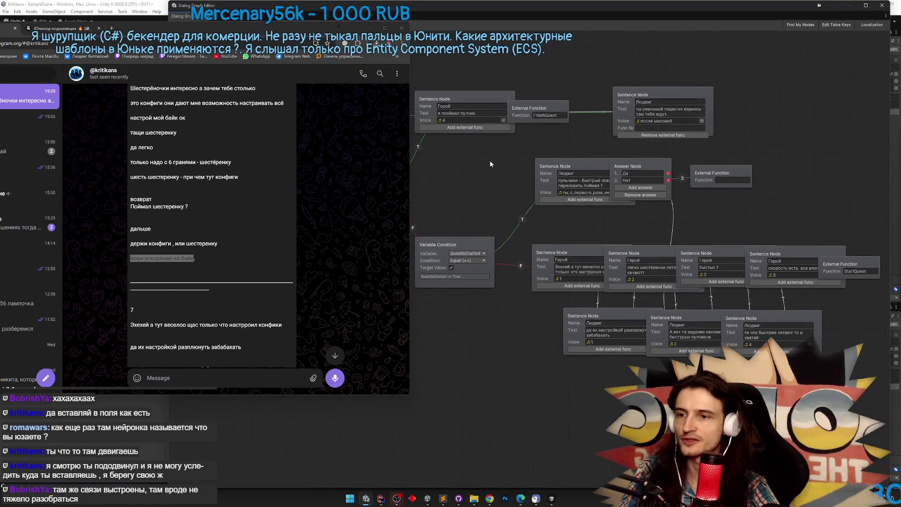
click(329, 257)
scroll(330, 258, down, 5)
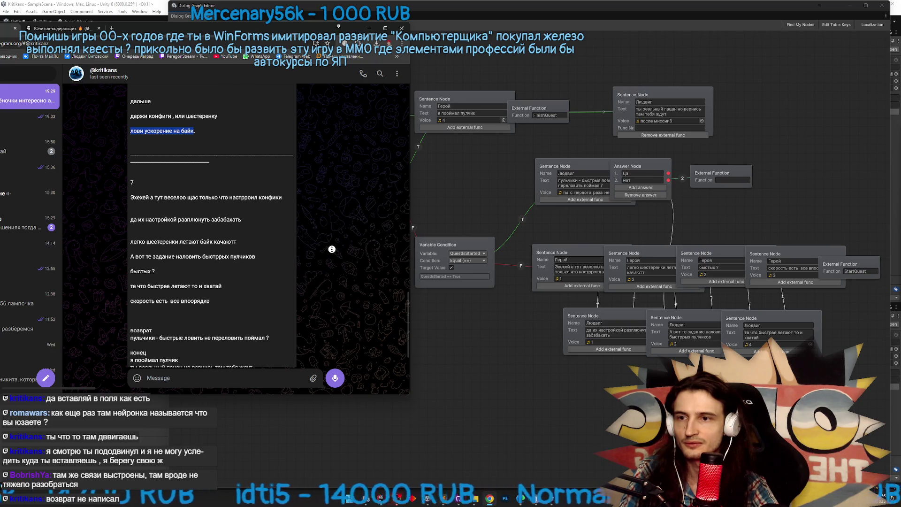
scroll(332, 249, down, 1)
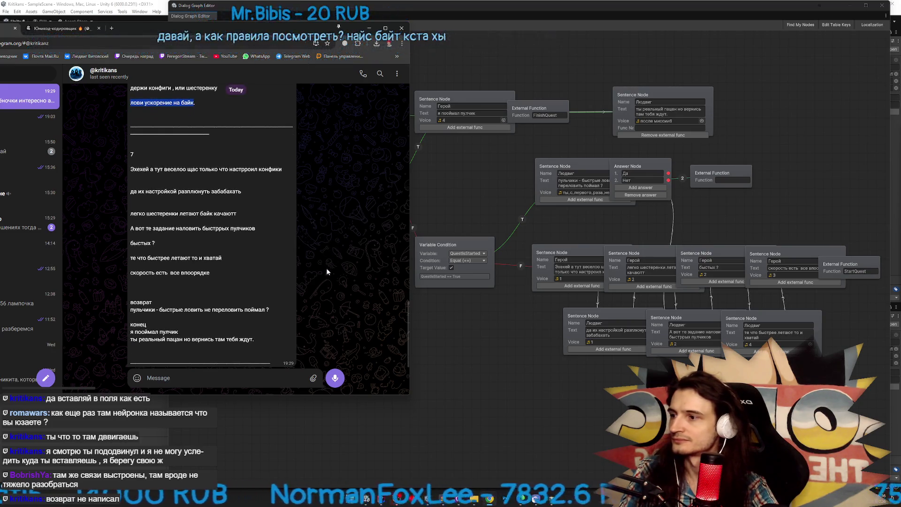
mouse_move(435, 209)
mouse_down()
mouse_move(469, 207)
mouse_move(485, 226)
mouse_move(514, 203)
mouse_move(491, 200)
mouse_move(503, 194)
mouse_move(566, 192)
mouse_up()
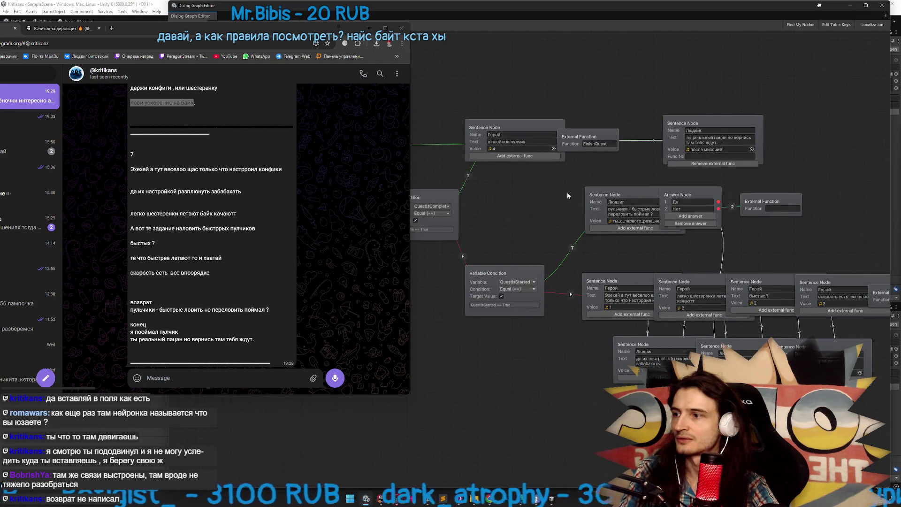
drag(567, 193, 582, 195)
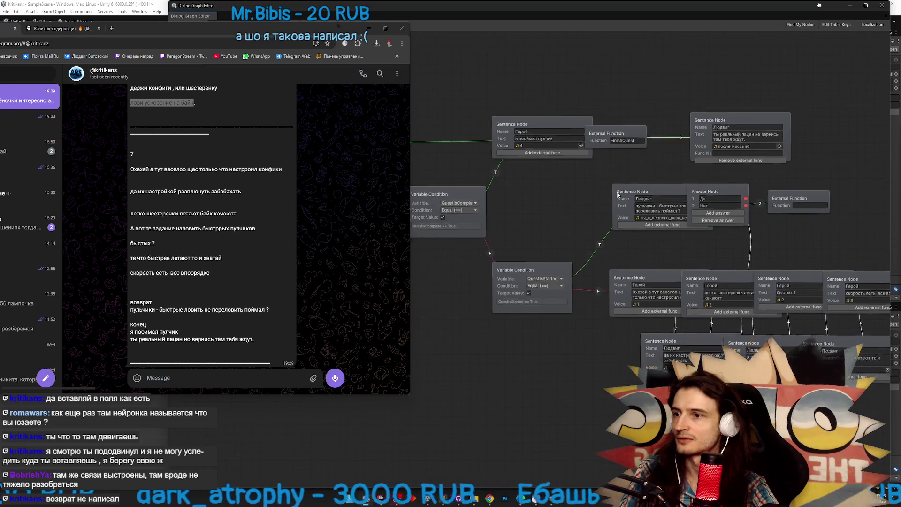
click(881, 8)
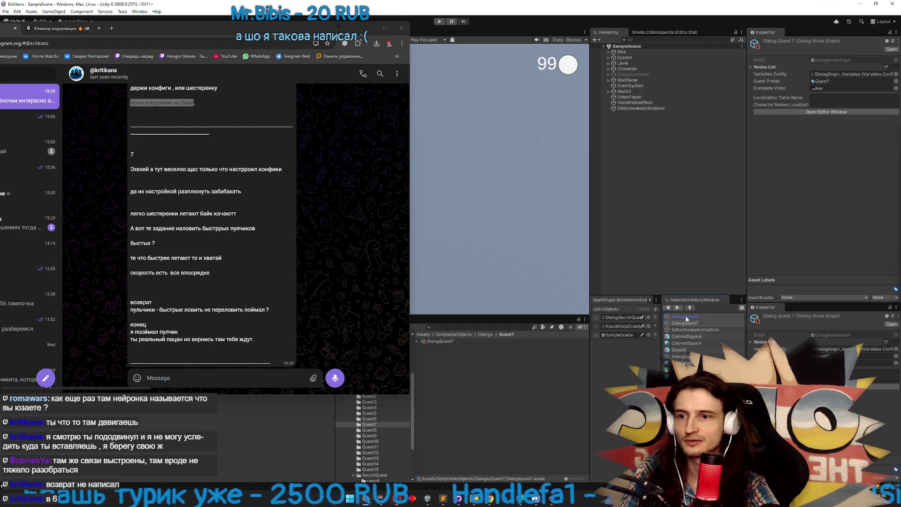
Reopen the Quest 6 dialog graph and check the top hero and reply node texts
double_click(453, 342)
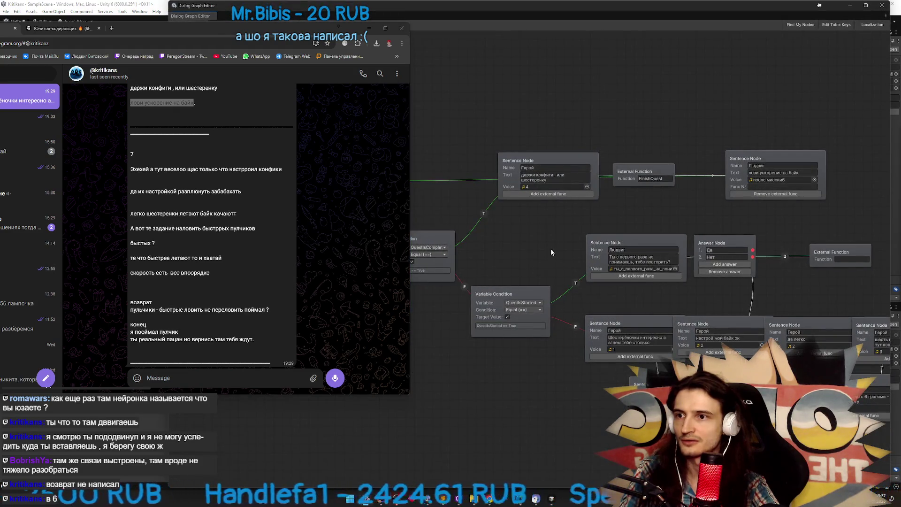
click(525, 143)
click(528, 143)
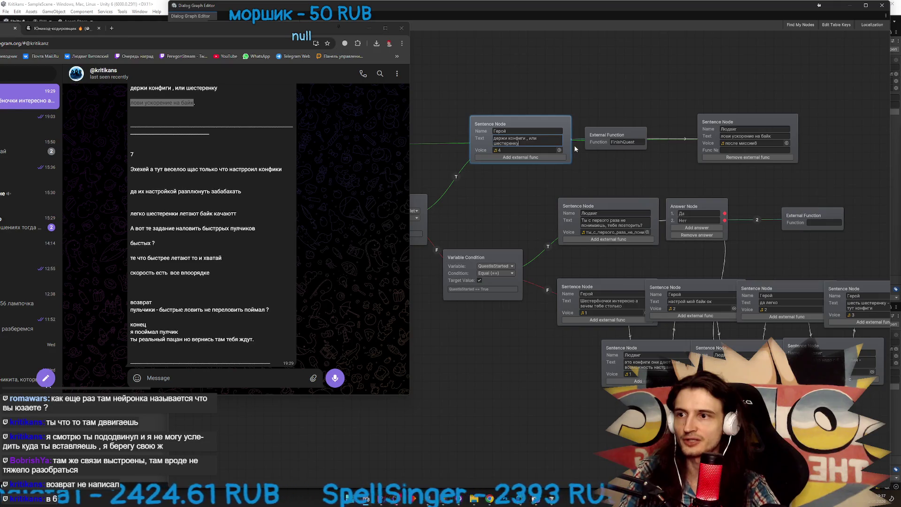
click(746, 136)
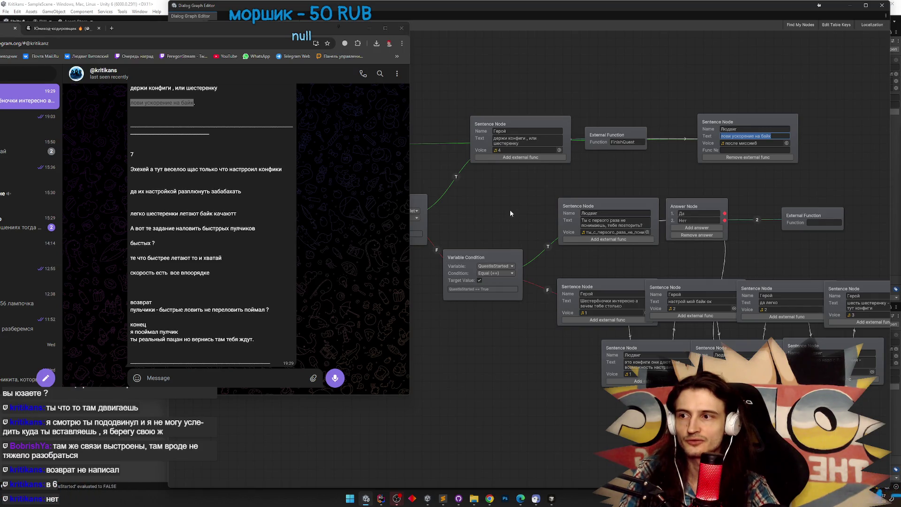
drag(509, 211, 524, 229)
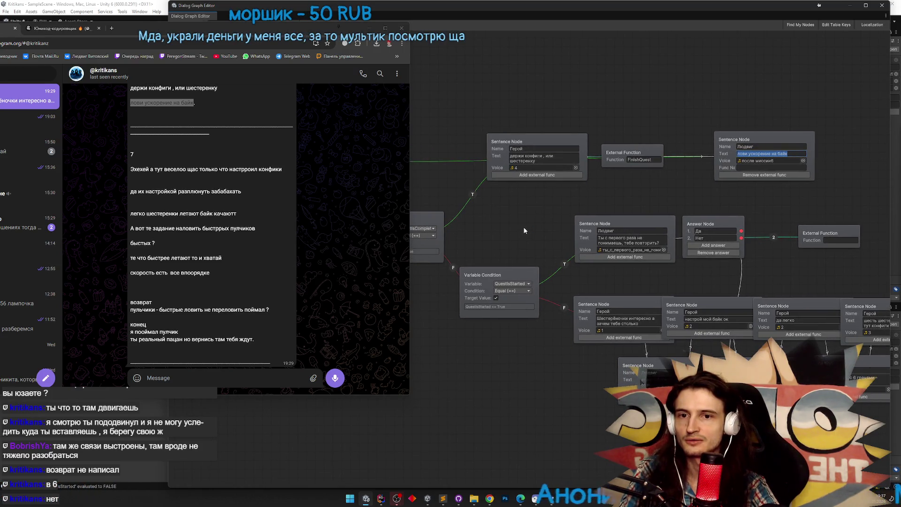
scroll(293, 250, up, 3)
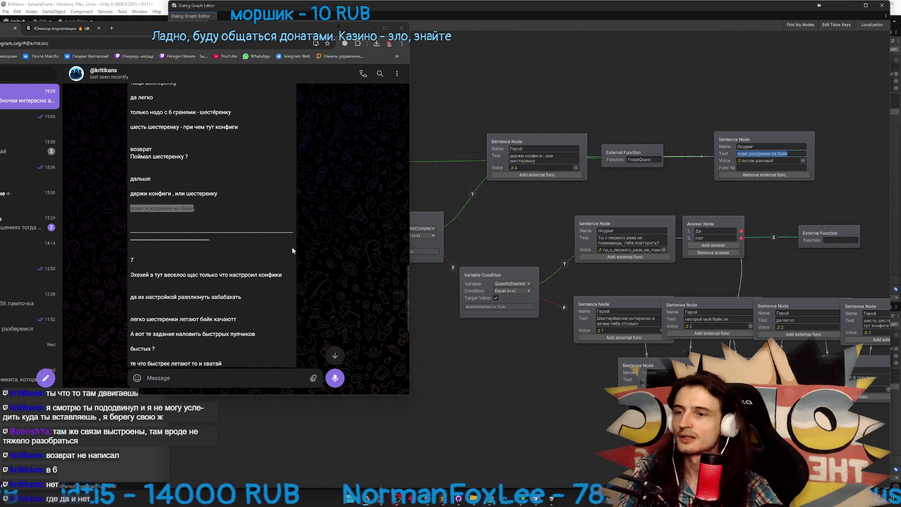
Set the question node before the Да/Нет answers to 'Поймал шестеренку ?'
mouse_move(185, 156)
mouse_down()
mouse_move(262, 329)
mouse_move(134, 156)
mouse_move(163, 154)
mouse_up()
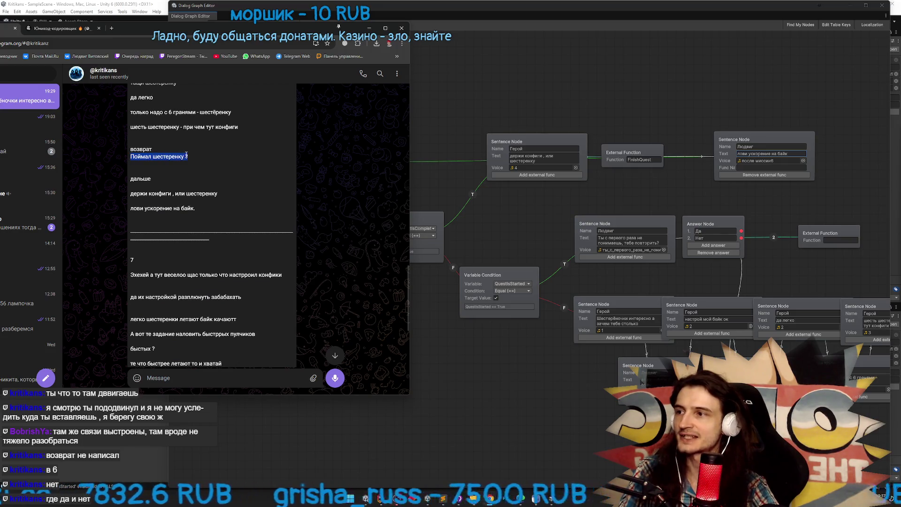
key(ctrl+c)
click(631, 238)
key(ctrl+v)
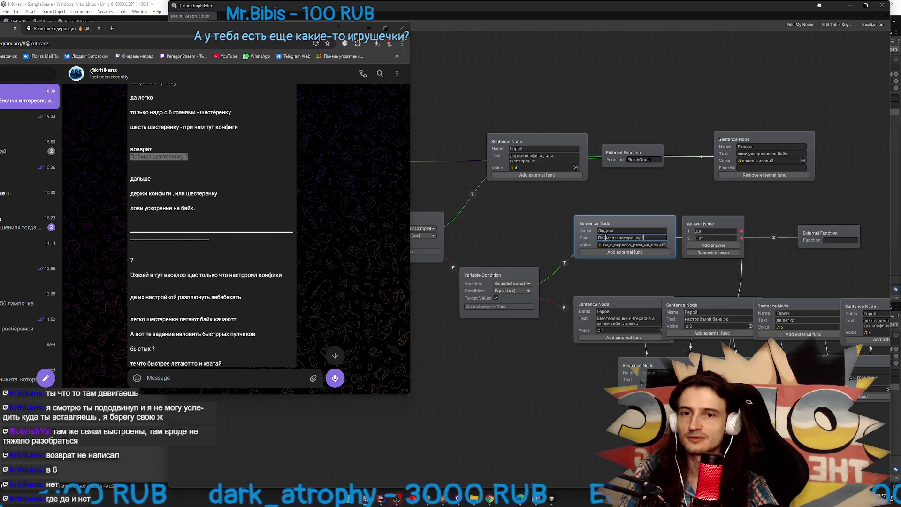
click(517, 225)
drag(517, 224, 522, 227)
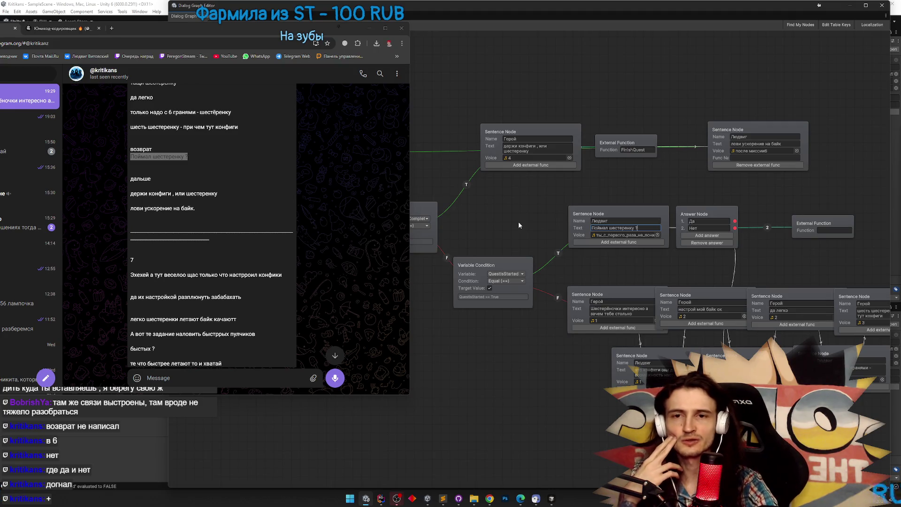
drag(678, 184, 624, 183)
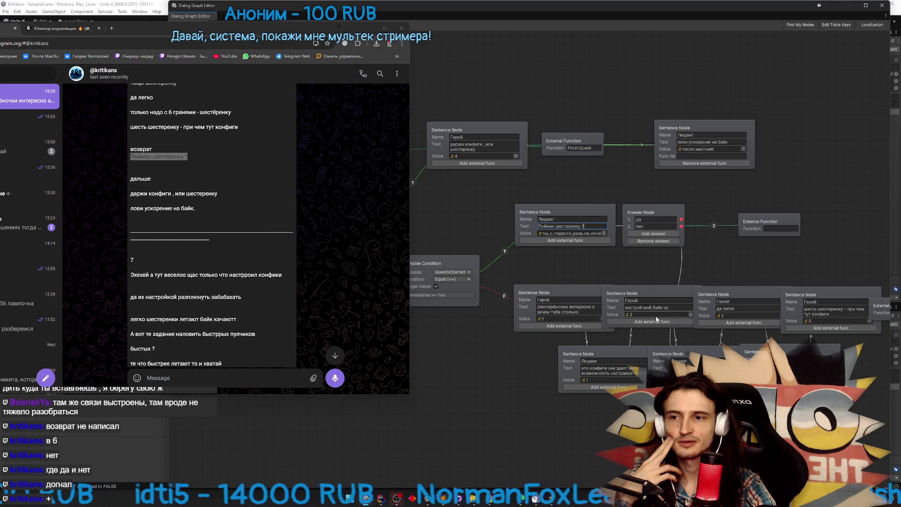
drag(657, 278, 642, 259)
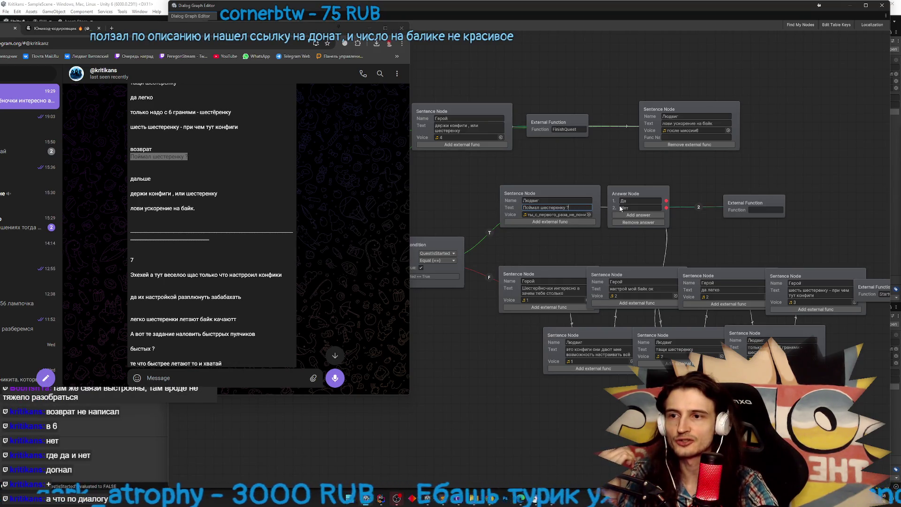
drag(632, 269, 615, 224)
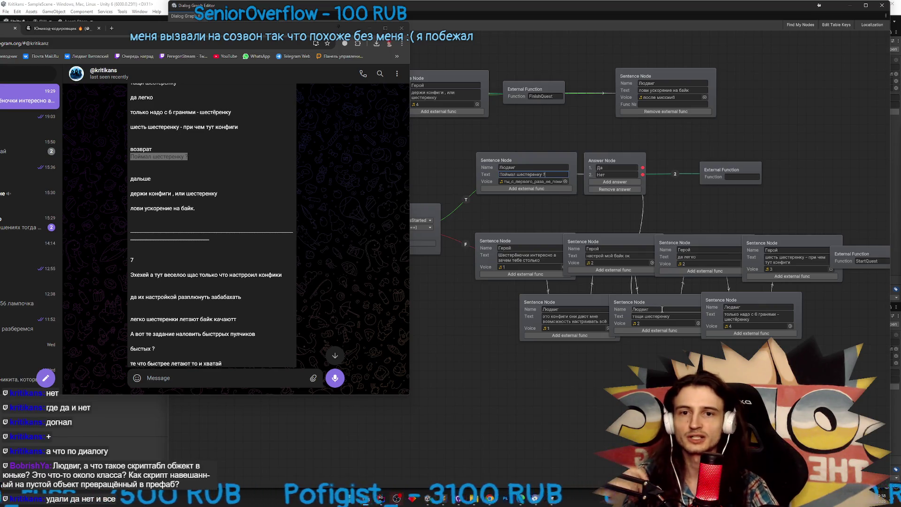
Delete the Да/Нет answer node and rearrange the External Function, StartQuest and six-gears nodes
click(621, 162)
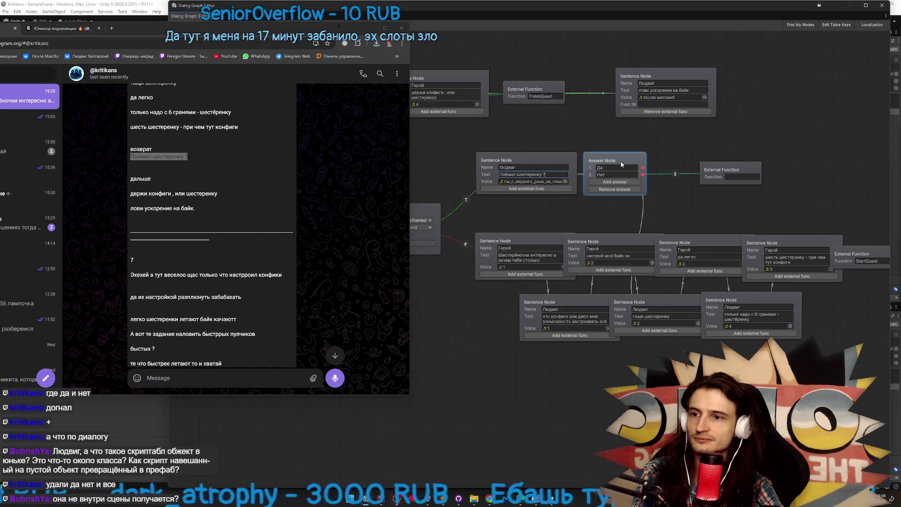
right_click(620, 161)
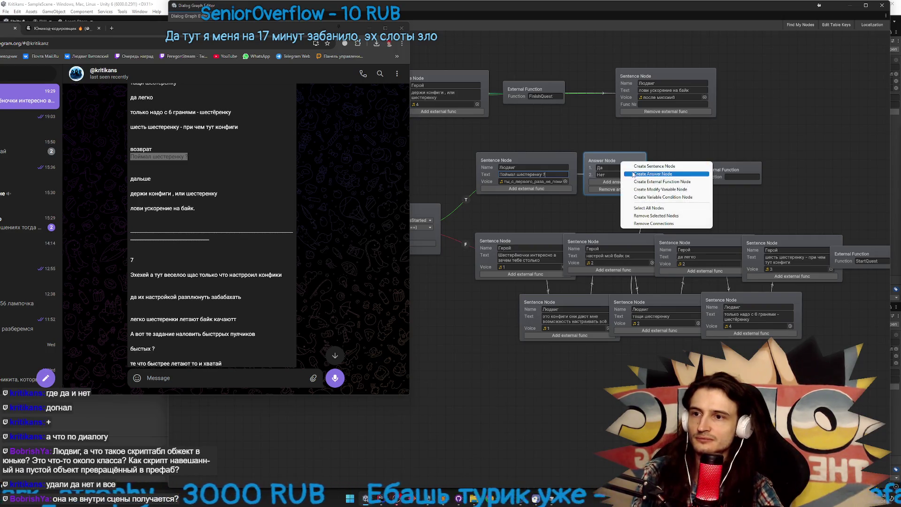
click(641, 216)
drag(711, 172, 626, 177)
drag(661, 209, 603, 204)
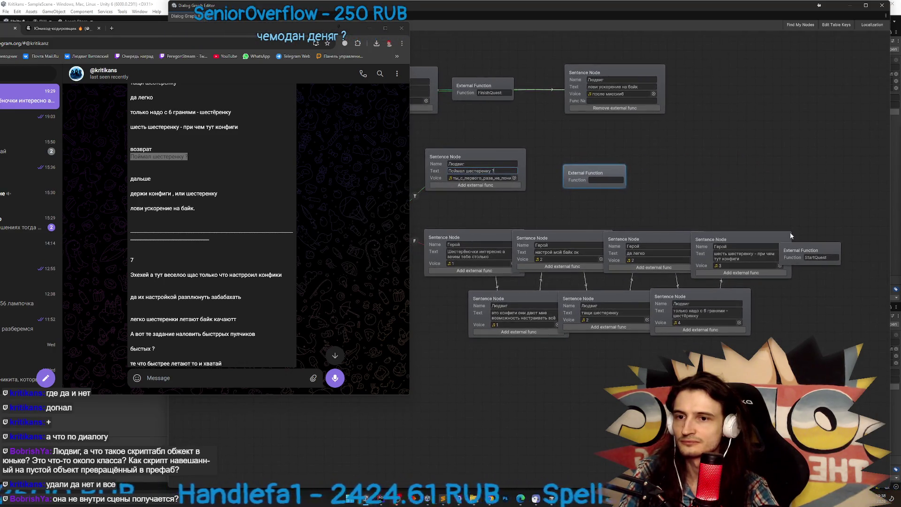
mouse_move(711, 240)
mouse_down()
mouse_move(603, 198)
mouse_move(713, 217)
mouse_up()
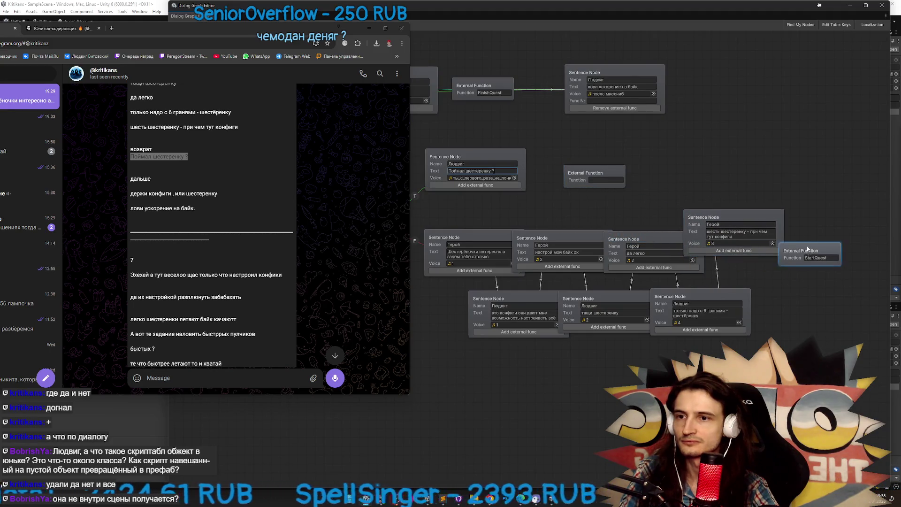
mouse_move(808, 250)
mouse_down()
mouse_move(723, 180)
mouse_move(651, 164)
mouse_up()
mouse_move(580, 169)
mouse_down()
mouse_move(642, 179)
mouse_move(782, 165)
mouse_up()
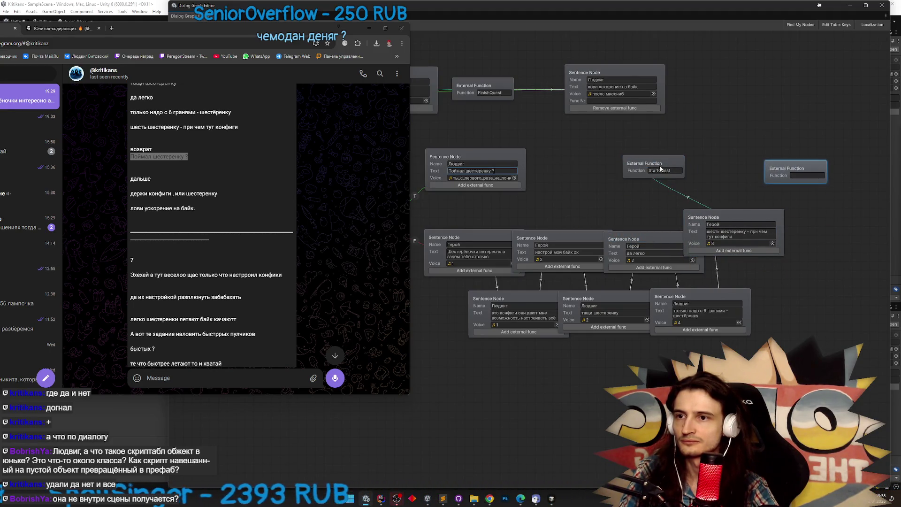
drag(652, 164, 599, 164)
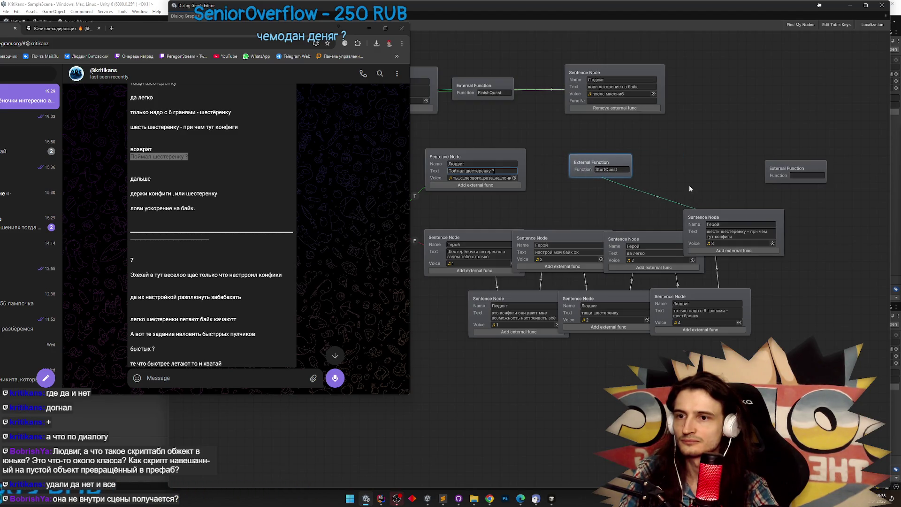
drag(704, 218, 738, 227)
Connect the 'Поймал шестеренку ?' node's output to the StartQuest function node
right_click(526, 171)
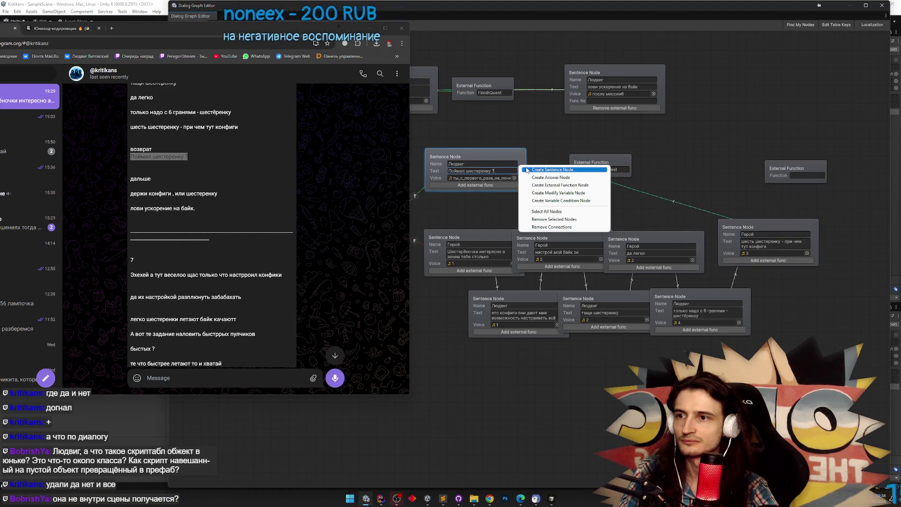
click(550, 147)
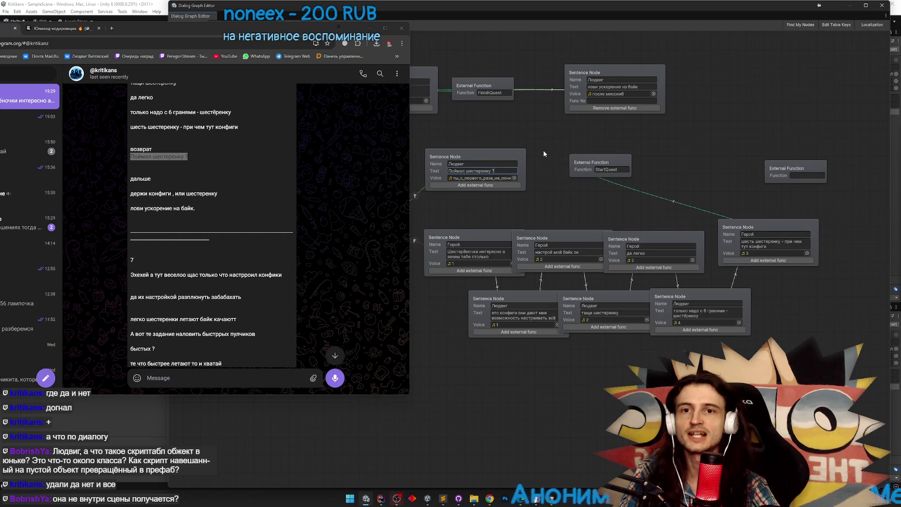
drag(524, 168, 570, 167)
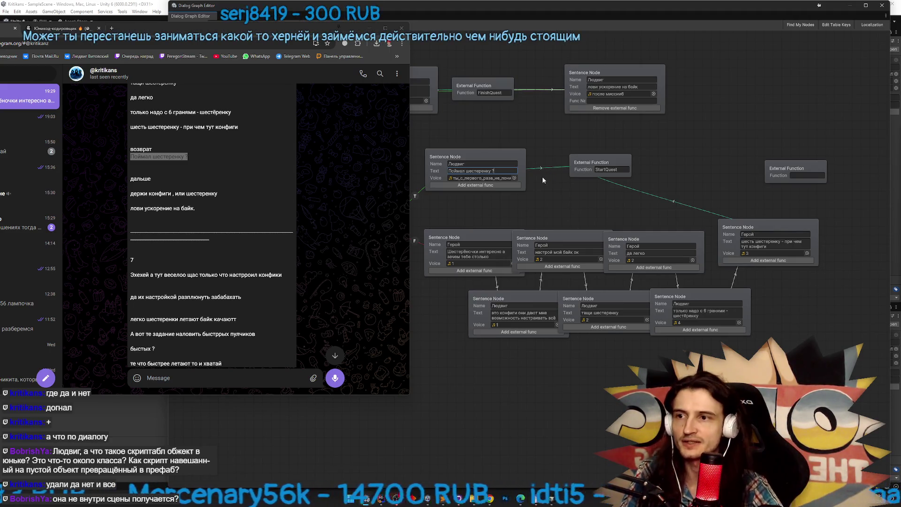
drag(575, 168, 633, 170)
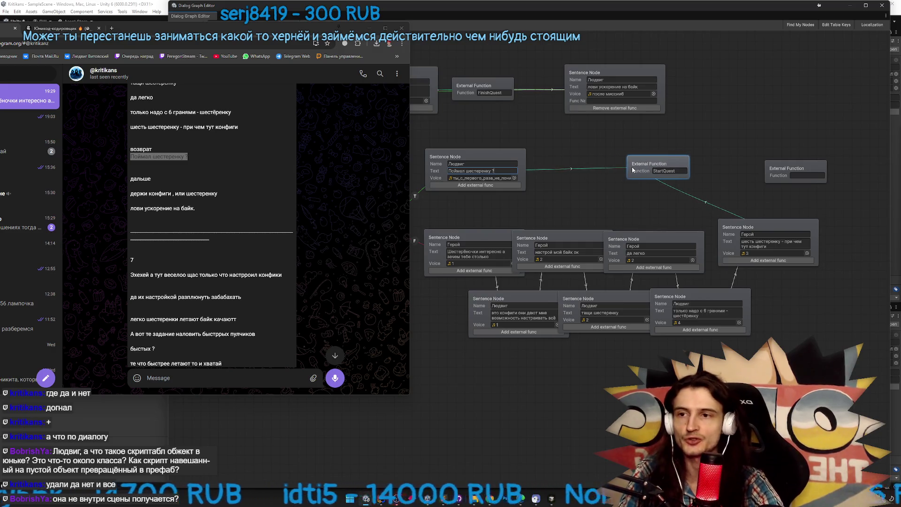
click(651, 148)
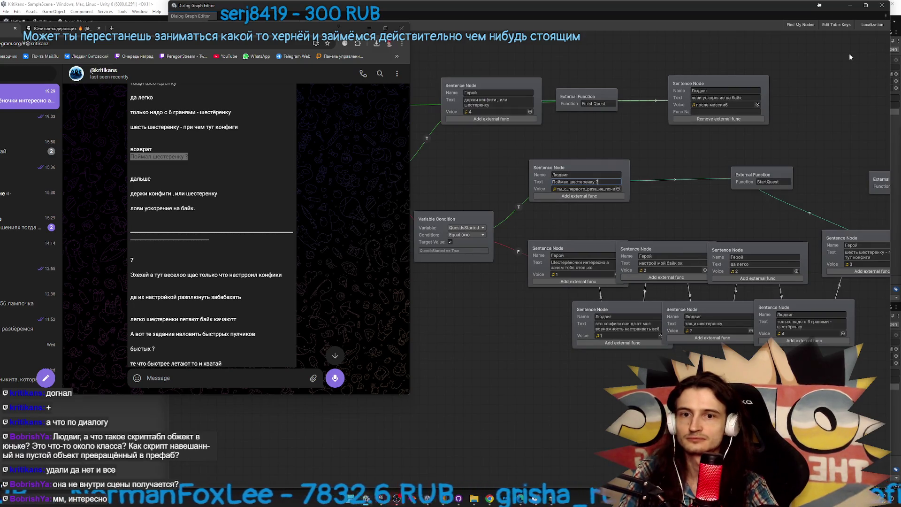
Close the graph and browser, briefly reopen DialogQuest6's graph, then select DialogQuest7
click(880, 6)
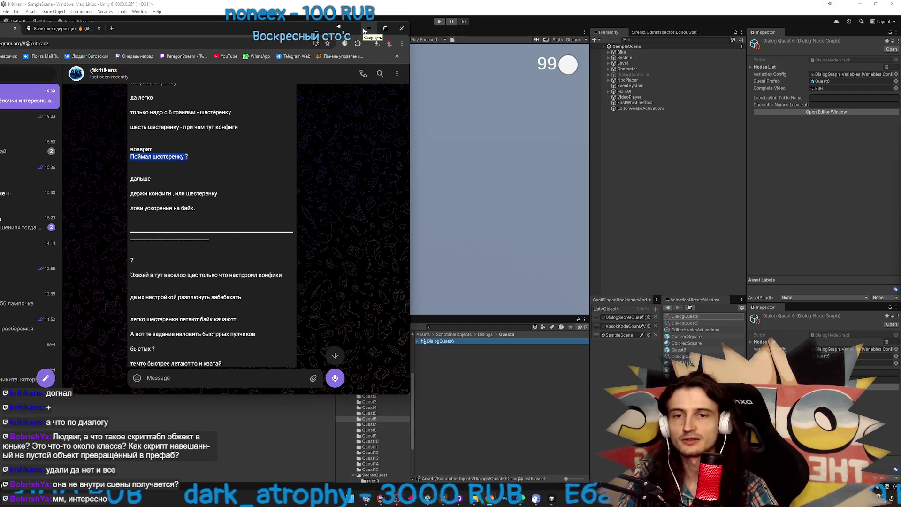
click(368, 28)
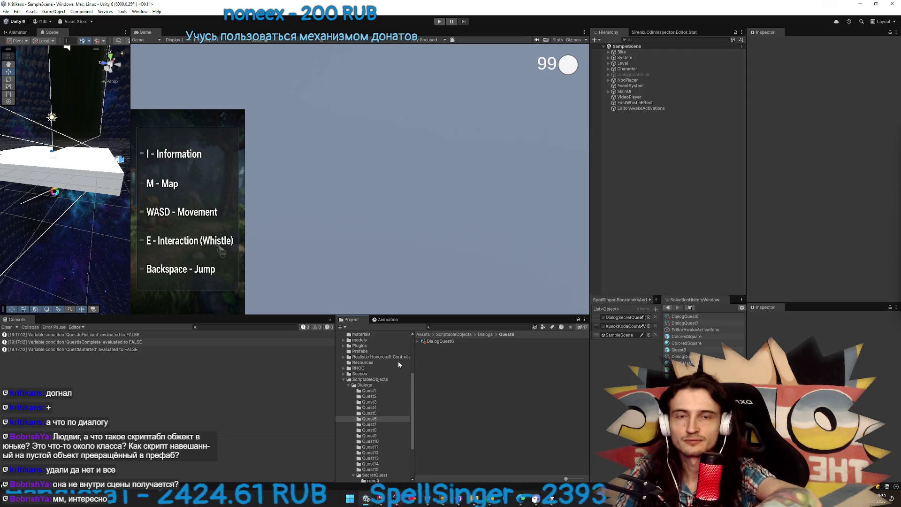
double_click(451, 343)
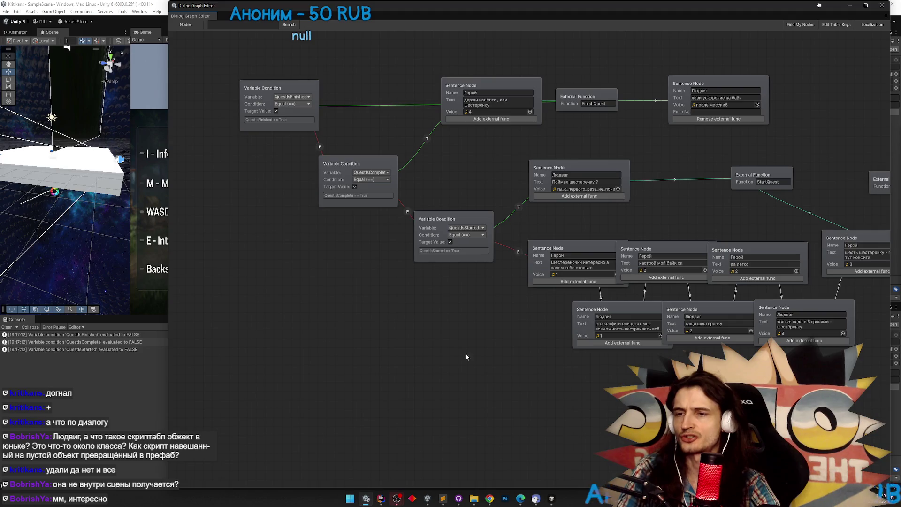
key(alt+F4)
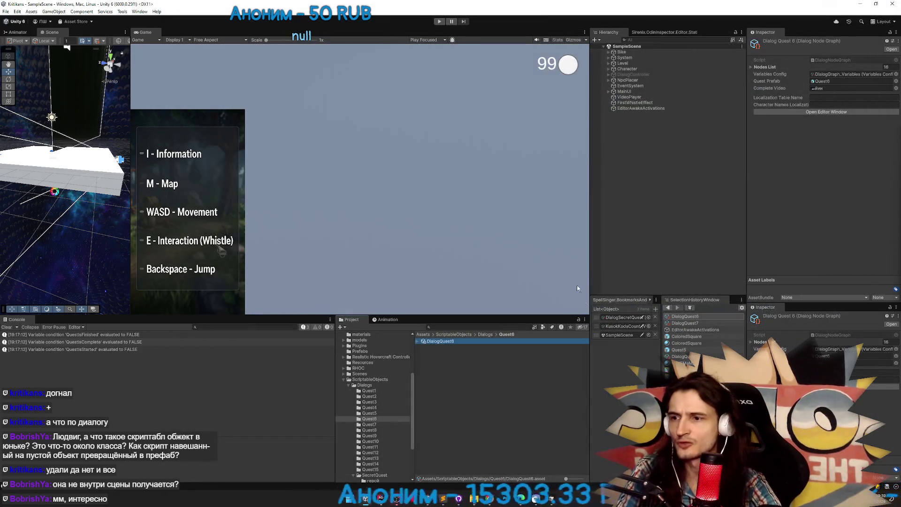
click(682, 324)
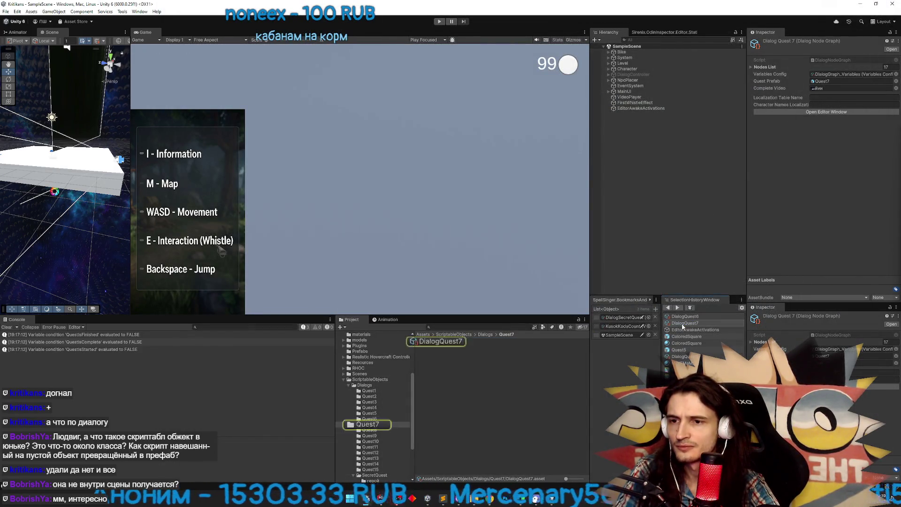
double_click(443, 340)
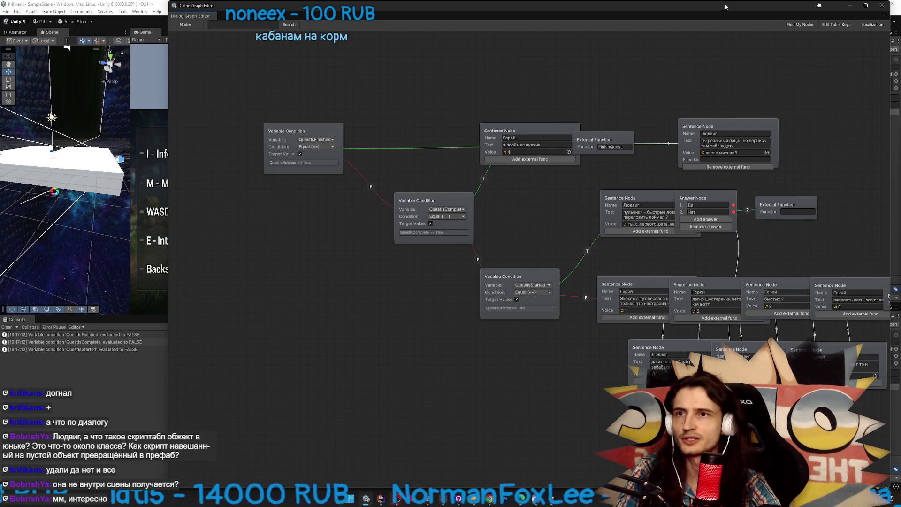
drag(725, 7, 630, 17)
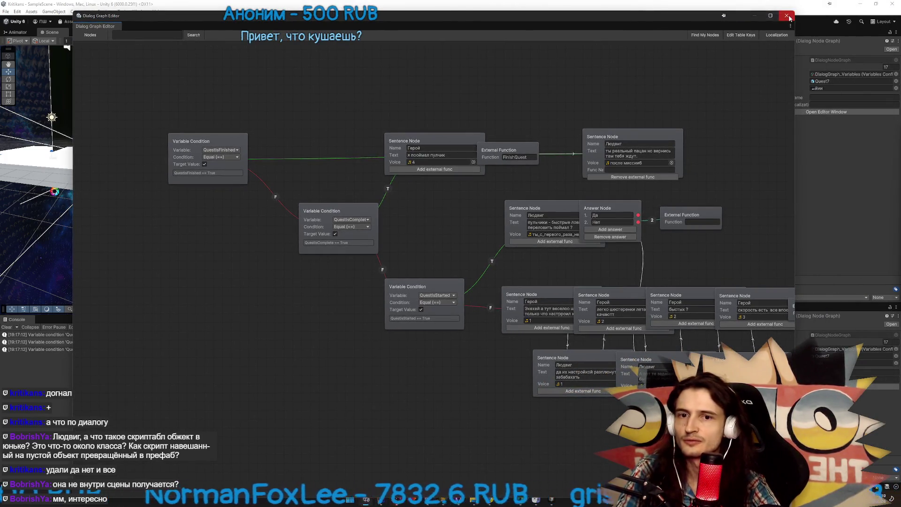
click(787, 16)
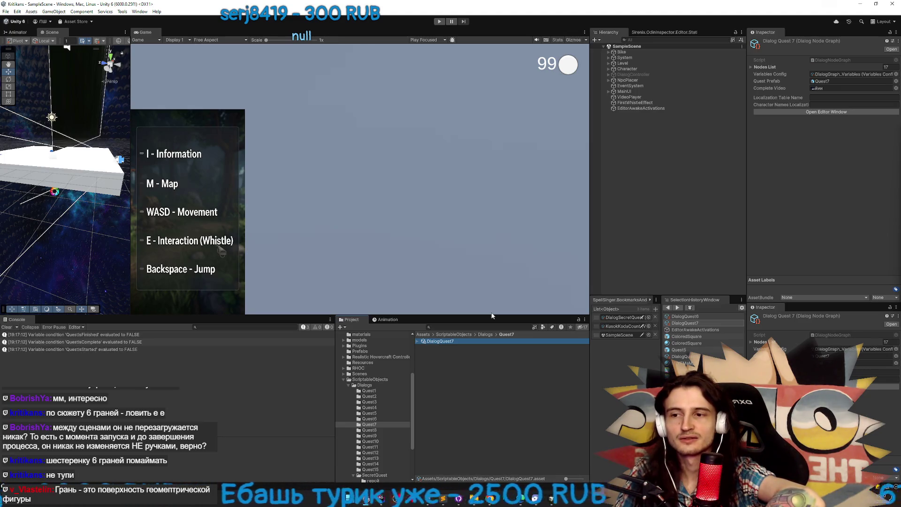
Launch Paint from Windows search using 'pain'
click(352, 498)
text(pain)
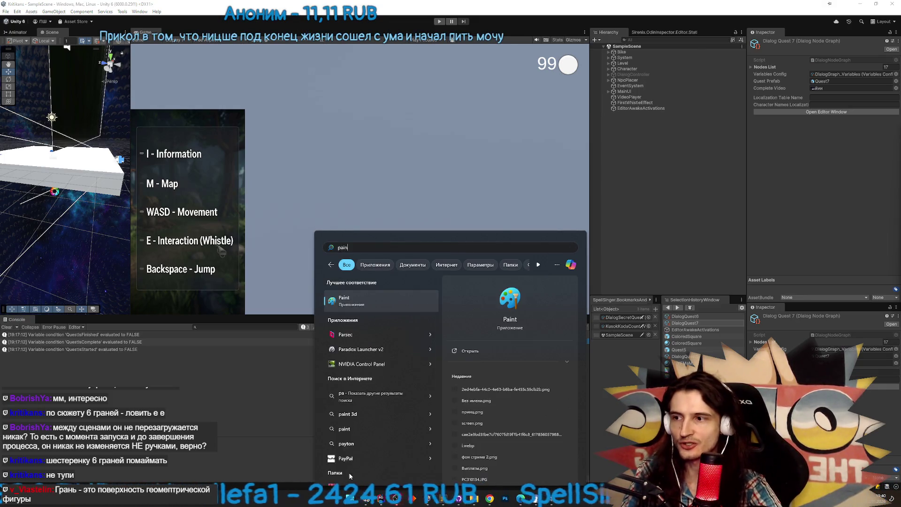
click(353, 300)
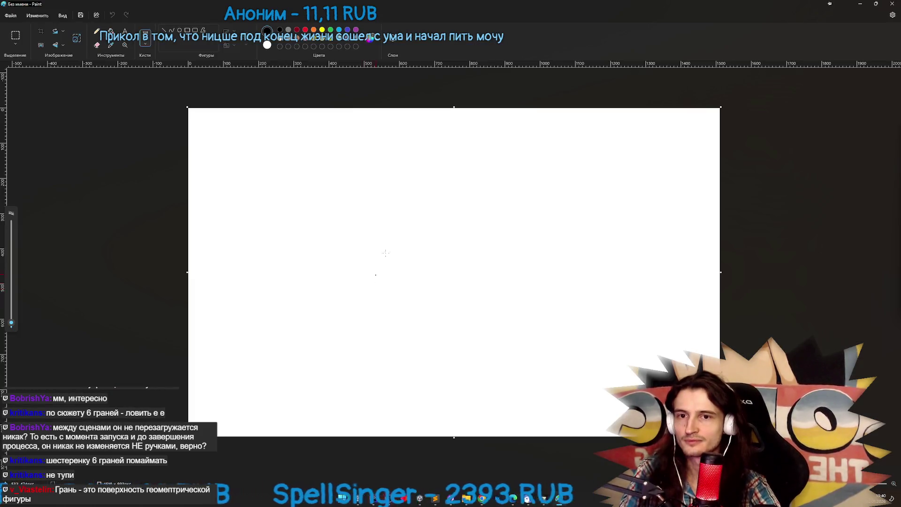
Sketch a jagged toothed gear outline freehand near the canvas centre, undoing a stray loop
drag(439, 216, 452, 197)
mouse_move(460, 205)
mouse_down()
mouse_move(488, 206)
mouse_move(488, 252)
mouse_move(436, 246)
mouse_move(425, 225)
mouse_move(444, 201)
mouse_move(474, 209)
mouse_move(489, 238)
mouse_move(454, 257)
mouse_up()
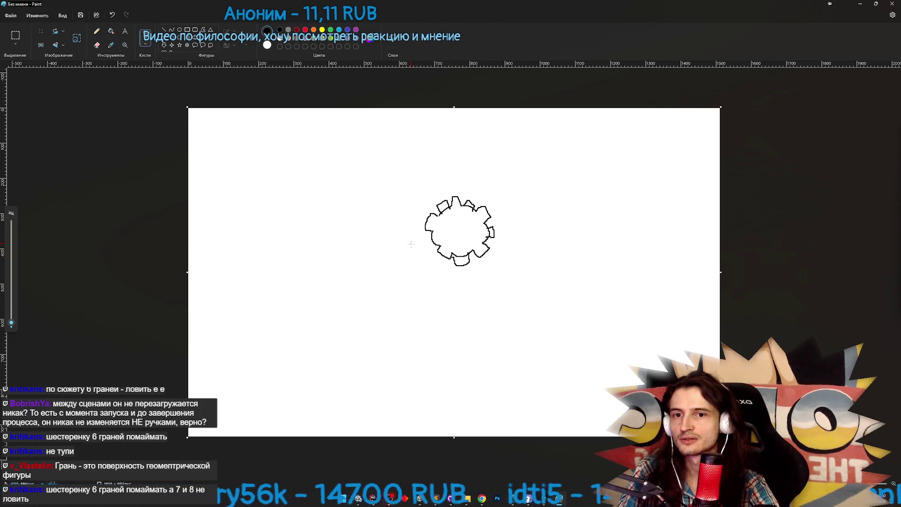
drag(432, 250, 423, 239)
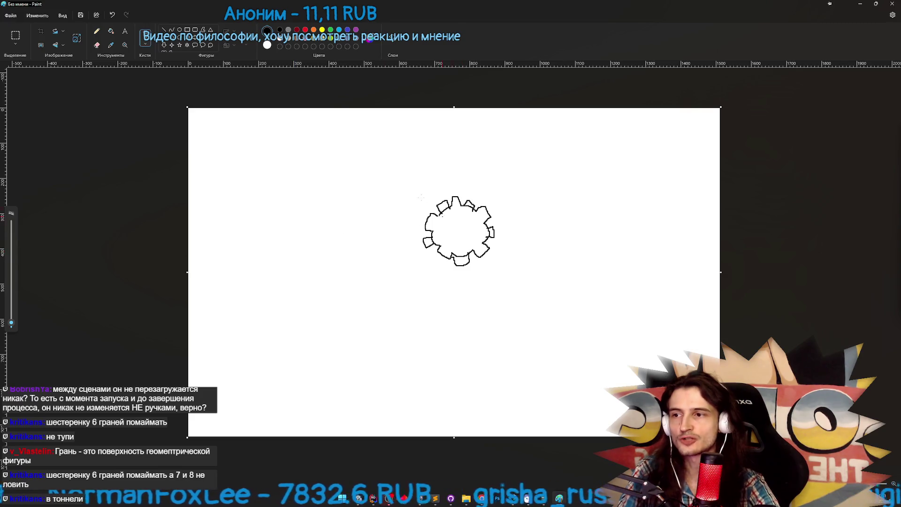
drag(422, 188, 469, 185)
key(ctrl+z)
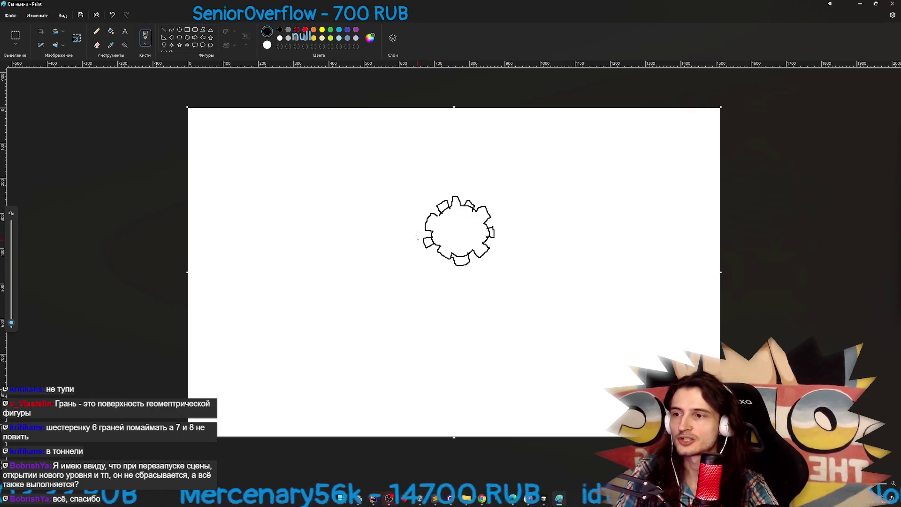
Undo a stray stroke and draw a six-toothed star-like gear right of the first
key(ctrl+z)
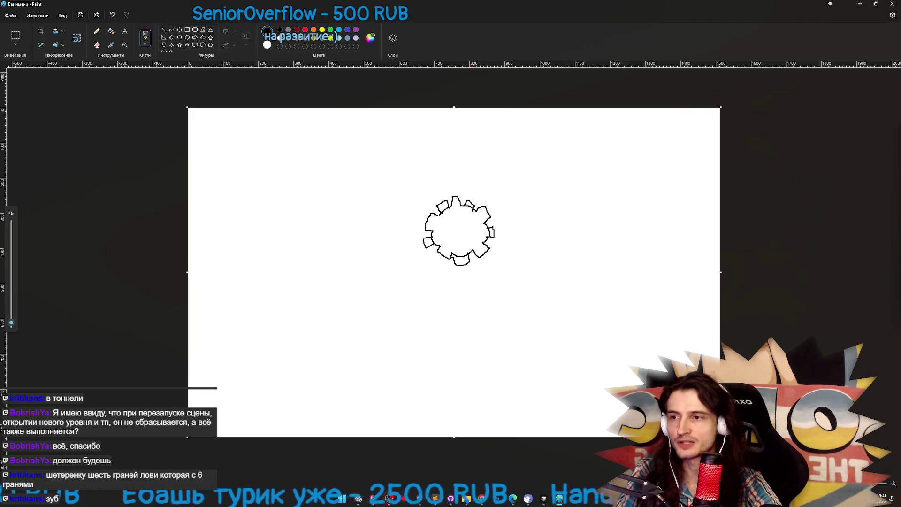
mouse_move(578, 211)
mouse_down()
mouse_move(613, 226)
mouse_move(586, 276)
mouse_move(553, 275)
mouse_move(539, 264)
mouse_move(550, 243)
mouse_move(533, 220)
mouse_move(569, 228)
mouse_move(577, 208)
mouse_up()
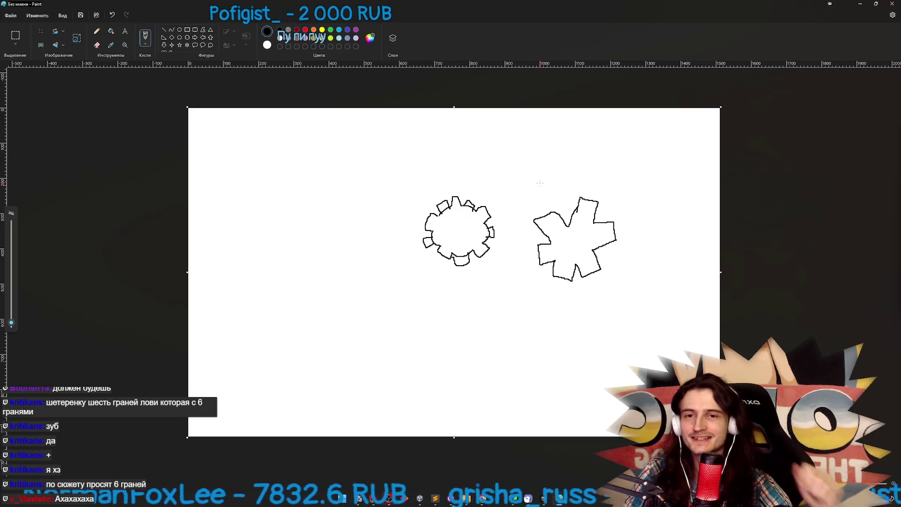
Draw a loop around the right gear, undo it, and switch back to Unity
mouse_move(527, 240)
mouse_down()
mouse_move(528, 201)
mouse_move(593, 314)
mouse_move(519, 256)
mouse_move(664, 227)
mouse_move(564, 289)
mouse_up()
key(ctrl+z)
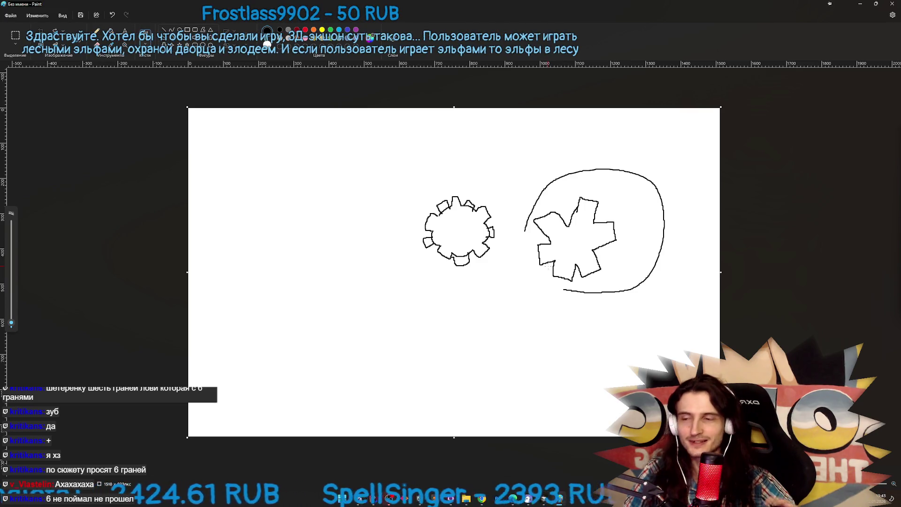
key(alt+Tab)
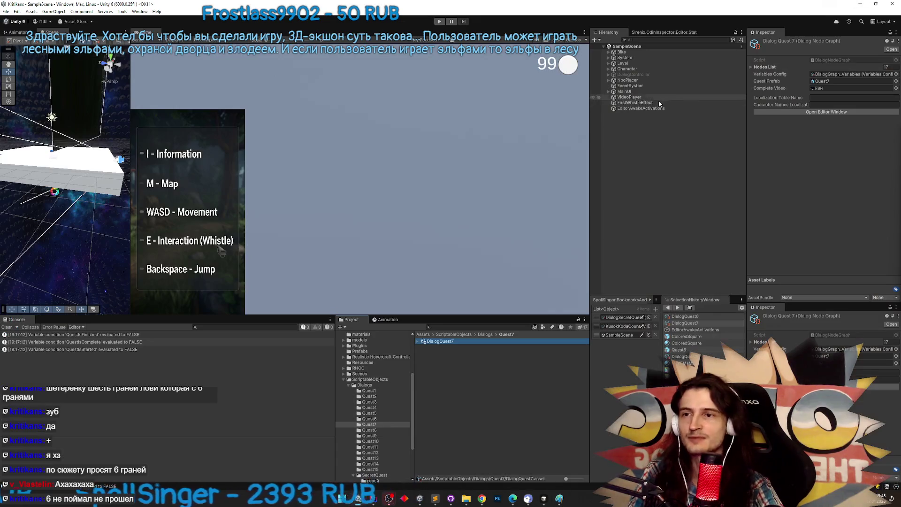
Clear the console, open the Quest6 prefab and inspect KusokKodaCounter's Variable View settings
click(6, 327)
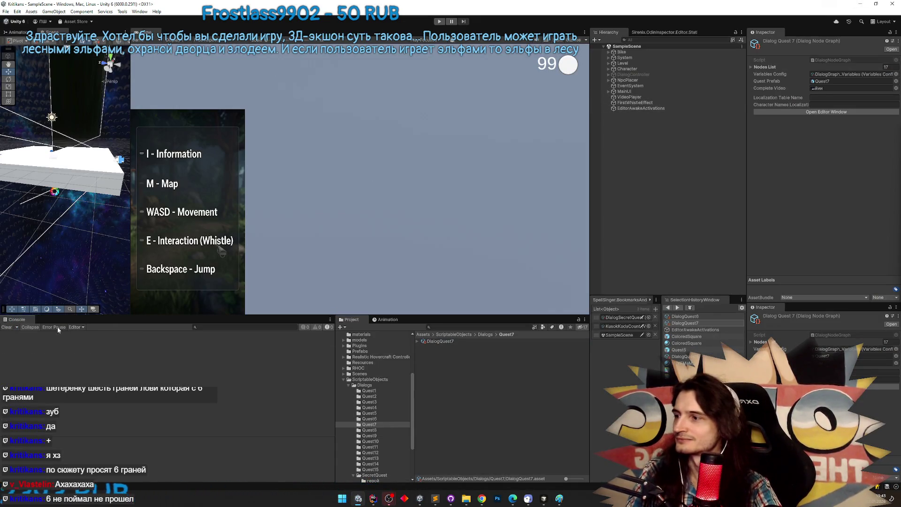
click(679, 356)
double_click(438, 398)
mouse_move(438, 398)
mouse_down()
mouse_move(667, 131)
mouse_move(659, 64)
mouse_up()
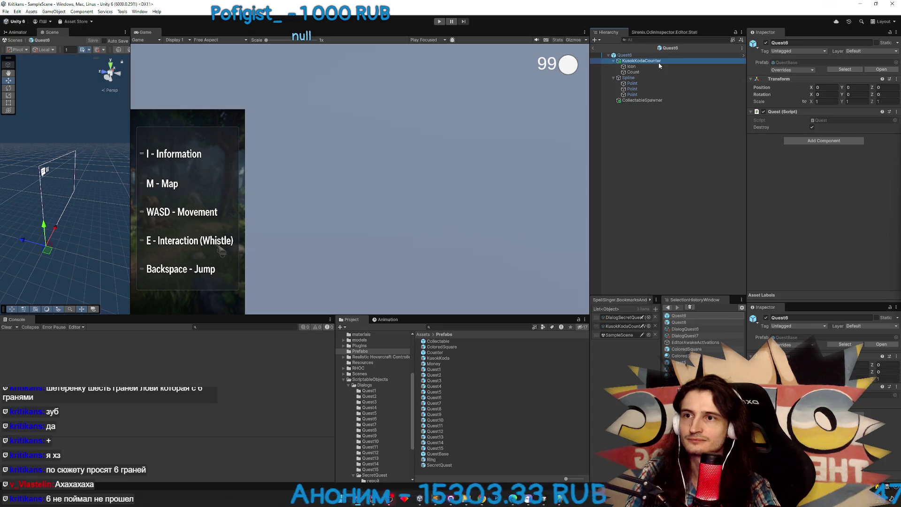
click(654, 100)
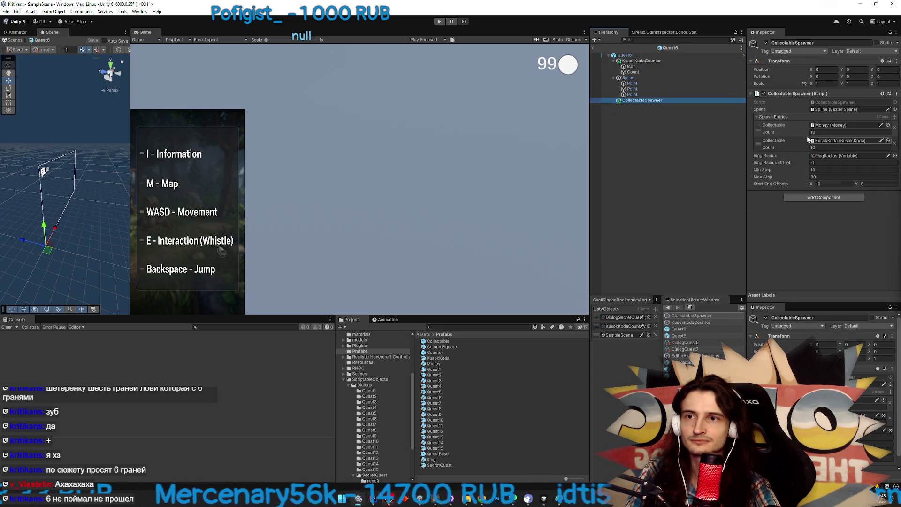
click(674, 62)
scroll(839, 175, down, 4)
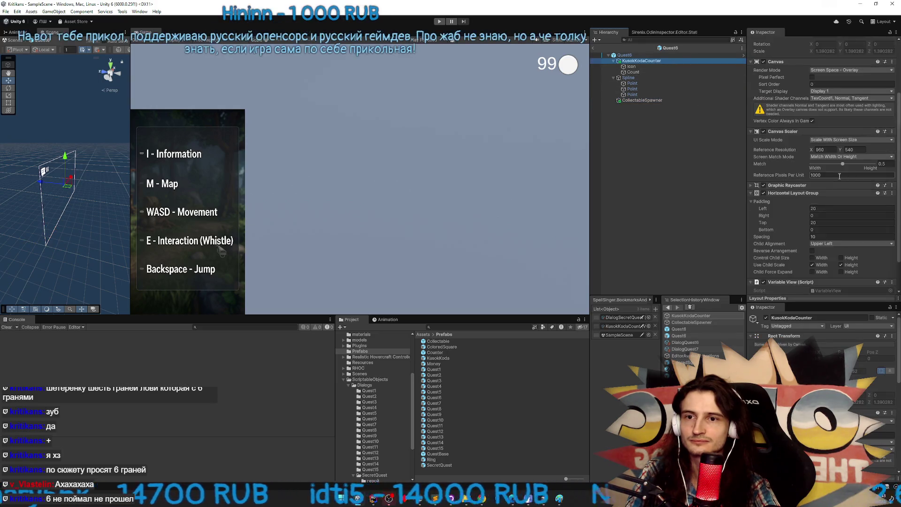
scroll(838, 176, down, 2)
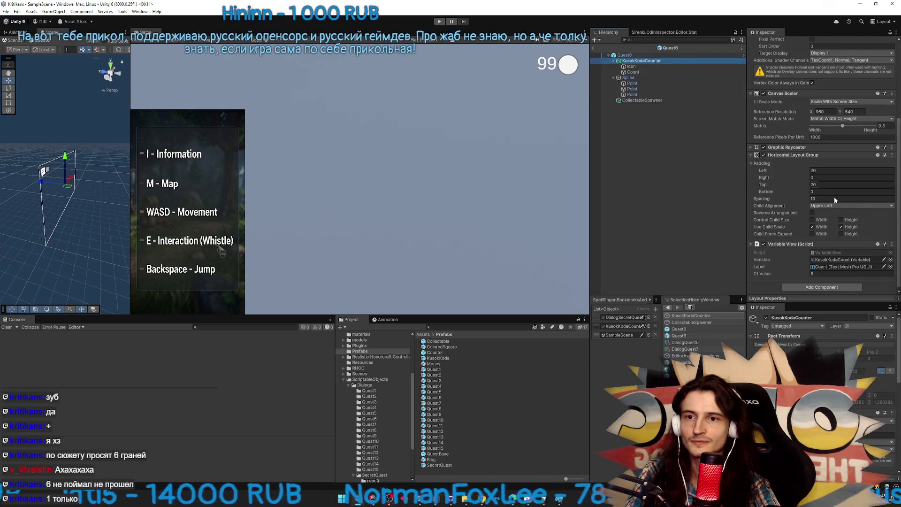
Duplicate the KusokKodaCount variable asset and name the copy GearCount
click(831, 261)
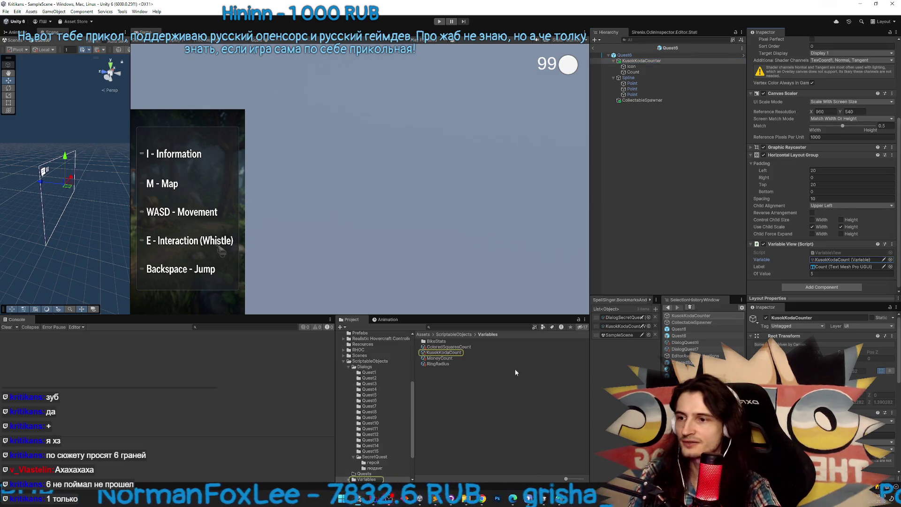
click(460, 353)
key(ctrl+d)
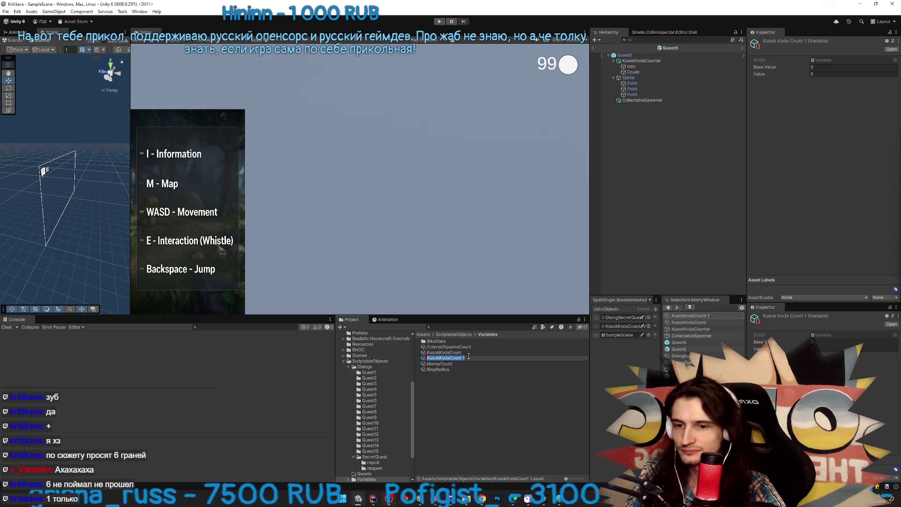
text(GearCount)
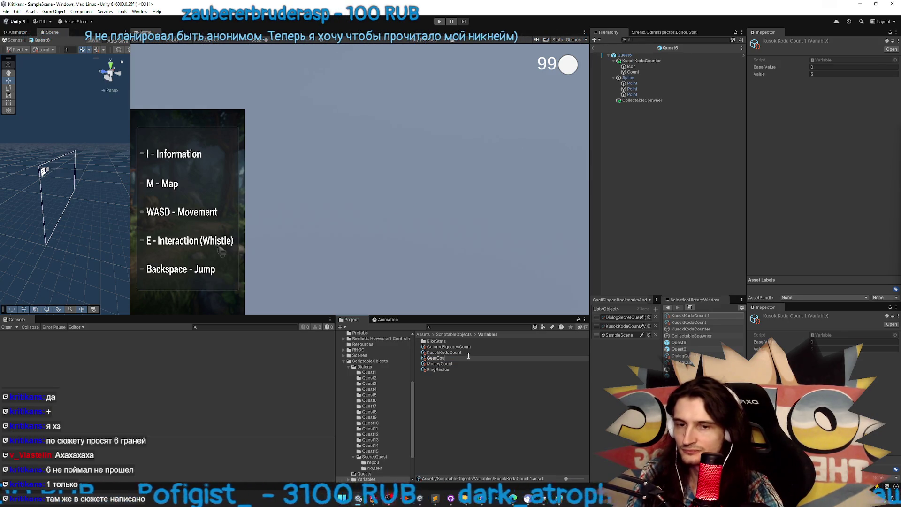
key(Return)
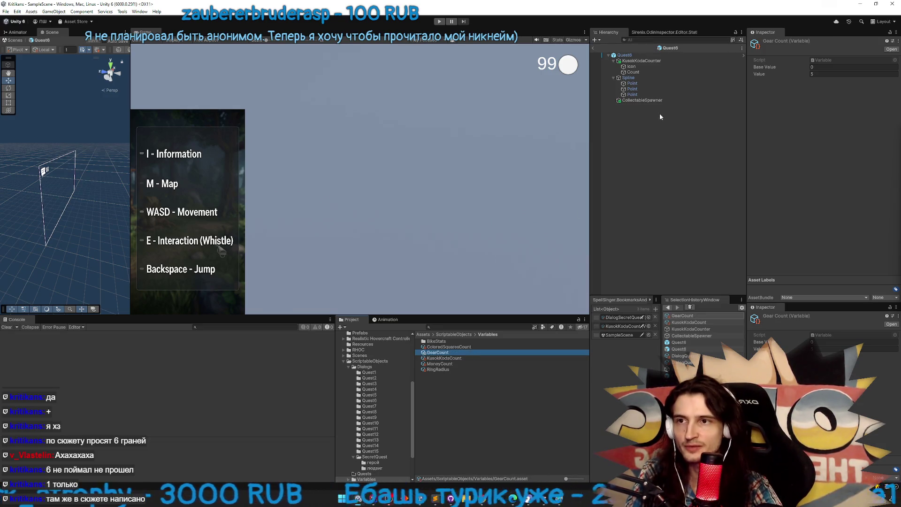
Rename the KusokKodaCounter object to Counter and save the scene
click(659, 101)
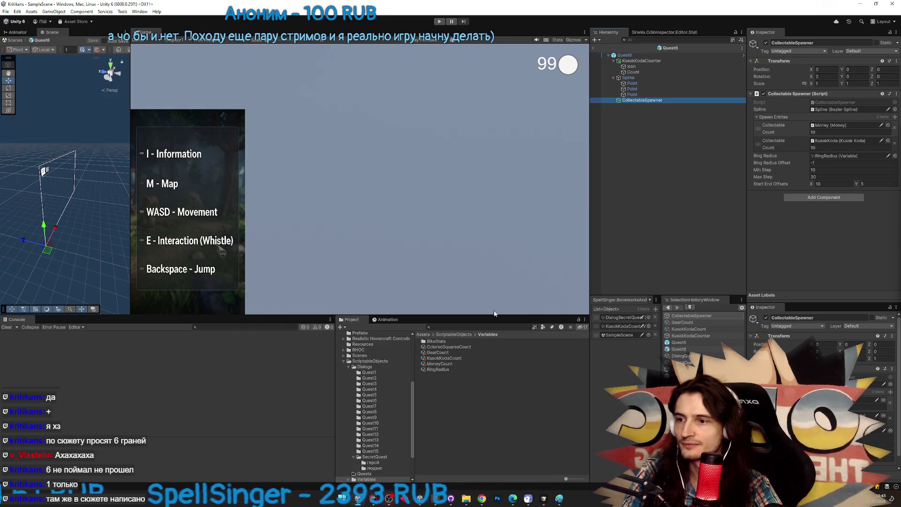
click(647, 63)
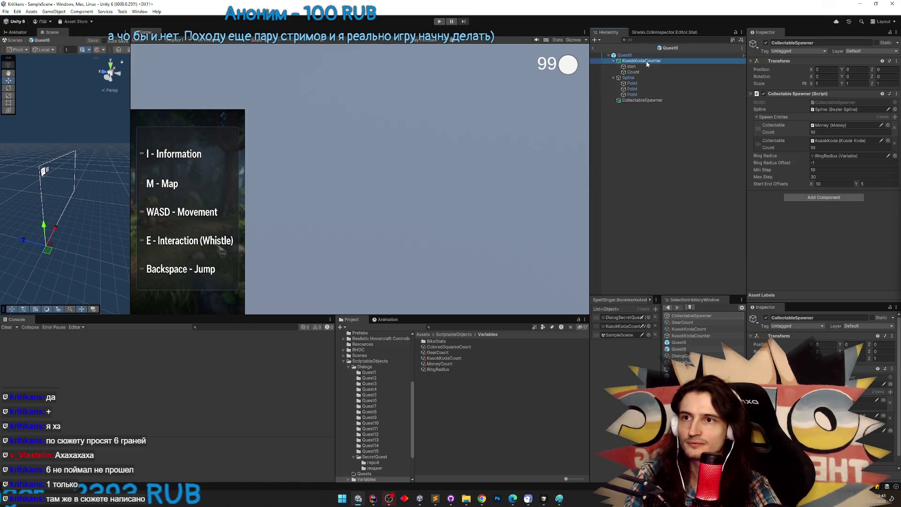
key(F2)
text(Counter)
key(Return)
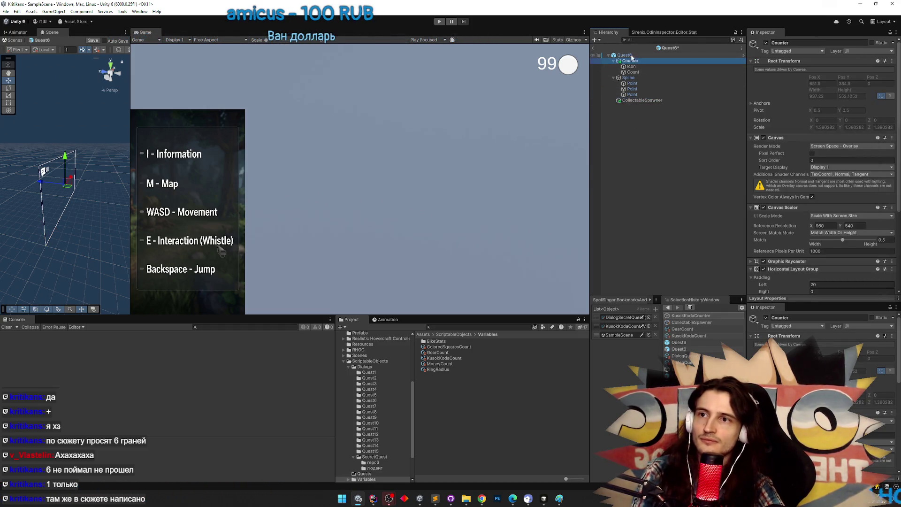
click(629, 56)
key(ctrl+s)
Set the Counter's Variable View to display GearCount and save the scene
click(882, 70)
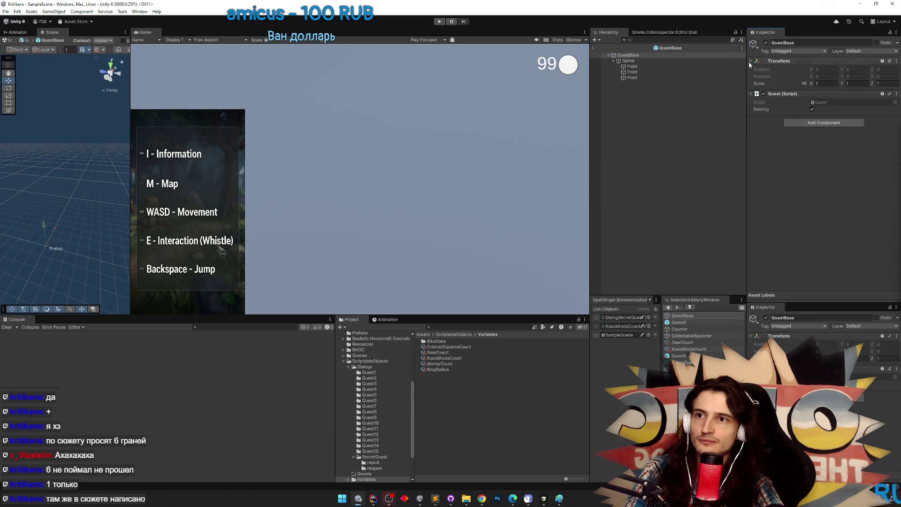
click(592, 48)
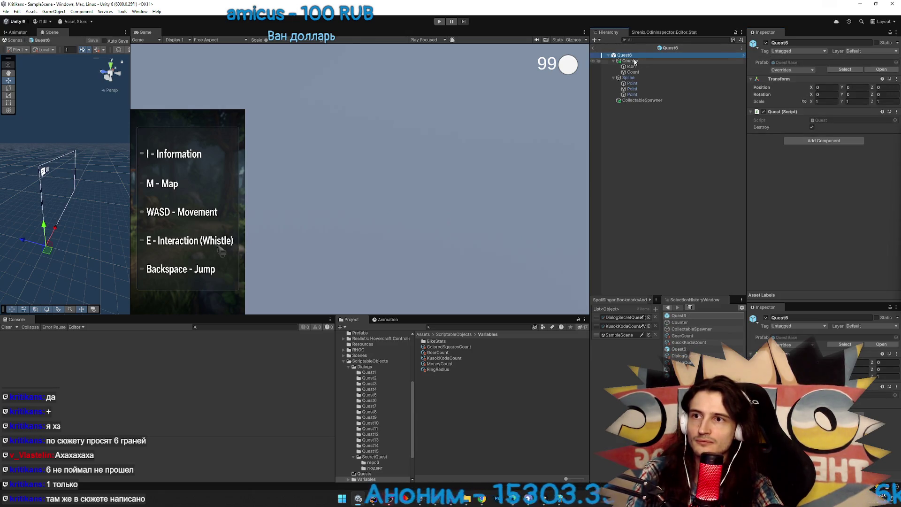
click(643, 61)
scroll(790, 179, down, 5)
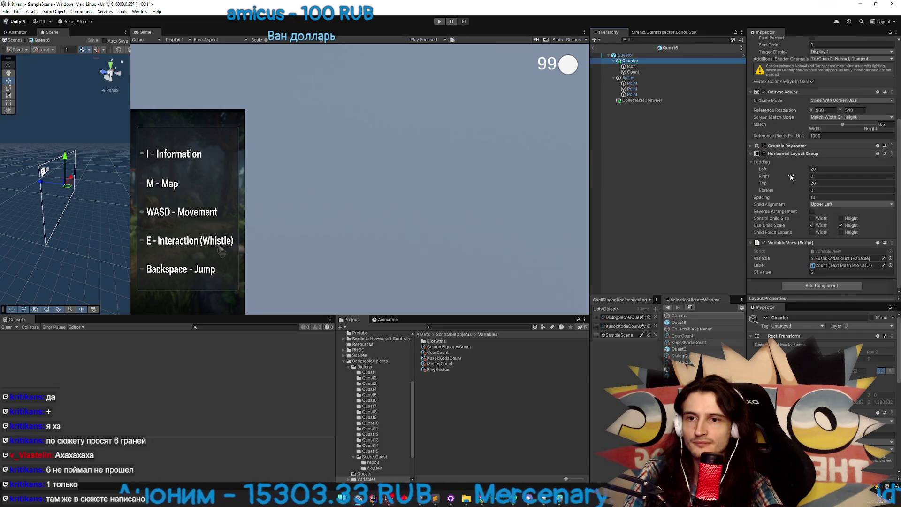
click(890, 258)
text(gea)
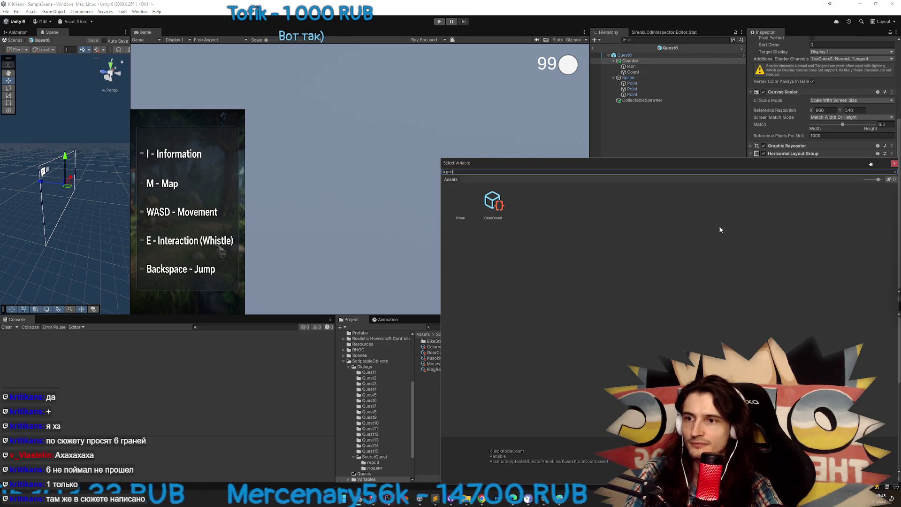
double_click(494, 203)
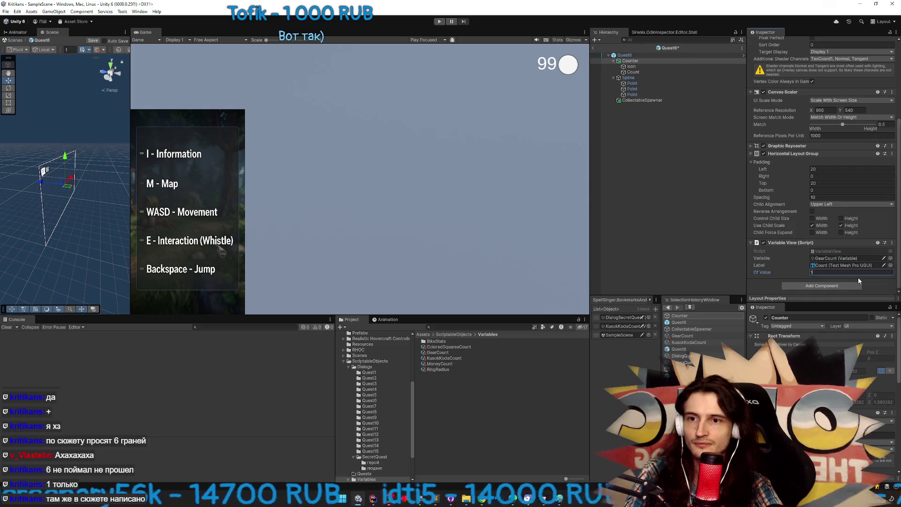
key(ctrl+s)
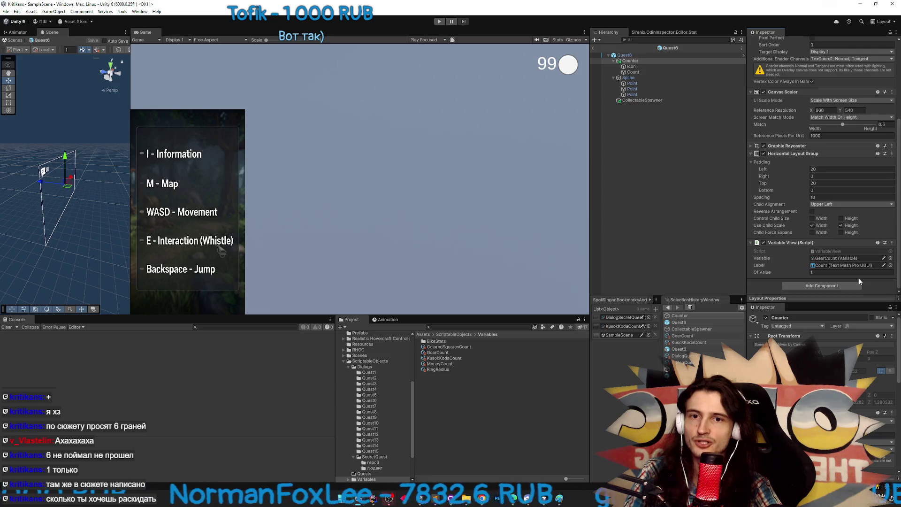
click(647, 100)
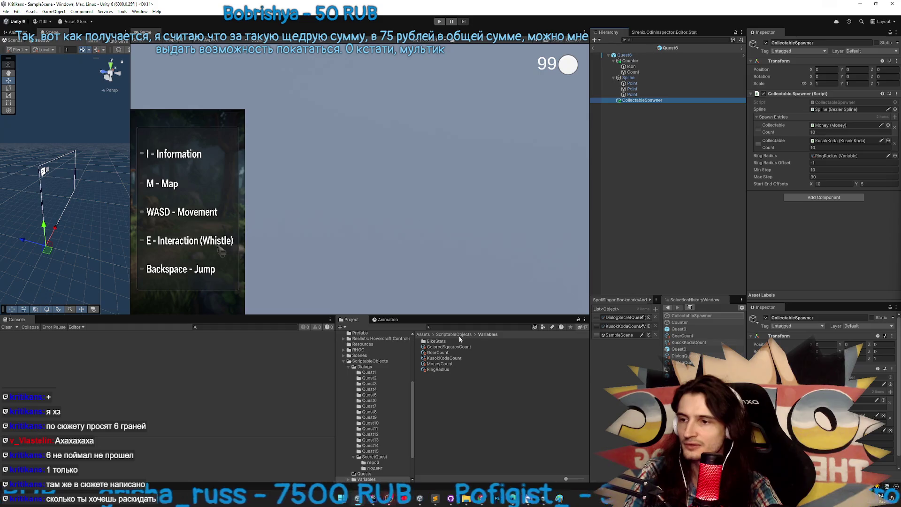
click(432, 335)
Duplicate the Money prefab in Assets/Prefabs as Gear and open it in Prefab Mode
double_click(434, 364)
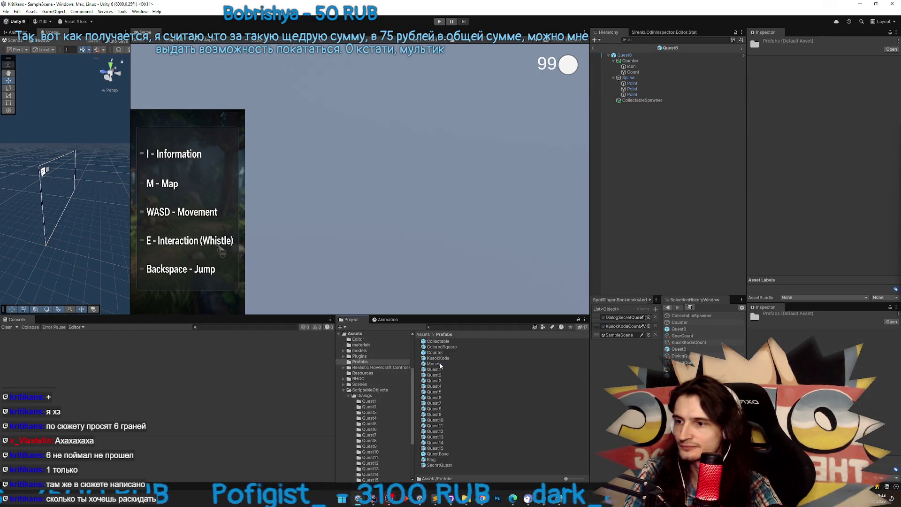
click(454, 363)
key(ctrl+d)
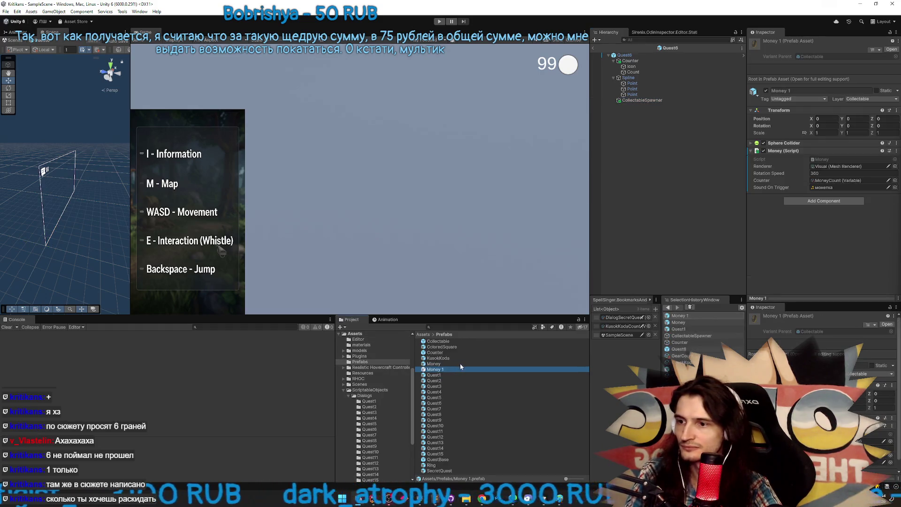
text(Gear)
key(Return)
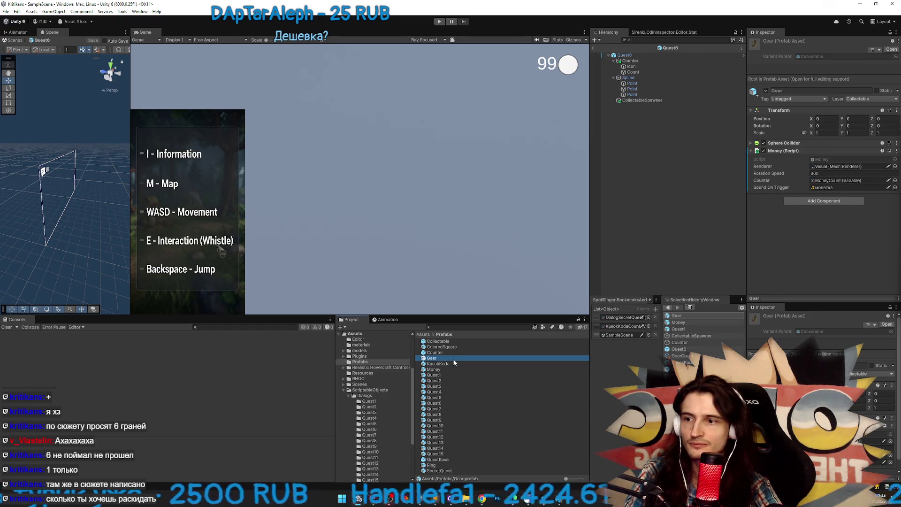
double_click(453, 359)
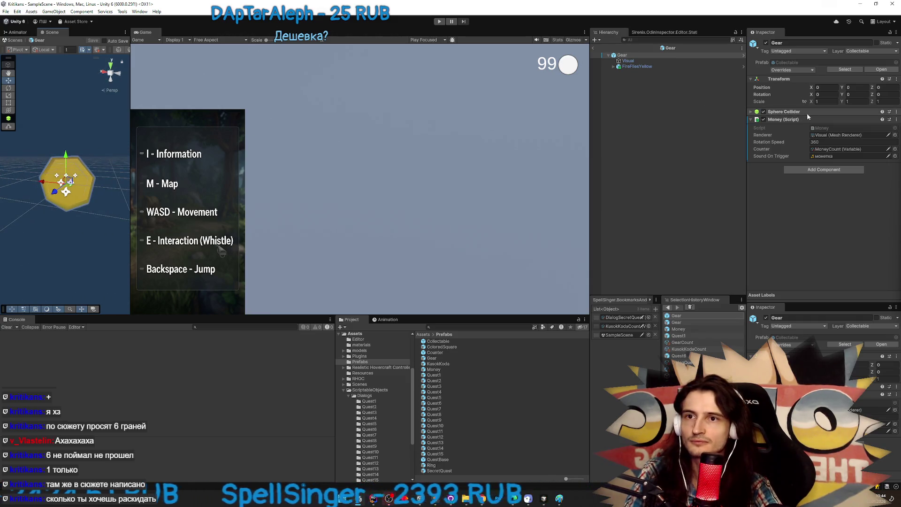
drag(131, 146, 335, 136)
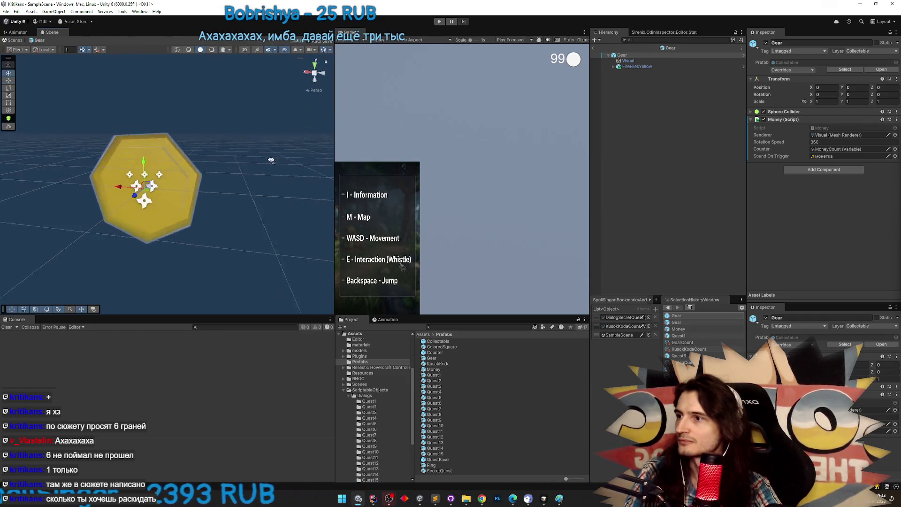
Assign the KACA material to the Gear's Visual mesh renderer after trying several others
click(628, 61)
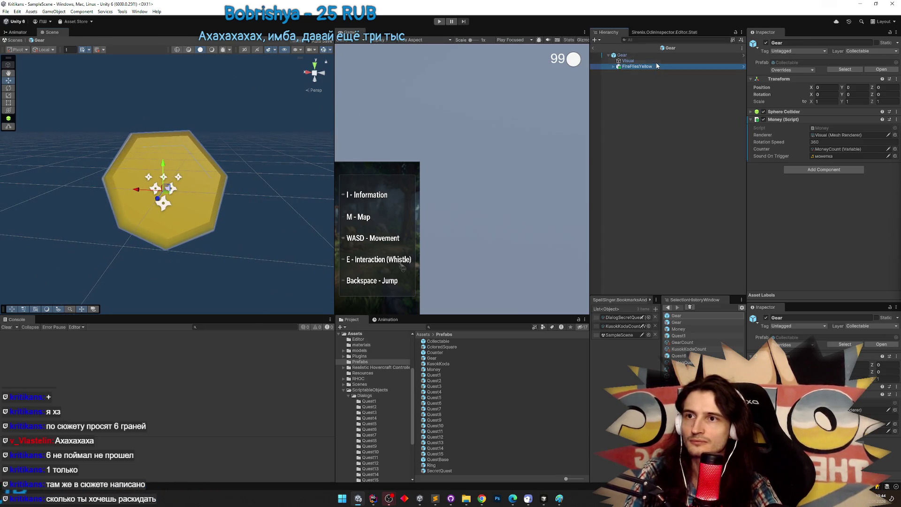
click(894, 128)
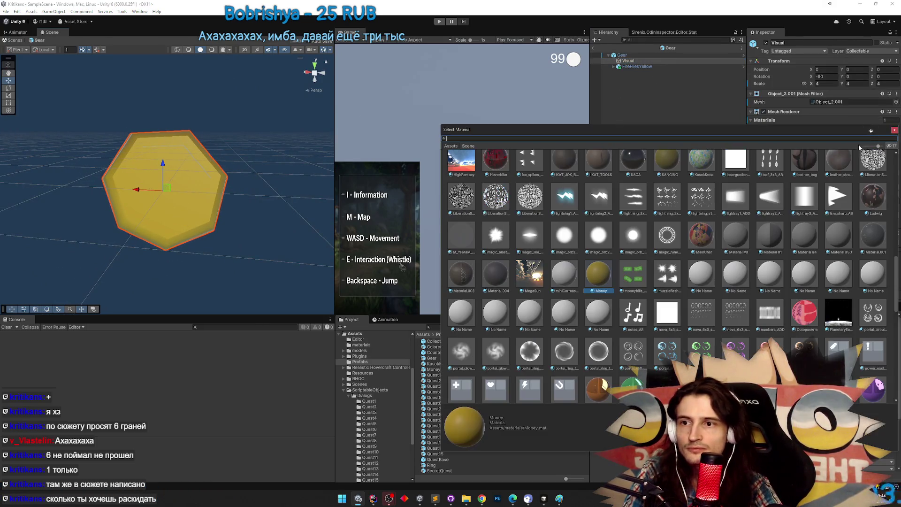
mouse_move(894, 273)
mouse_down()
mouse_move(892, 357)
mouse_move(896, 169)
mouse_up()
scroll(535, 211, down, 10)
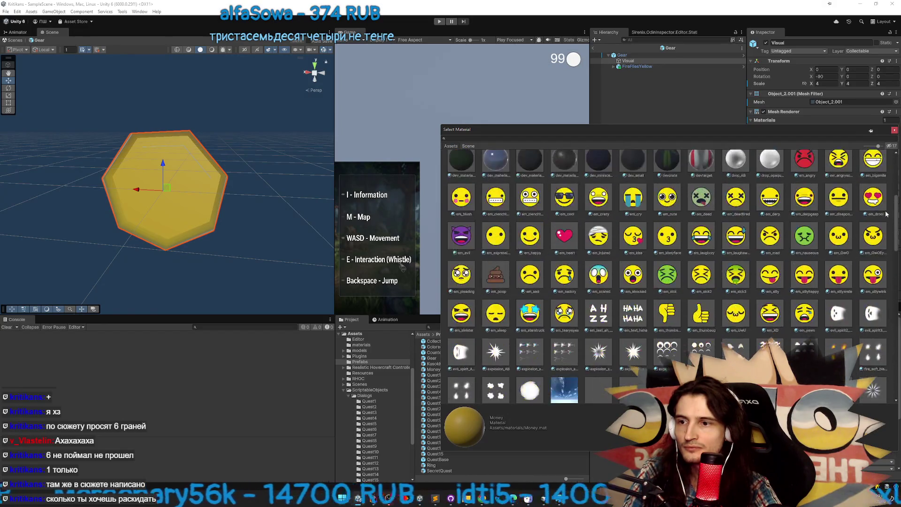
click(535, 208)
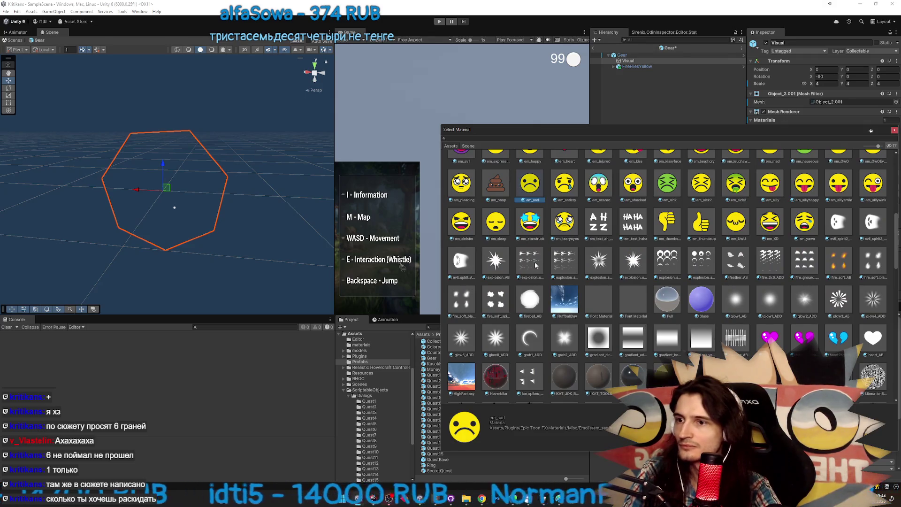
click(535, 265)
click(636, 374)
click(599, 375)
double_click(633, 376)
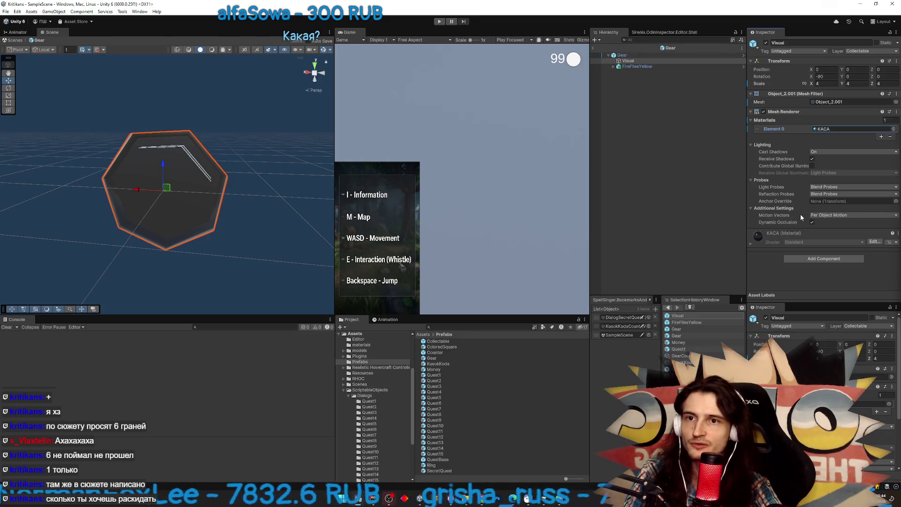
Remove the Money (Script) component from the root Gear object
click(622, 55)
right_click(782, 122)
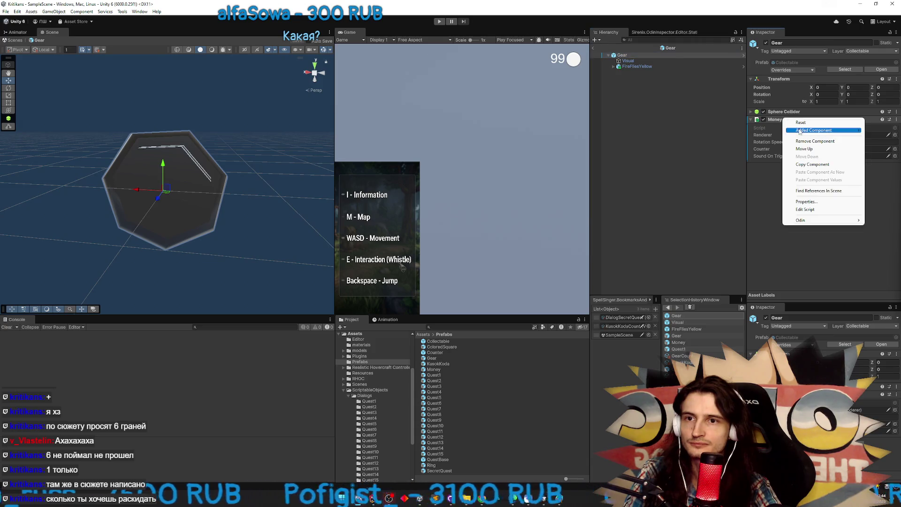
click(807, 131)
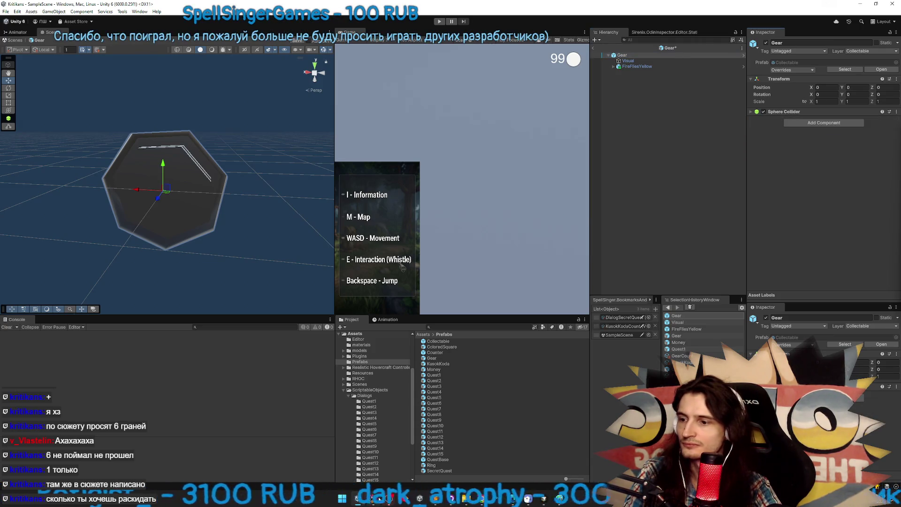
In Rider, copy Money.cs as Gear.cs, add it to Git, and keep its file name
key(alt+Tab)
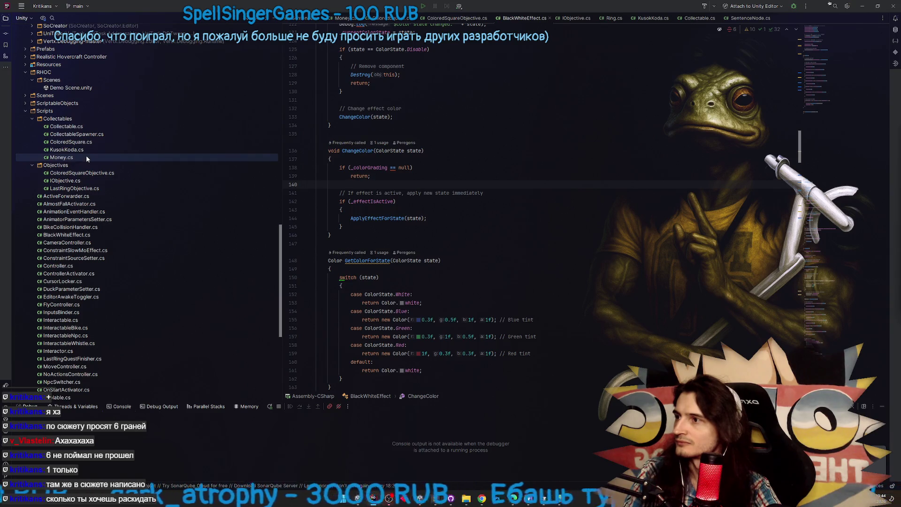
key(ctrl+c)
key(ctrl+v)
text(Gear)
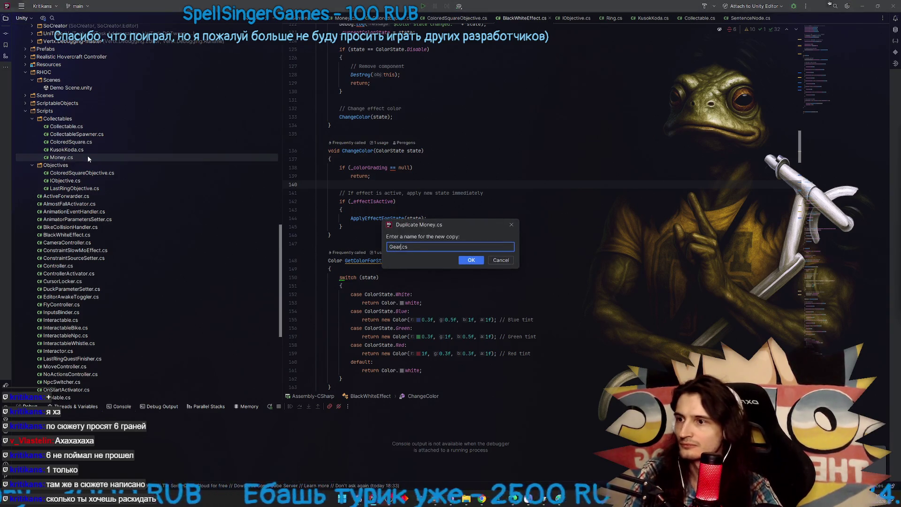
key(Return)
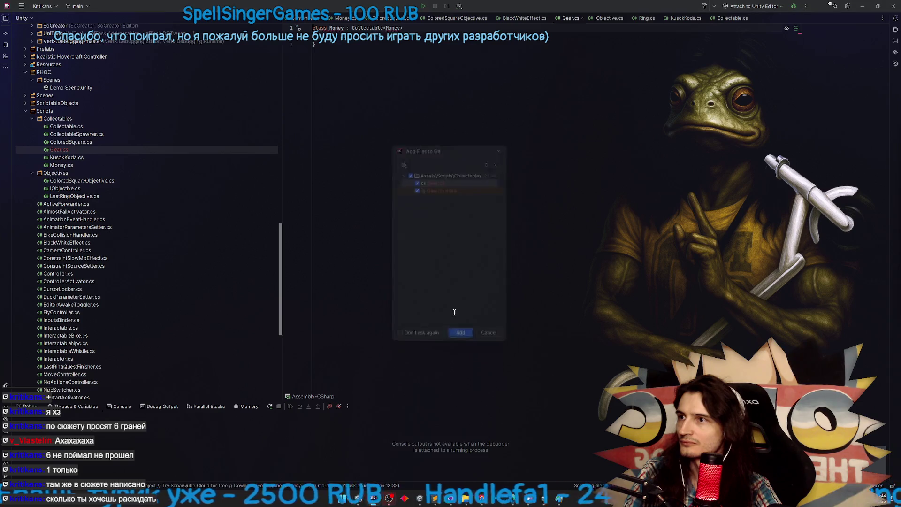
key(Return)
key(shift+F6)
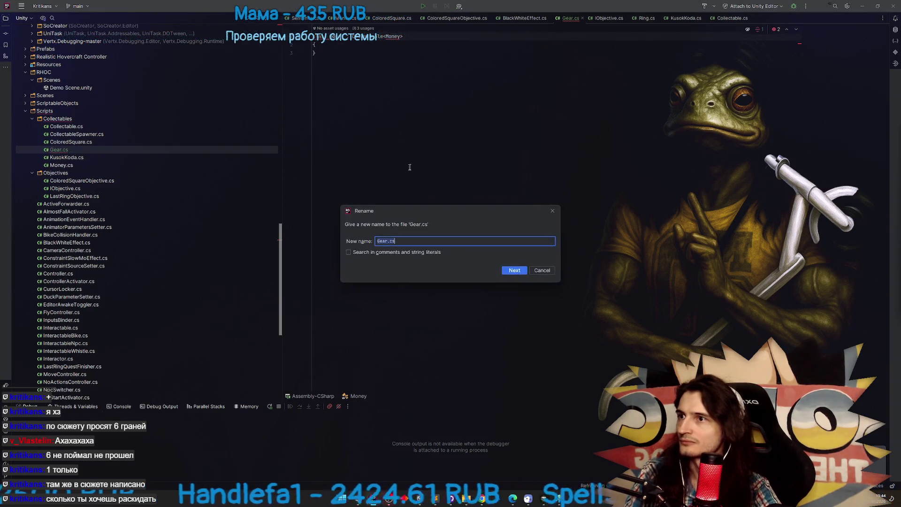
click(544, 271)
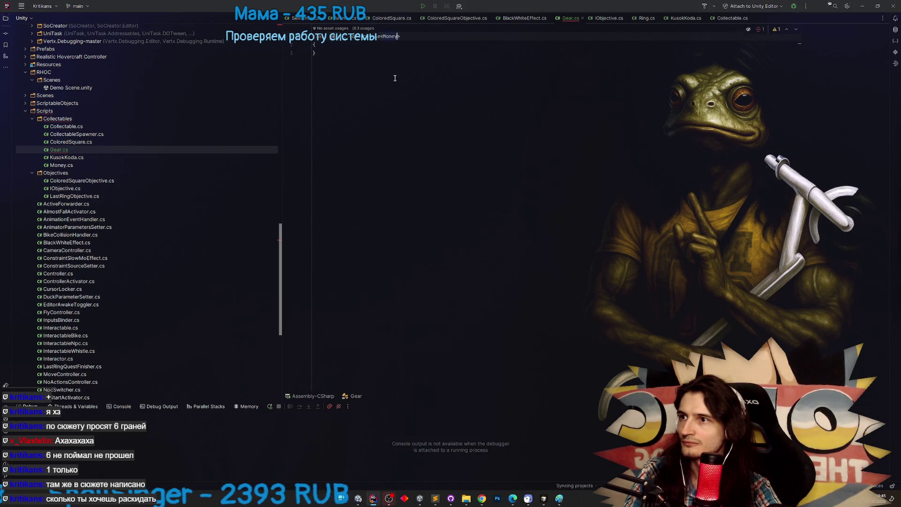
click(864, 6)
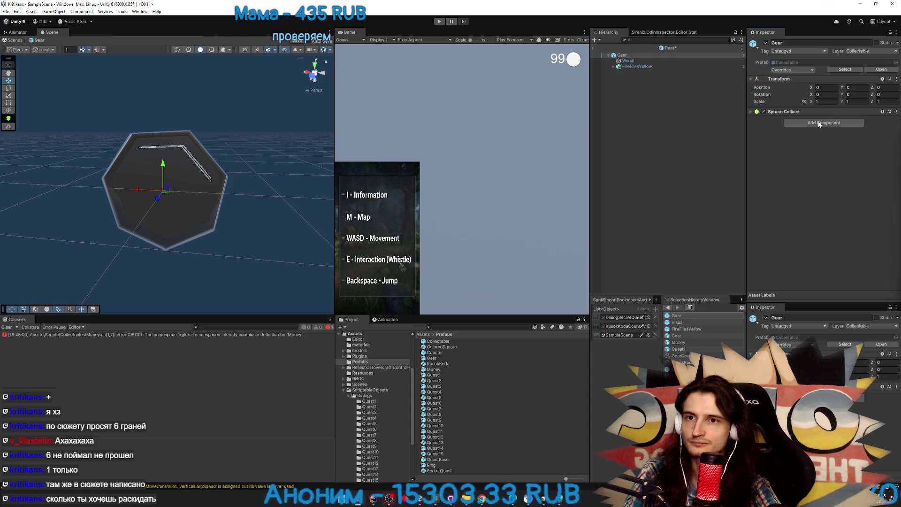
Add a Gear script to the prefab with Renderer set to Visual and Counter to GearCount
click(819, 123)
text(gea)
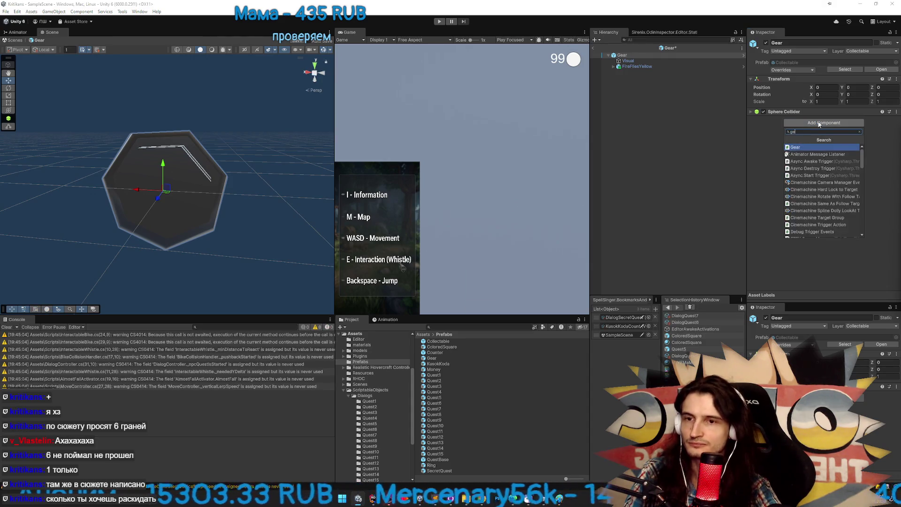
click(808, 148)
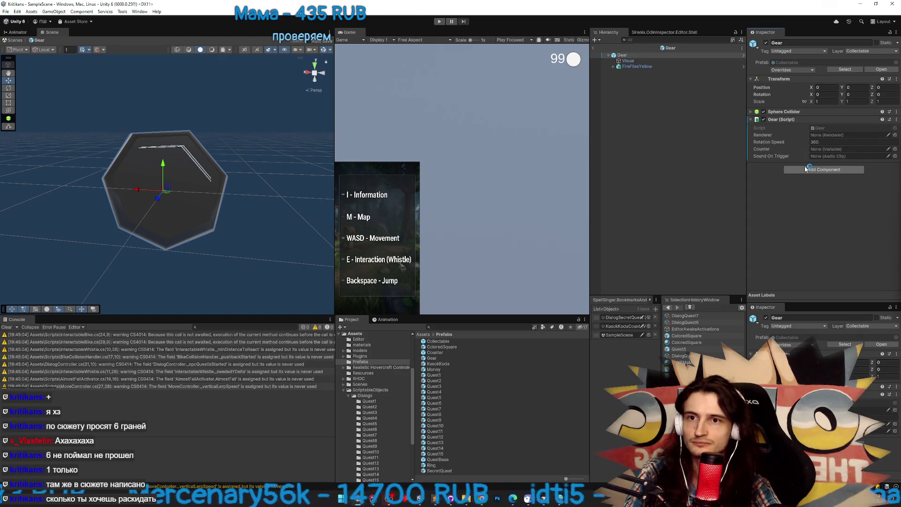
drag(628, 60, 826, 135)
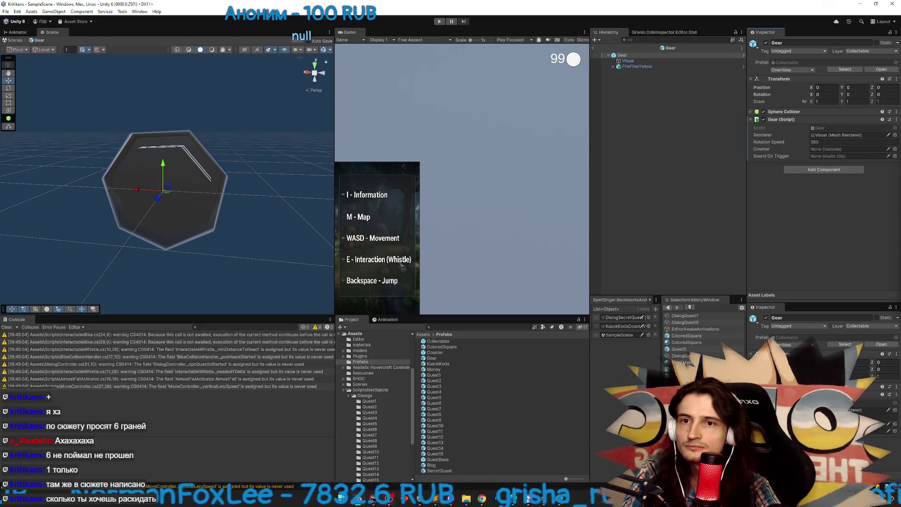
click(895, 149)
text(gea)
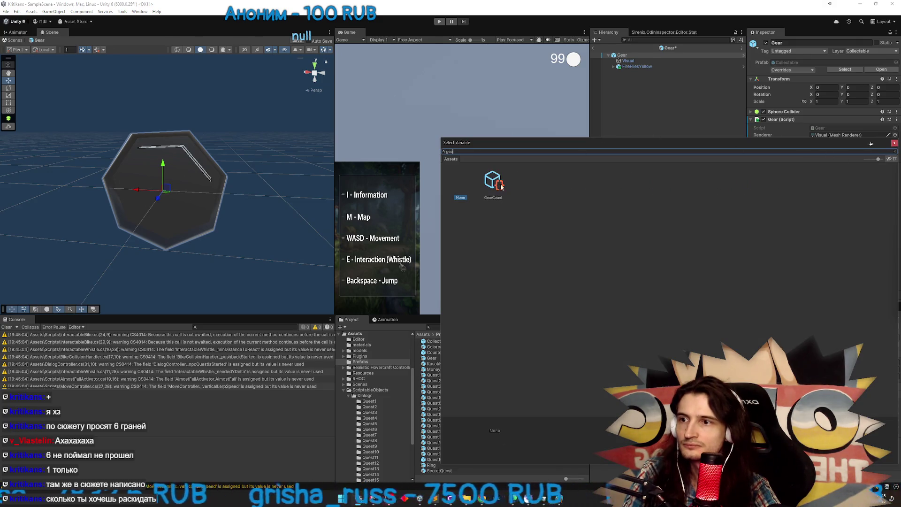
double_click(494, 183)
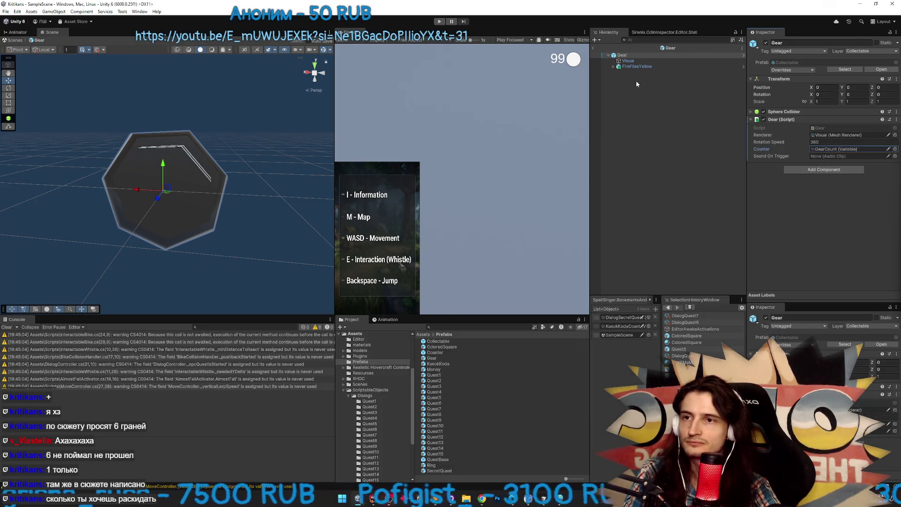
click(593, 48)
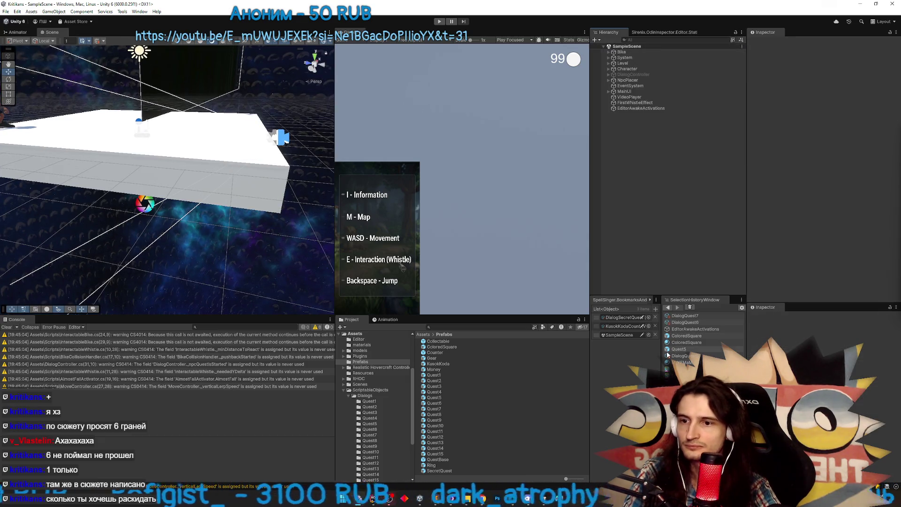
In the Quest6 prefab, replace the CollectableSpawner's second spawn entry with the Gear prefab
double_click(432, 403)
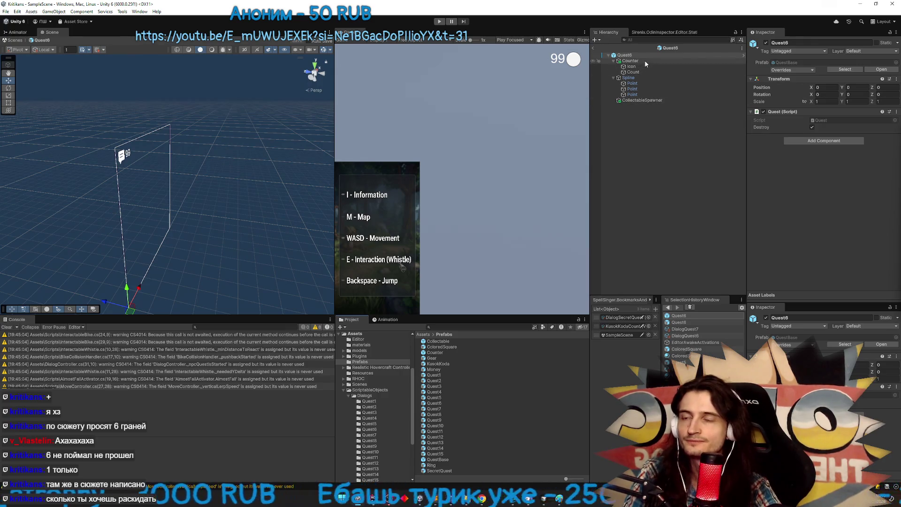
click(643, 100)
click(840, 140)
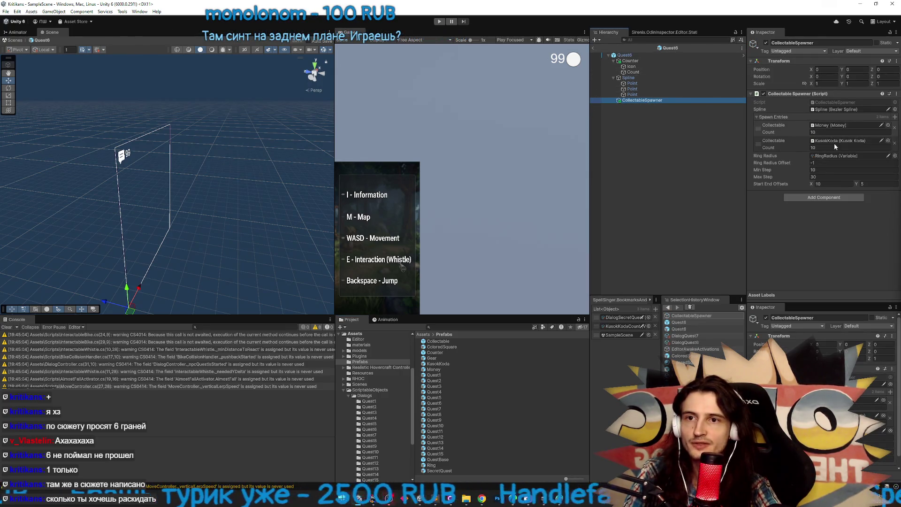
drag(437, 364, 828, 148)
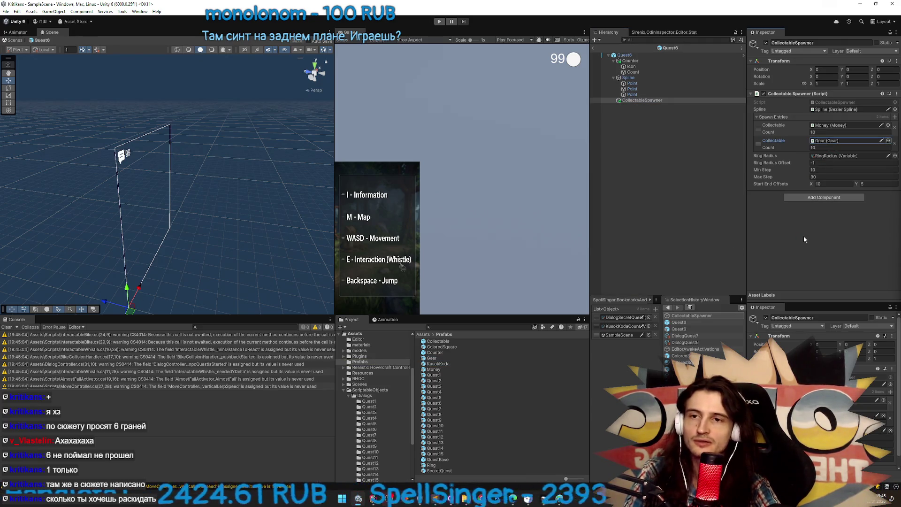
click(827, 149)
text(3)
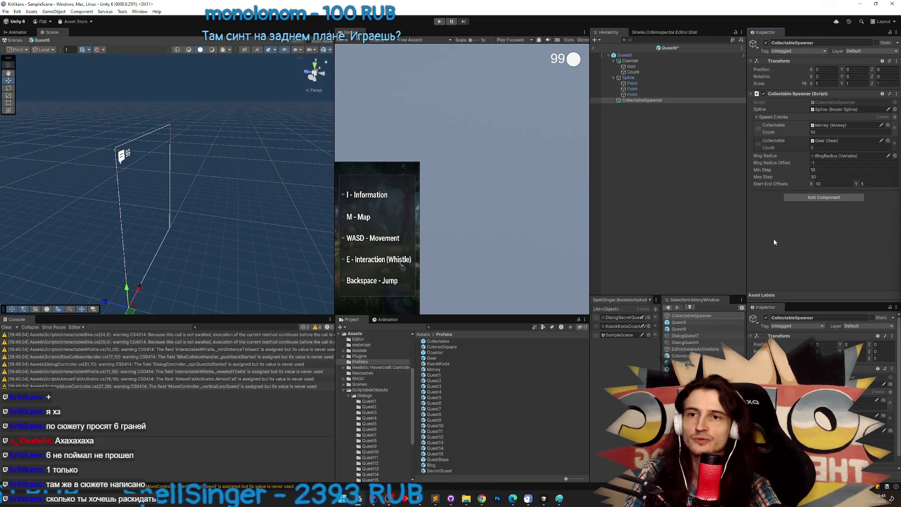
click(624, 55)
click(630, 60)
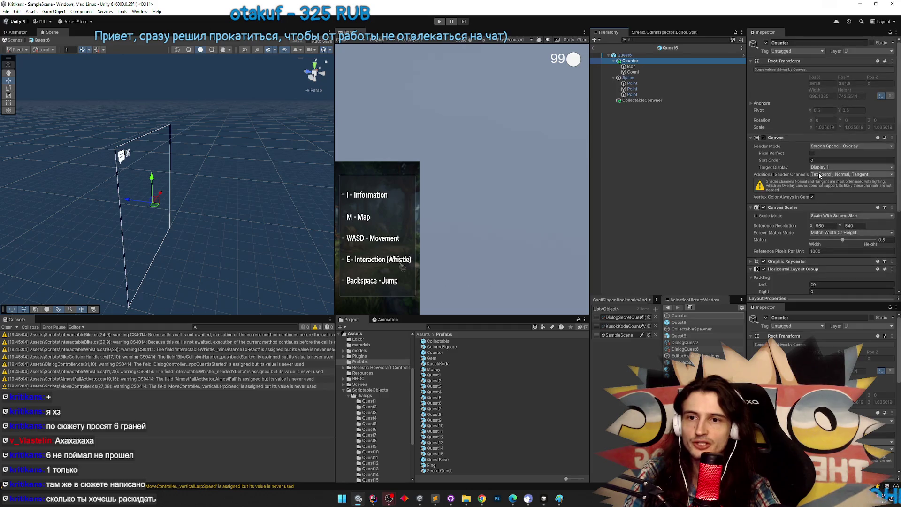
scroll(820, 175, down, 5)
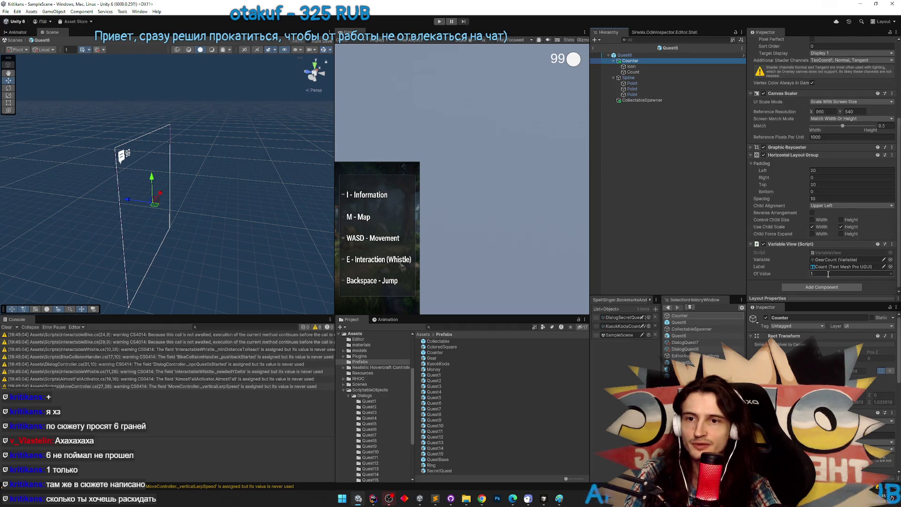
drag(335, 131, 210, 131)
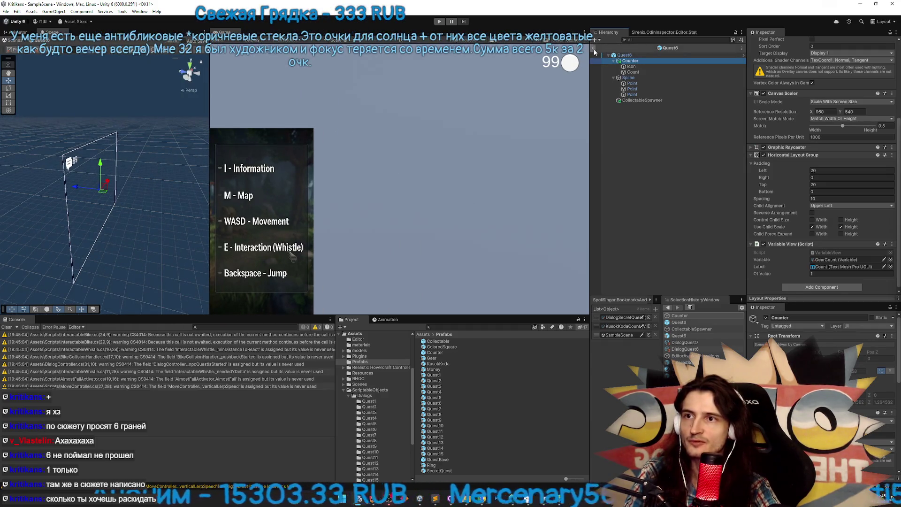
click(594, 49)
Inspect DialogController's NPC Characters list, browsing the DialogQuest6 graph and EditorAwakeActivations
click(634, 74)
click(821, 111)
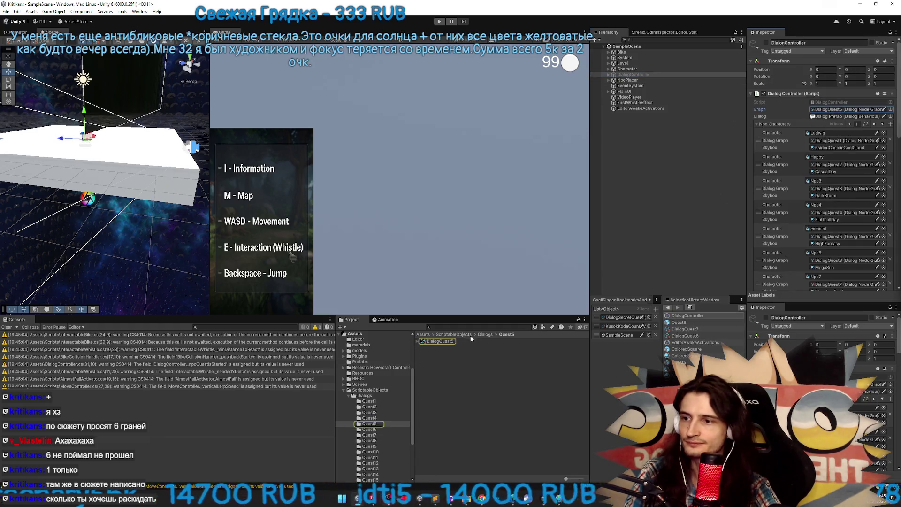
click(685, 336)
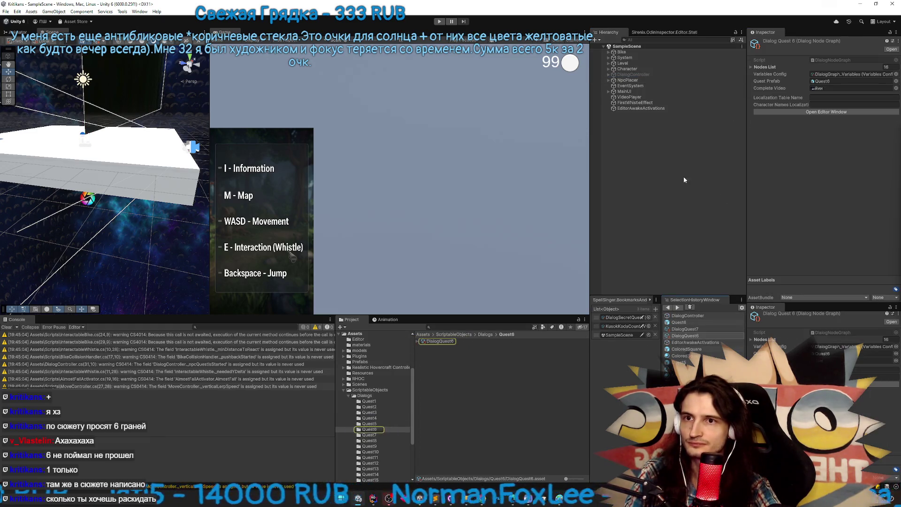
key(Down)
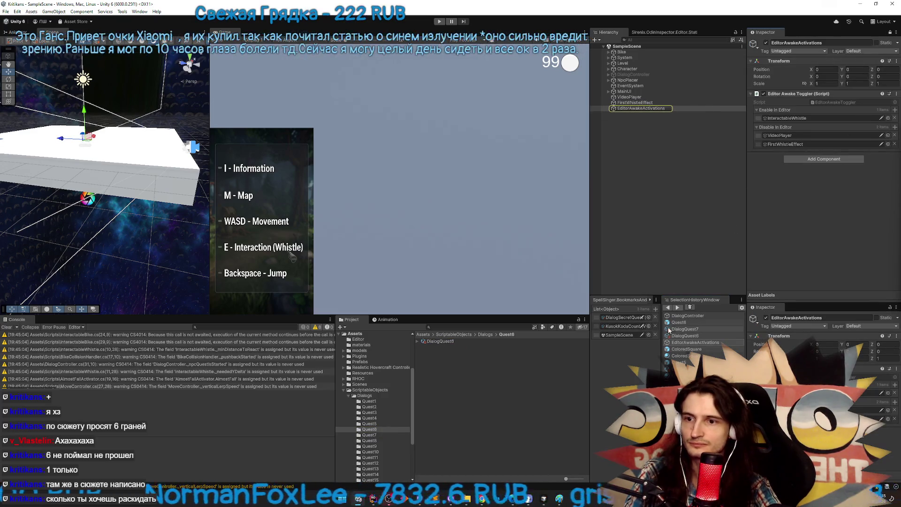
mouse_move(677, 336)
mouse_down()
mouse_move(449, 340)
mouse_move(793, 189)
mouse_move(661, 97)
mouse_move(646, 75)
mouse_move(749, 171)
mouse_move(813, 118)
mouse_up()
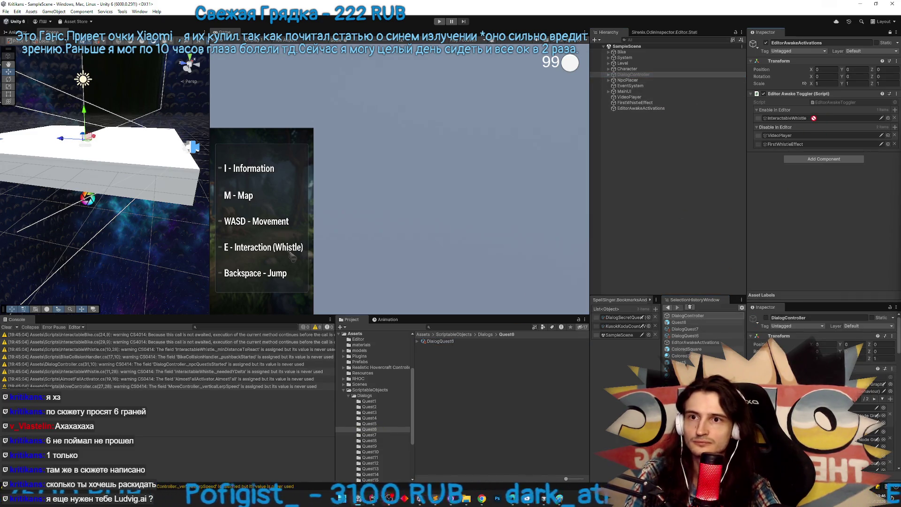
mouse_move(778, 213)
mouse_down()
mouse_move(611, 79)
mouse_move(619, 91)
mouse_move(620, 79)
mouse_up()
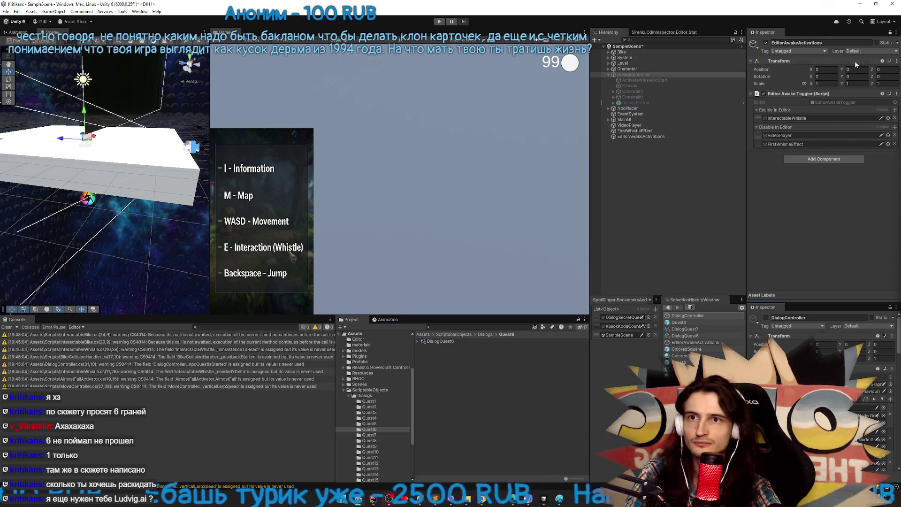
click(891, 33)
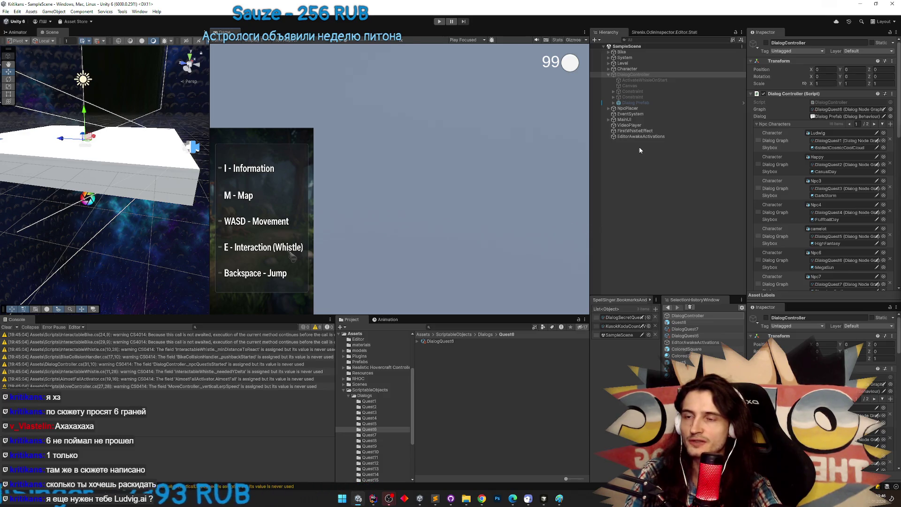
key(ctrl+p)
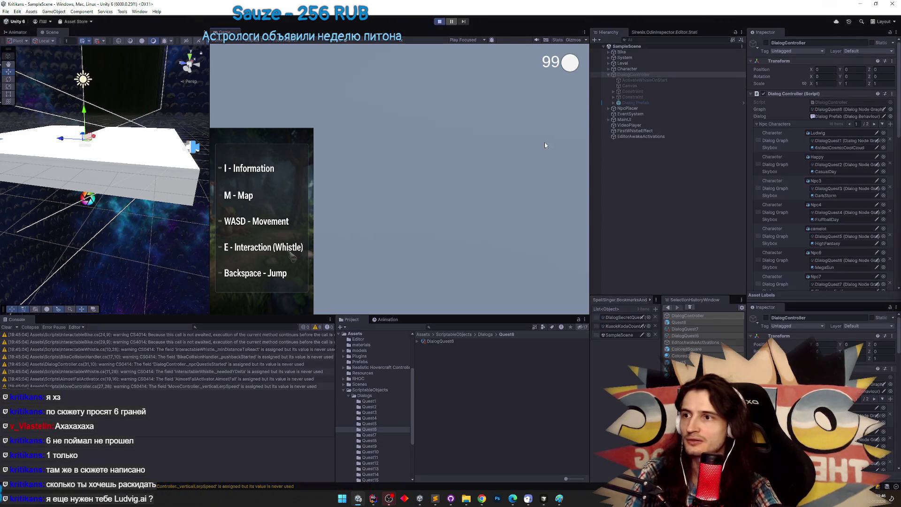
Play-test in a maximized game view, clicking through Ludwig's dialogue, then stop play mode
key(shift+space)
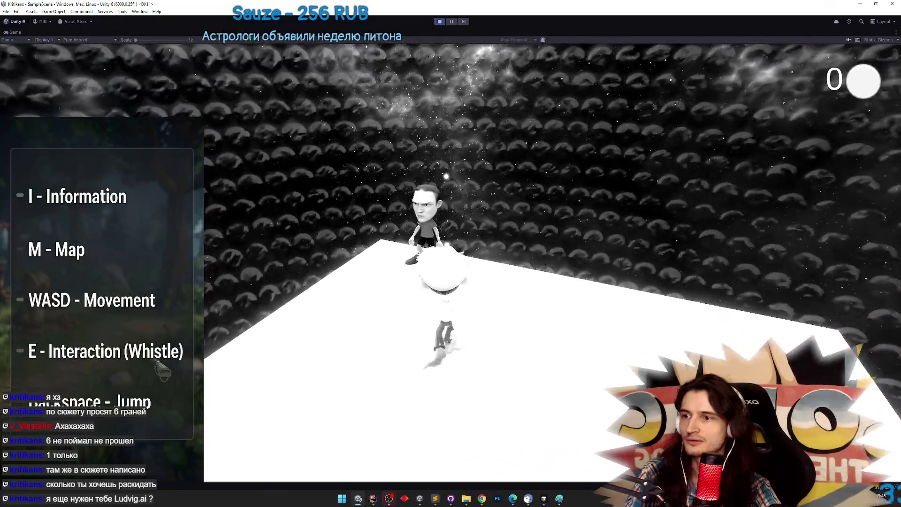
click(450, 266)
click(451, 267)
click(450, 266)
click(451, 266)
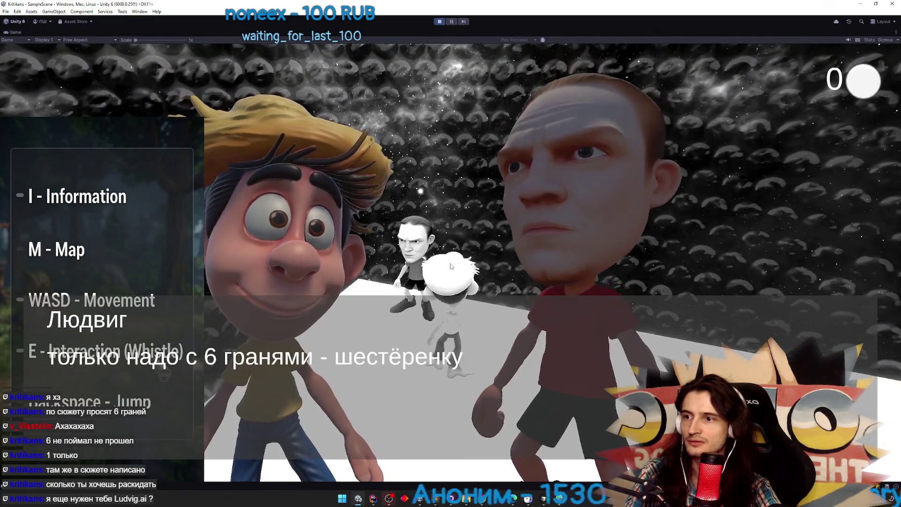
click(450, 266)
click(450, 266)
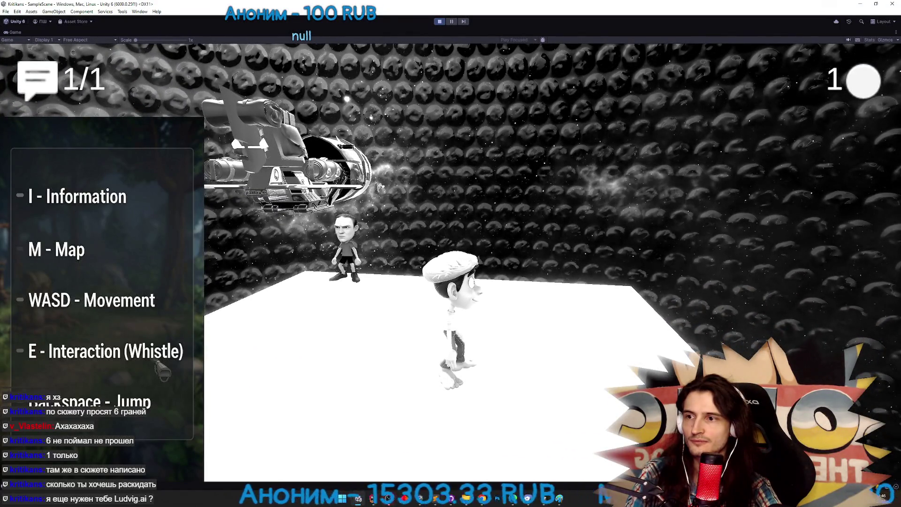
key(ctrl+p)
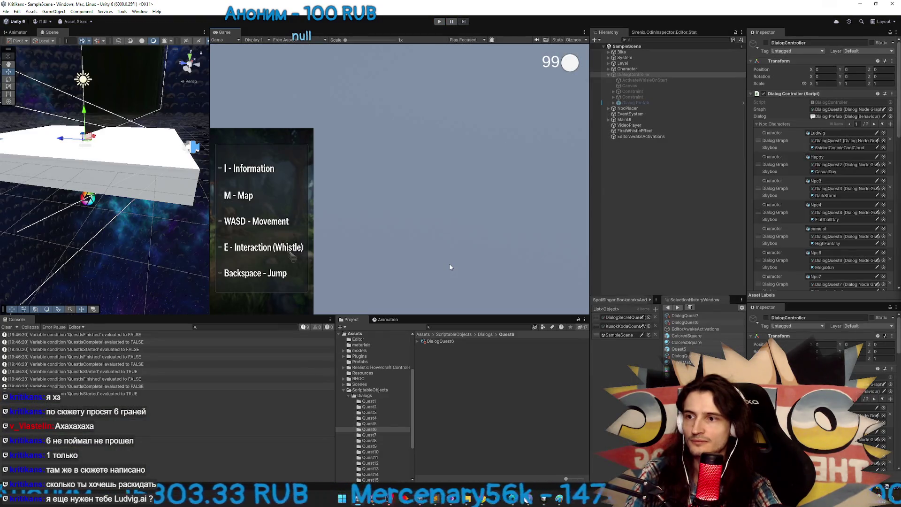
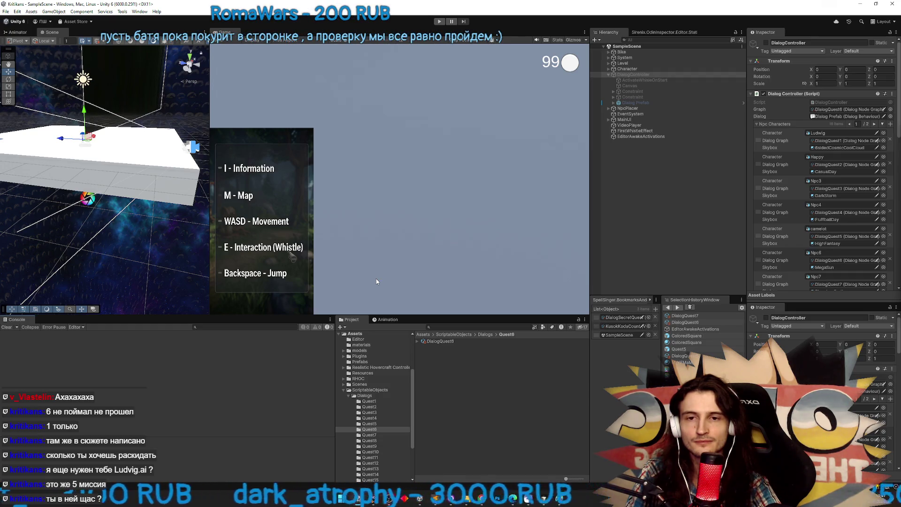
Duplicate the Gear prefab in Assets/Prefabs and rename the copy FakeGear
click(423, 335)
double_click(435, 364)
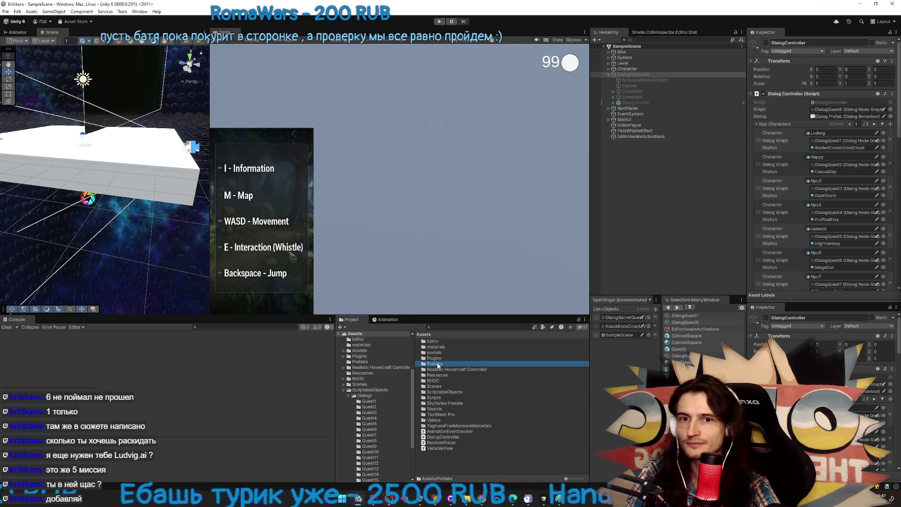
click(439, 358)
key(ctrl+d)
key(F2)
text(FakeG)
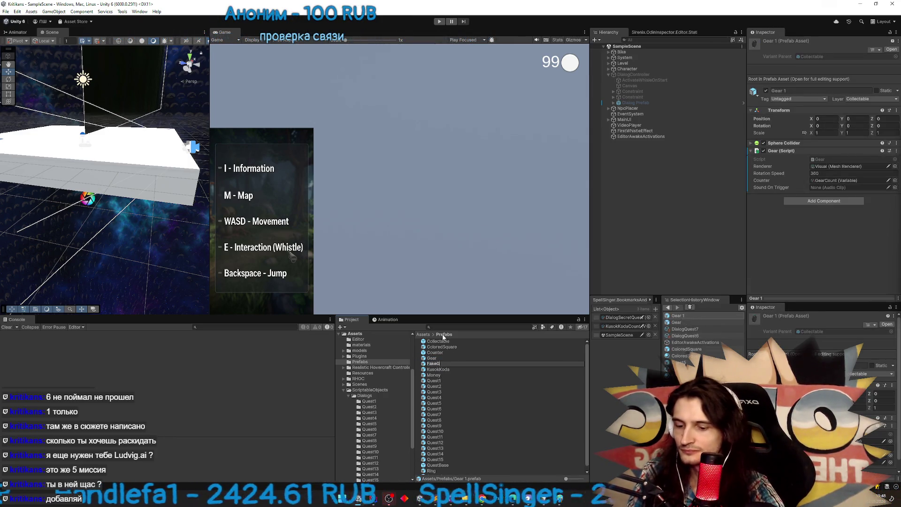
text(ear)
key(Return)
key(Return)
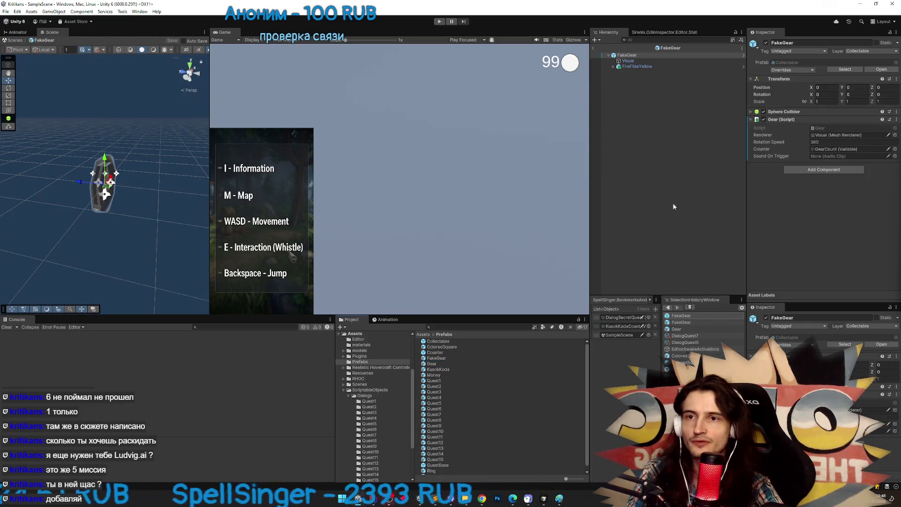
Open the Collectable base class in Rider and locate the _counter increment
double_click(822, 128)
ctrl+click(375, 37)
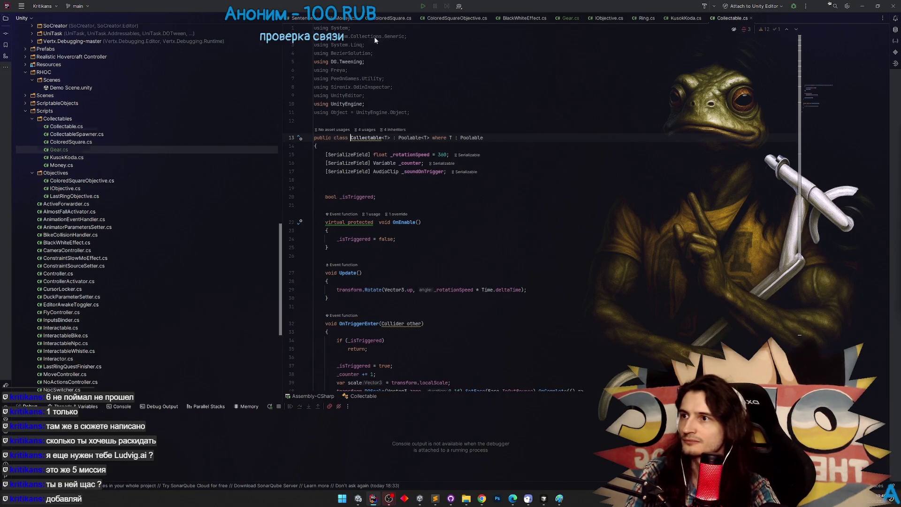
double_click(411, 163)
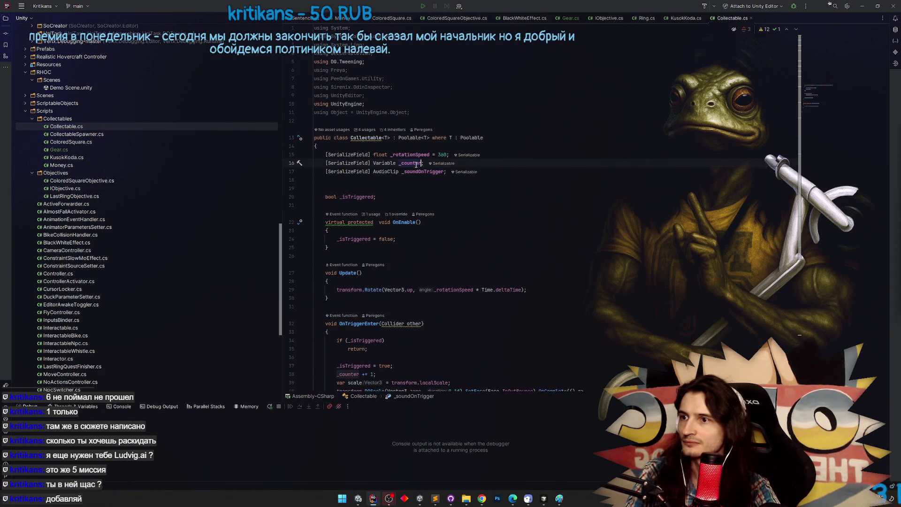
key(ctrl+f)
key(Return)
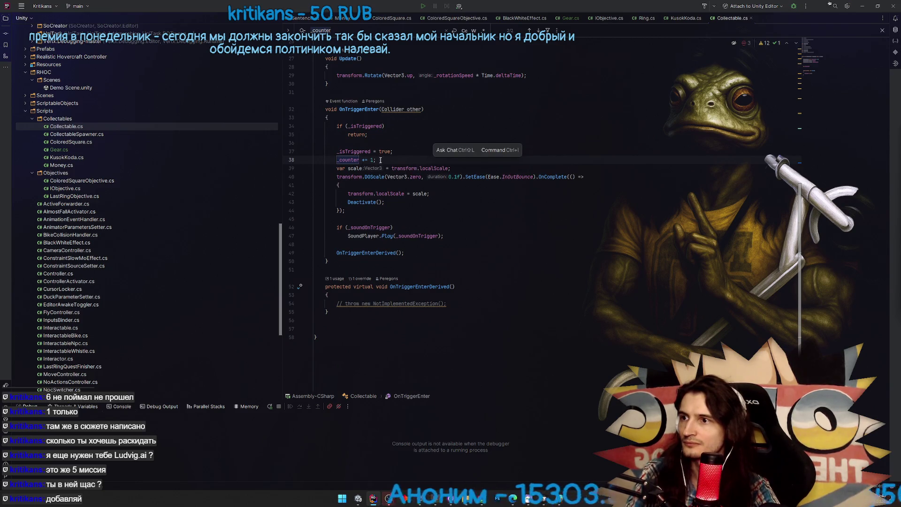
click(367, 160)
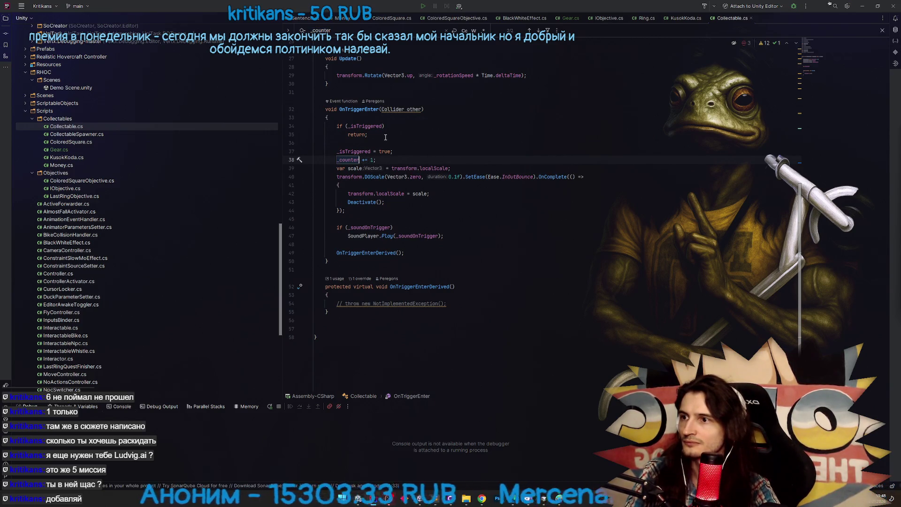
Insert an 'if (_counter)' guard above '_counter += 1;' and return to Unity
click(409, 152)
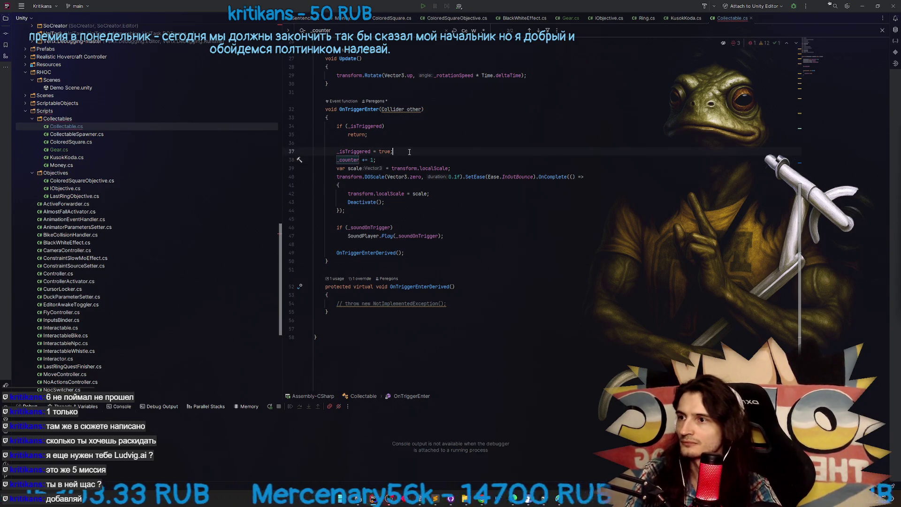
key(Return)
text(if ()
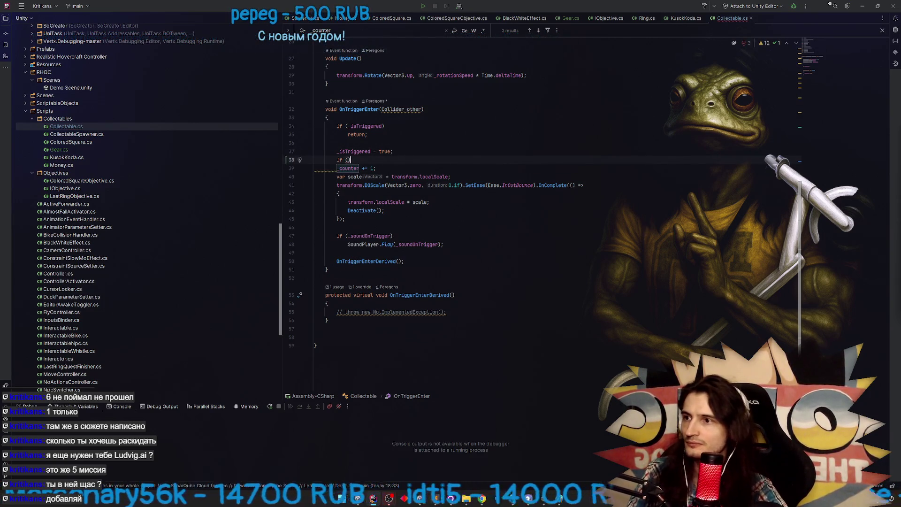
scroll(338, 193, up, 1)
text(_counter))
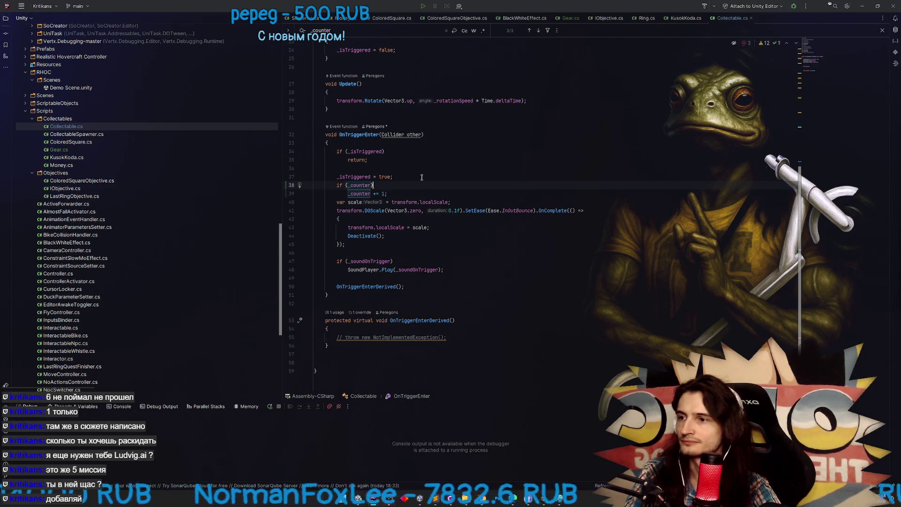
key(alt+Tab)
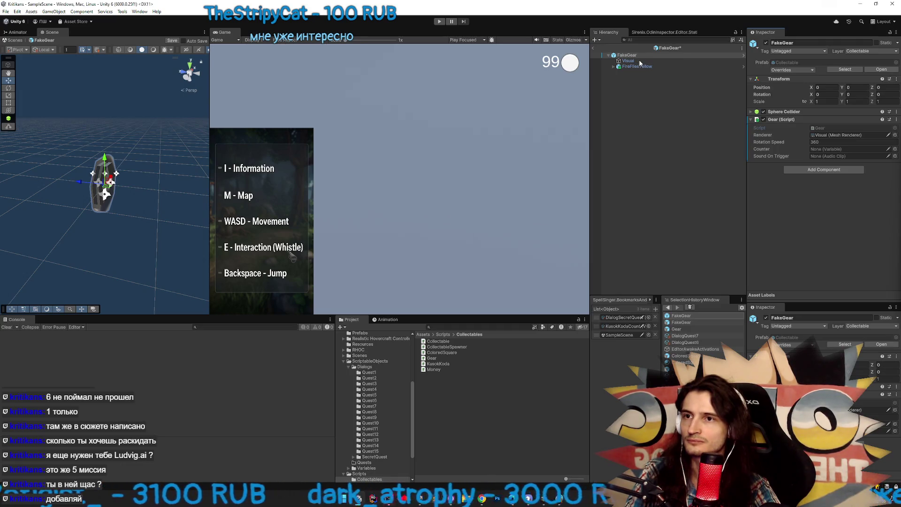
Assign the KusokKoda material to FakeGear's Visual and exit Prefab Mode
click(638, 61)
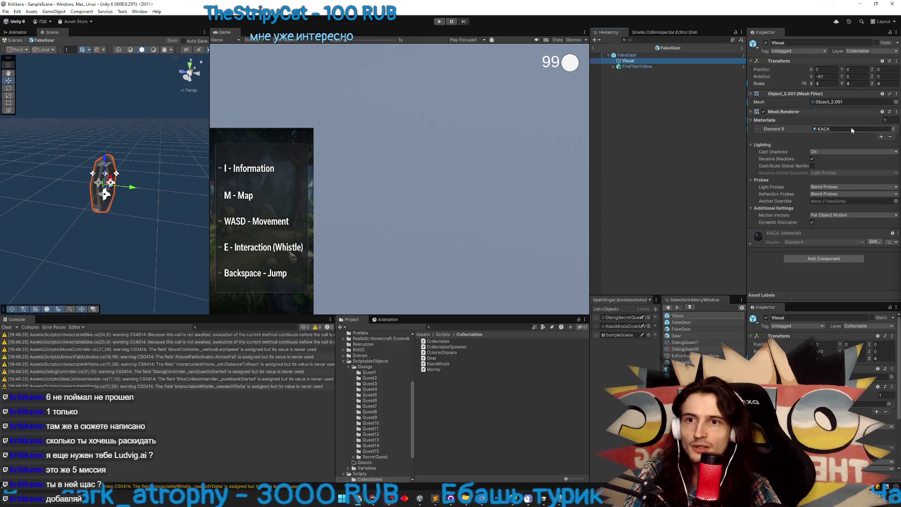
click(895, 131)
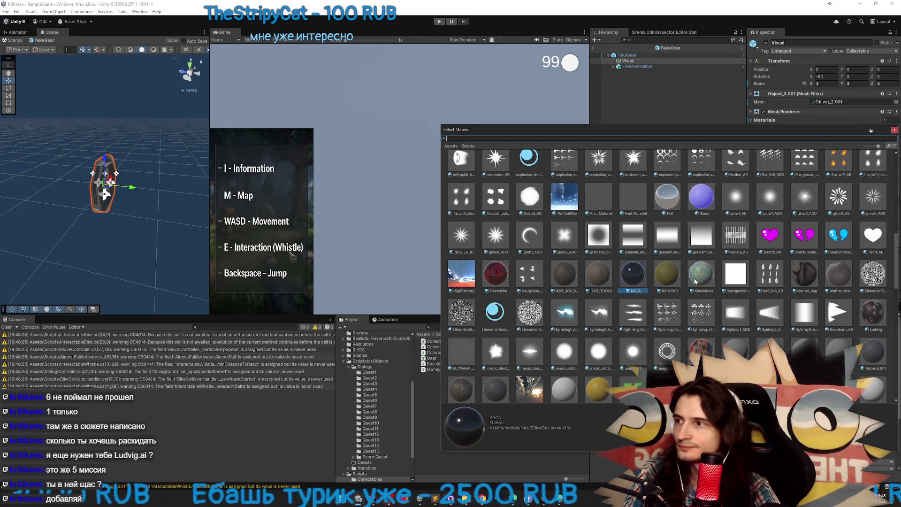
double_click(695, 281)
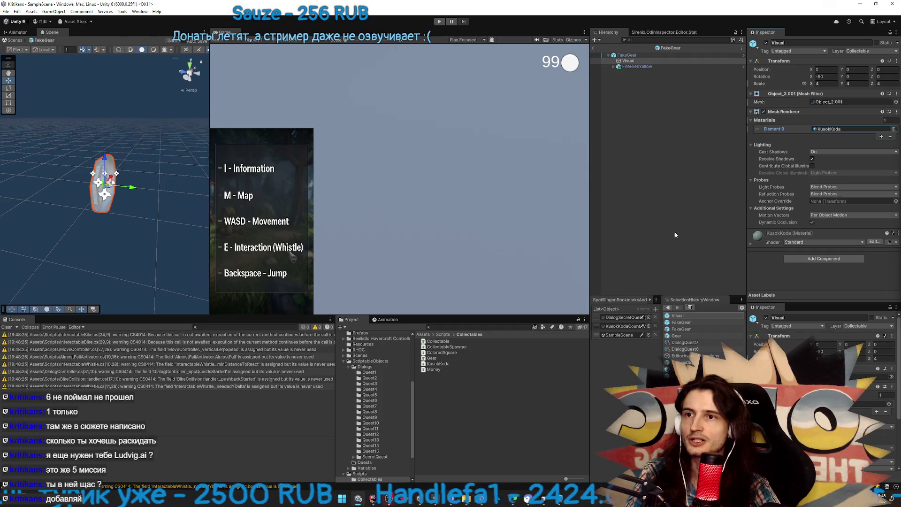
click(592, 47)
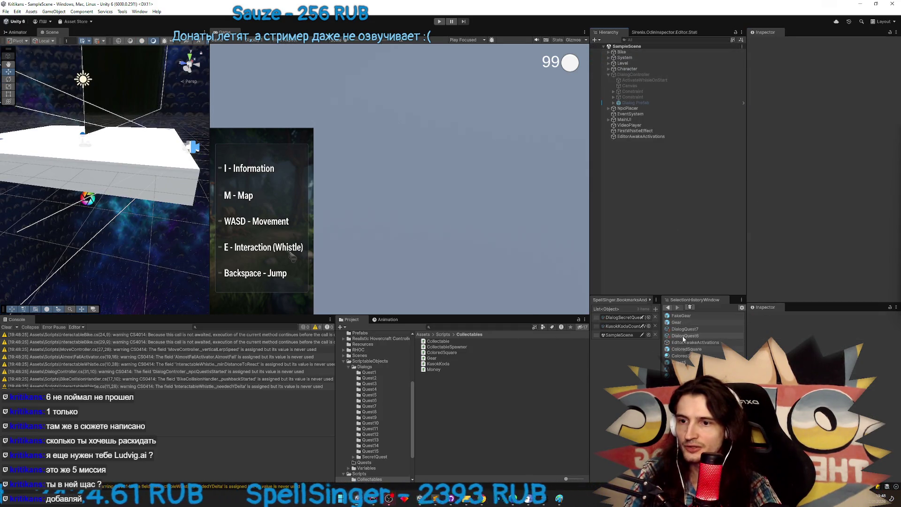
Find and open the Quest6 prefab, then select its CollectableSpawner
click(505, 325)
text(quest6)
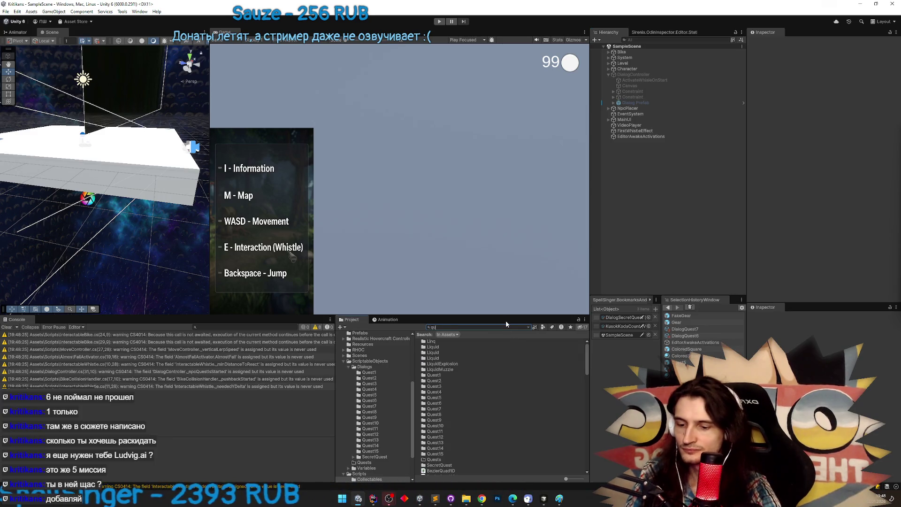
double_click(452, 352)
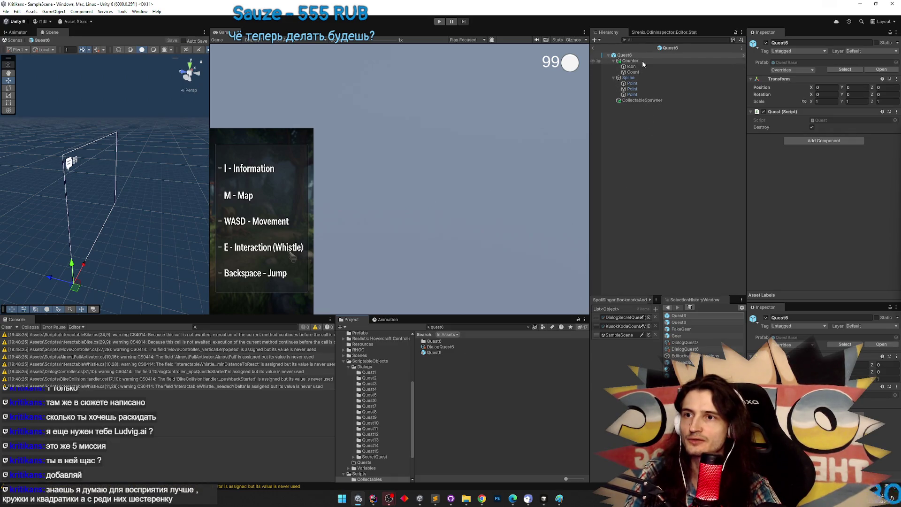
click(644, 101)
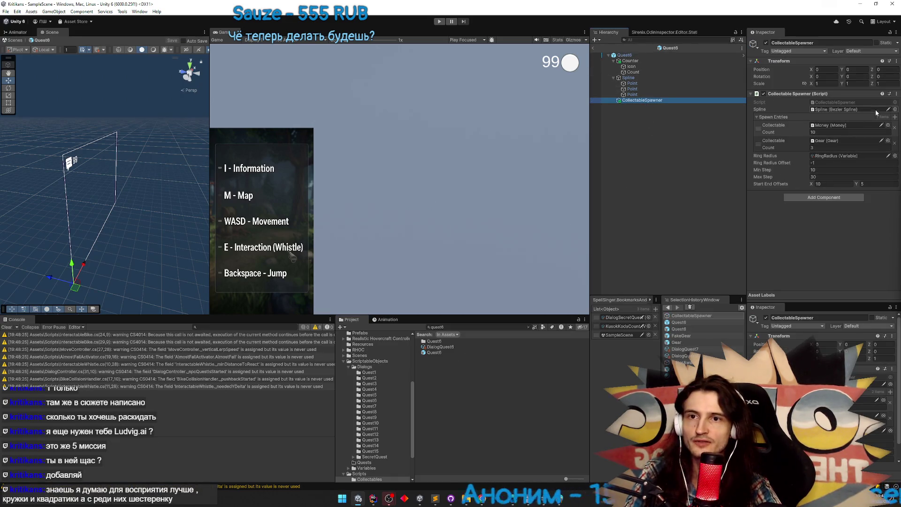
Duplicate the Gear spawn entry, set it to FakeGear with count 5, and save
right_click(762, 143)
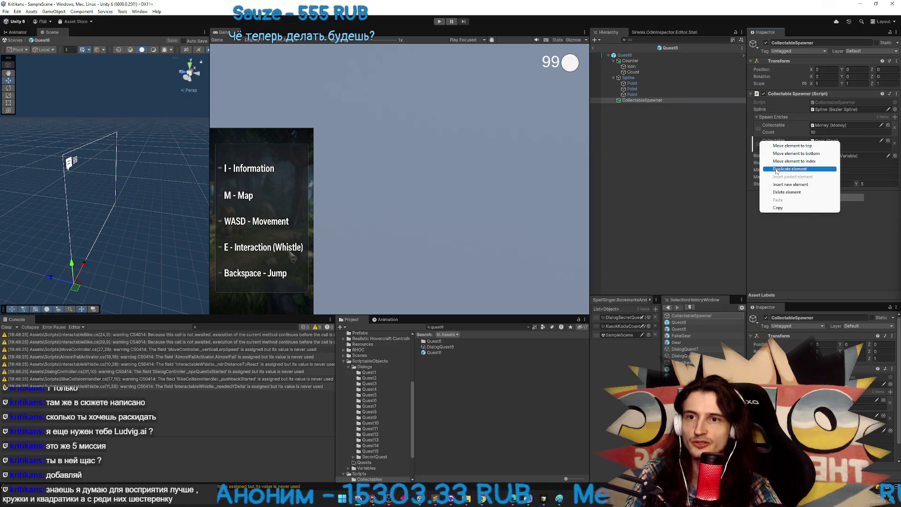
click(782, 169)
click(825, 158)
drag(436, 358, 840, 156)
click(826, 162)
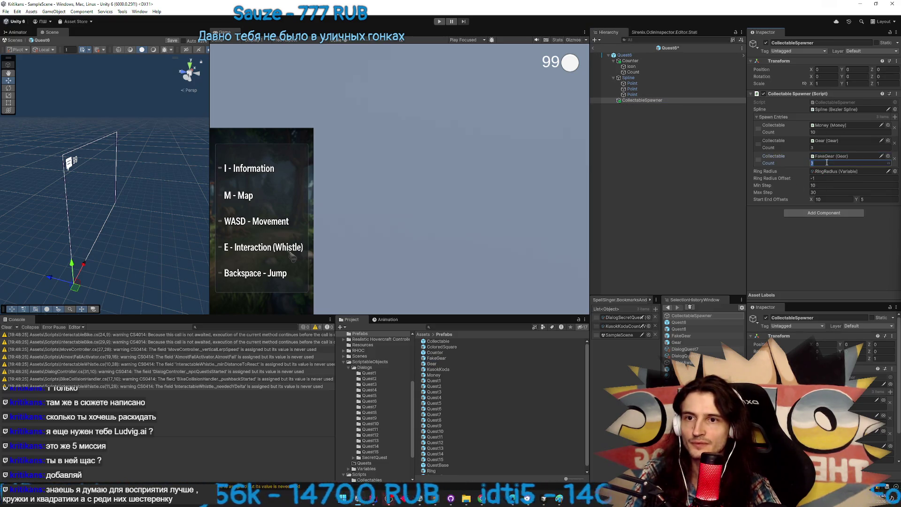
key(ctrl+s)
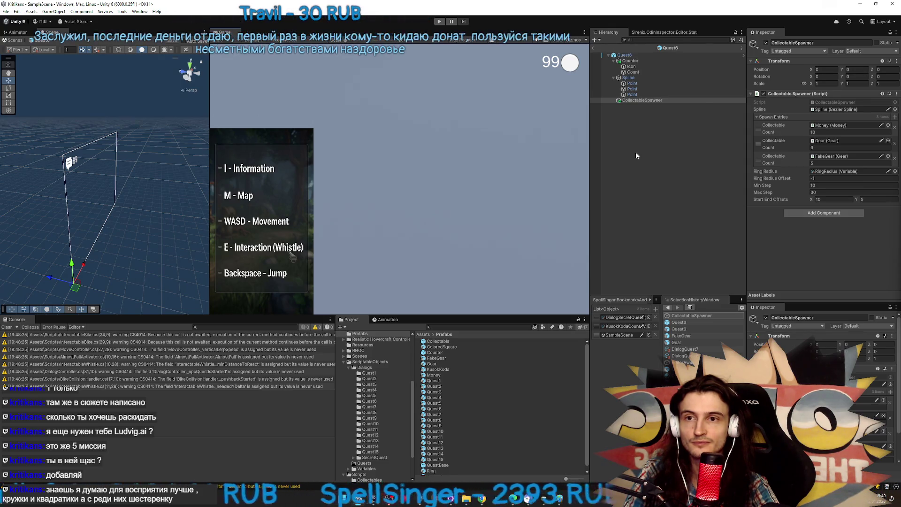
Open FakeGear and give its Visual the ETFX_Shield mesh
double_click(827, 156)
click(631, 60)
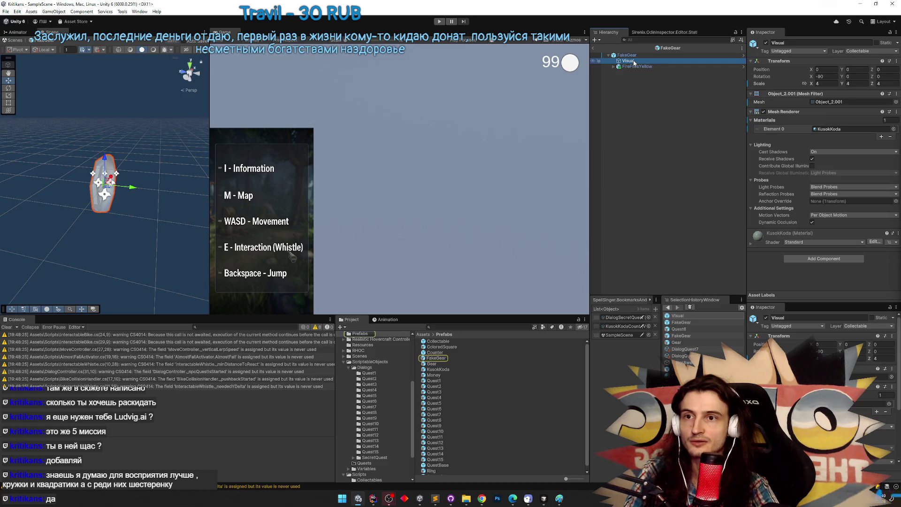
click(634, 67)
click(637, 60)
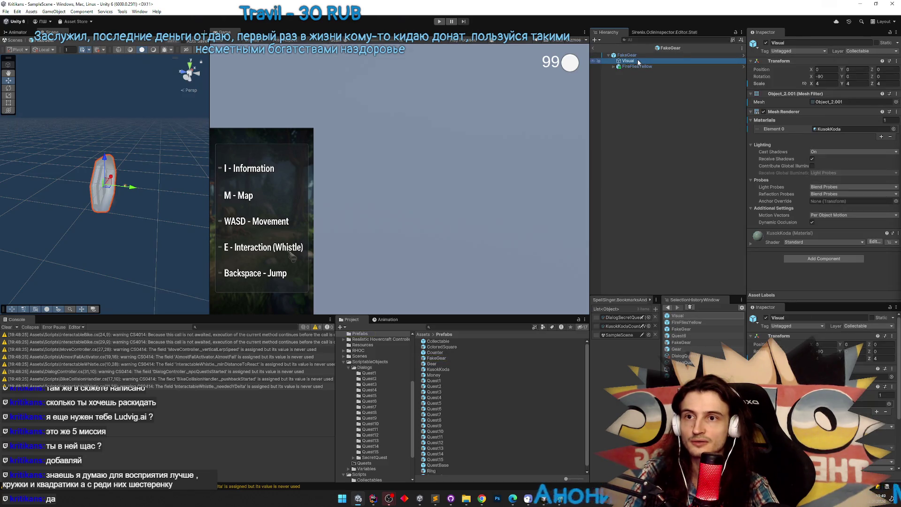
click(853, 129)
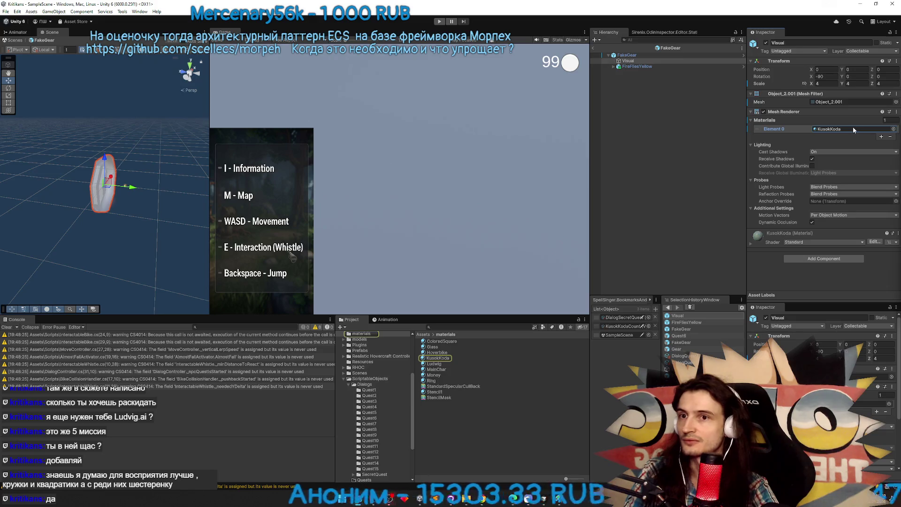
click(640, 60)
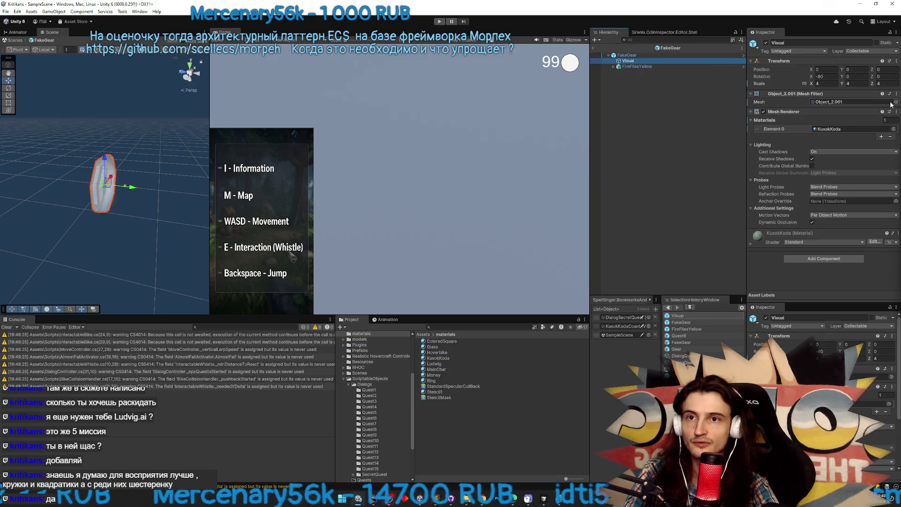
click(894, 103)
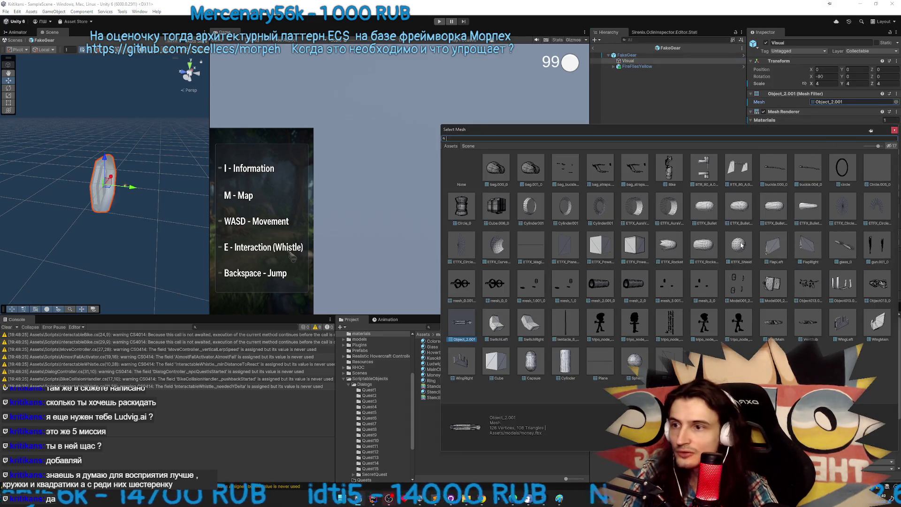
double_click(741, 244)
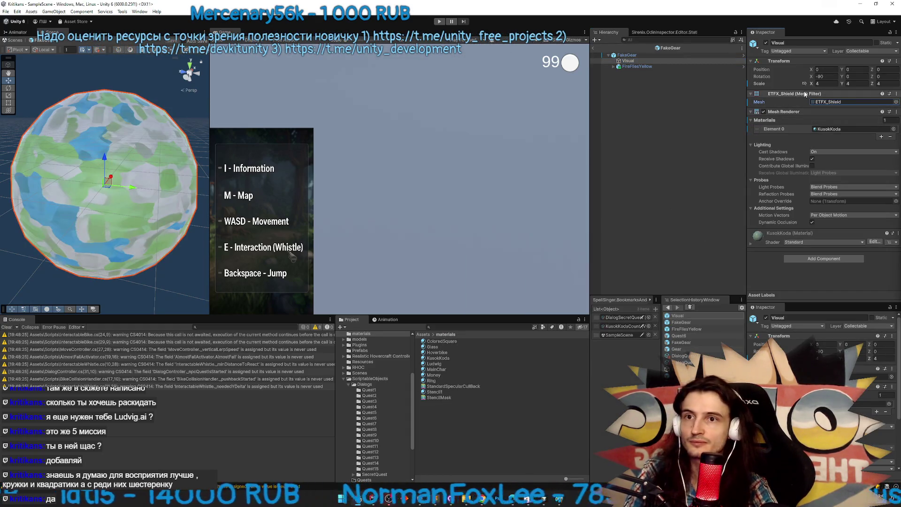
Set Visual's scale to 2 on X, Y and Z, then exit Prefab Mode
click(823, 84)
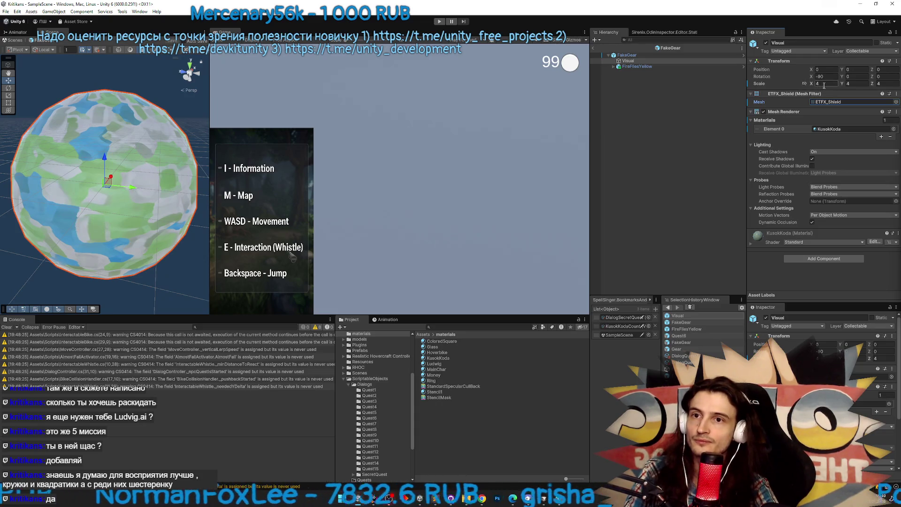
text(2)
key(Tab)
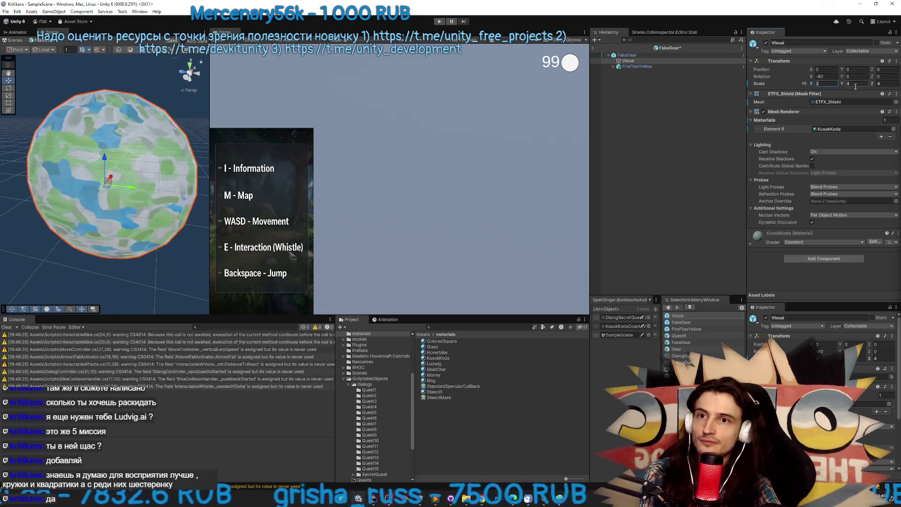
text(2)
key(Tab)
text(2)
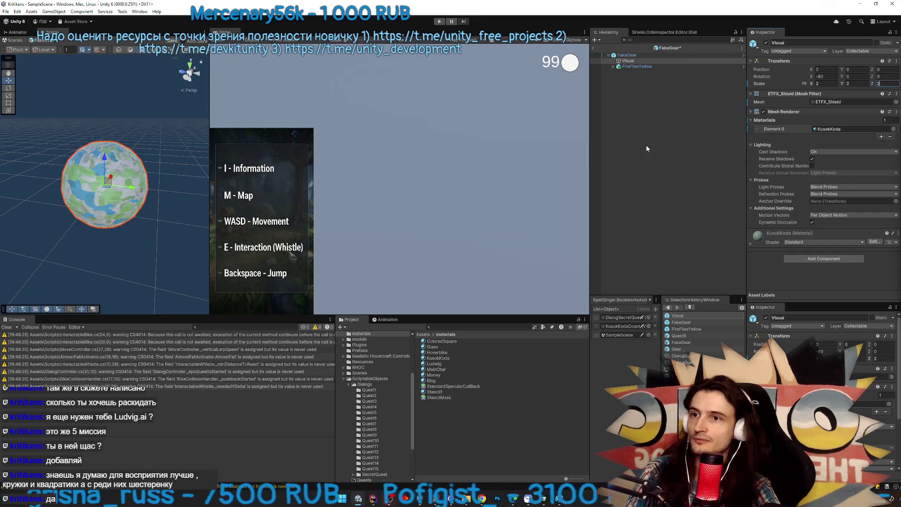
click(593, 48)
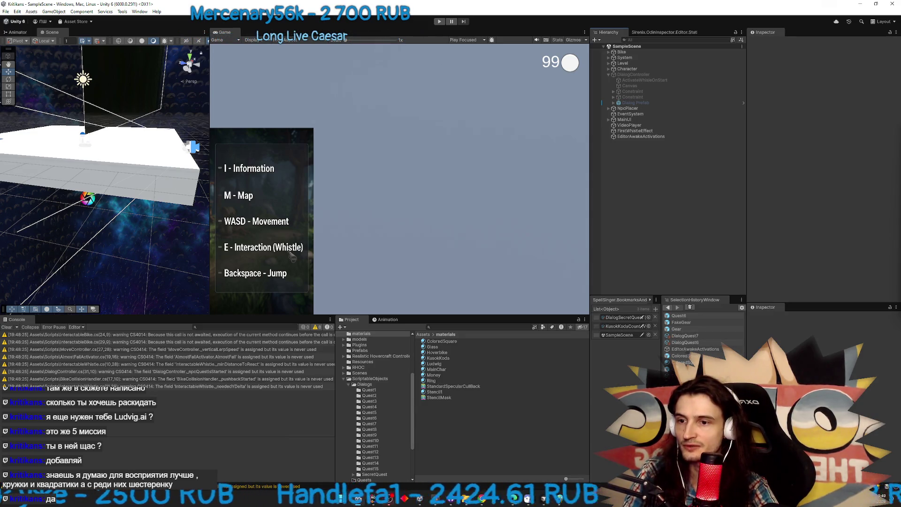
Add a fourth Quest6 spawn entry set to ColoredSquare, then start play mode
click(679, 316)
double_click(679, 316)
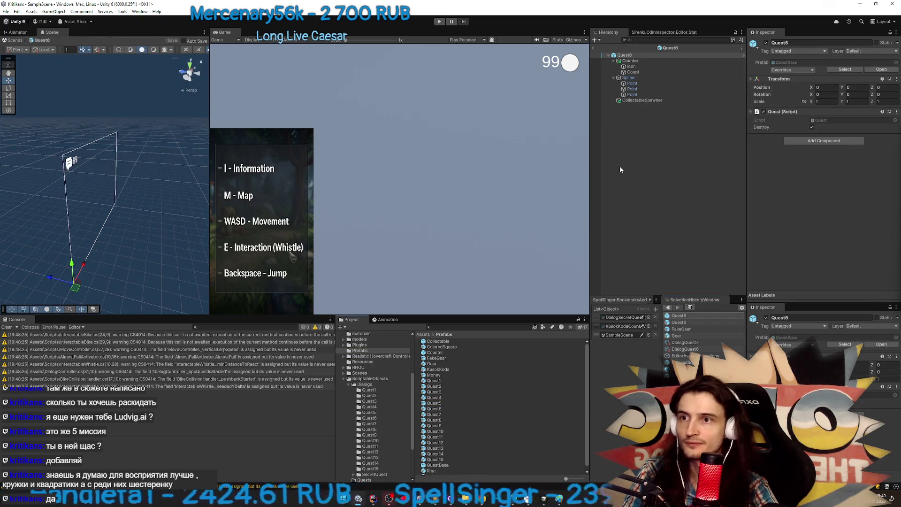
click(648, 99)
right_click(755, 160)
click(793, 188)
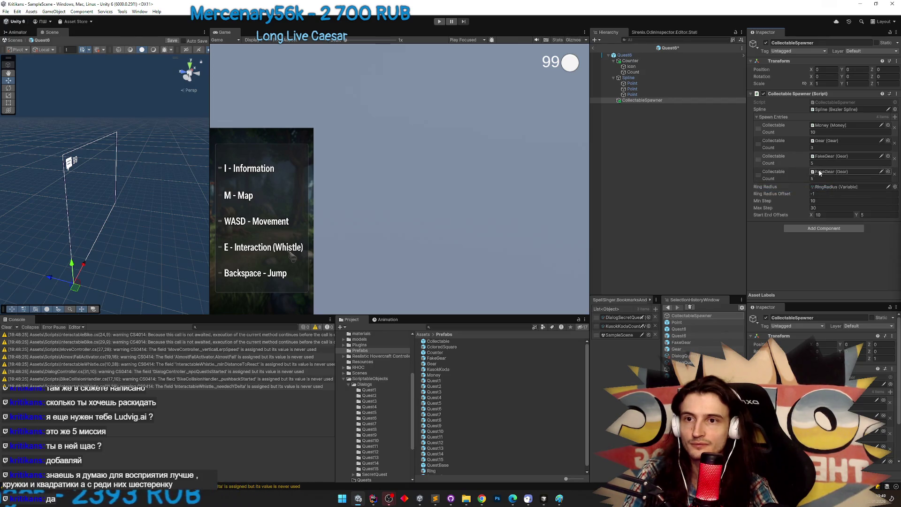
drag(850, 186, 845, 172)
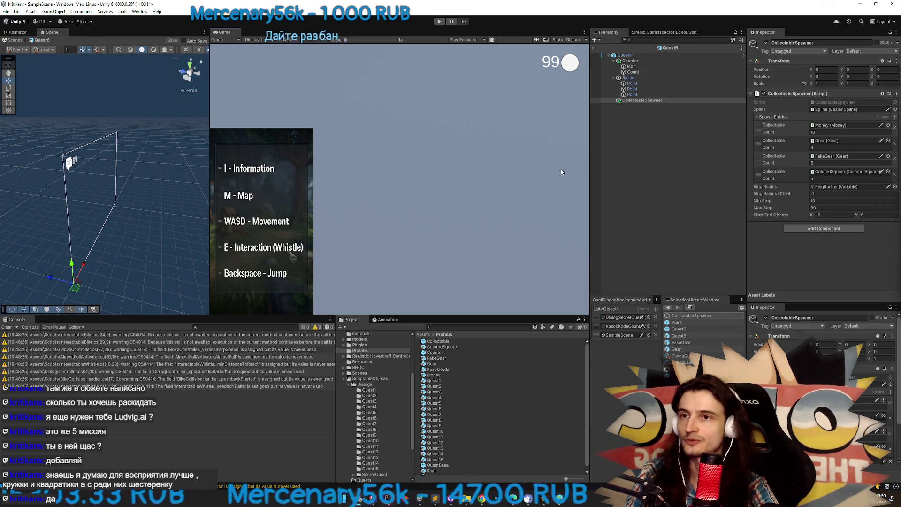
key(ctrl+p)
click(475, 274)
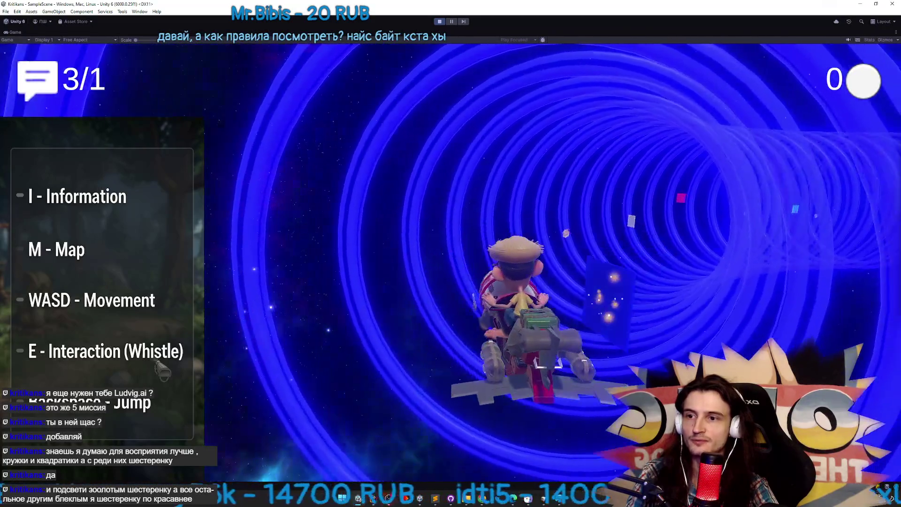
Steer the hoverboard left briefly, then stop play mode
key(a)
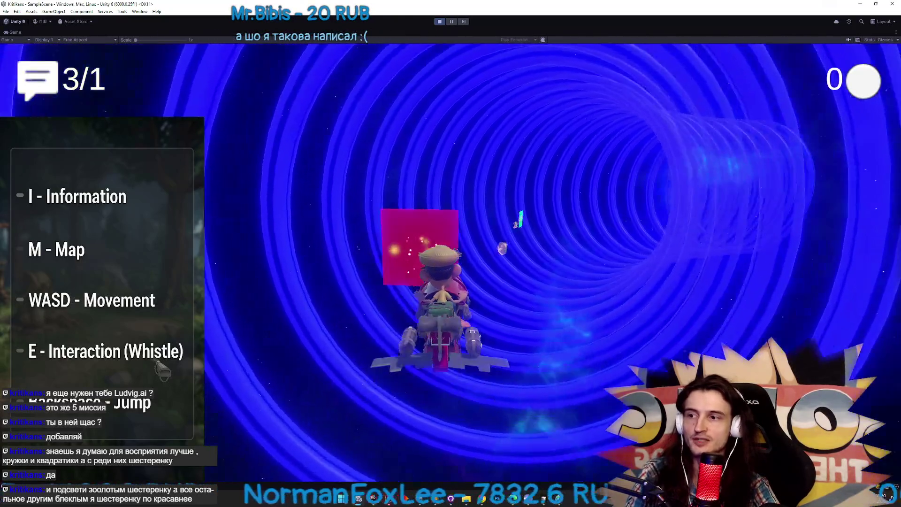
key(ctrl+p)
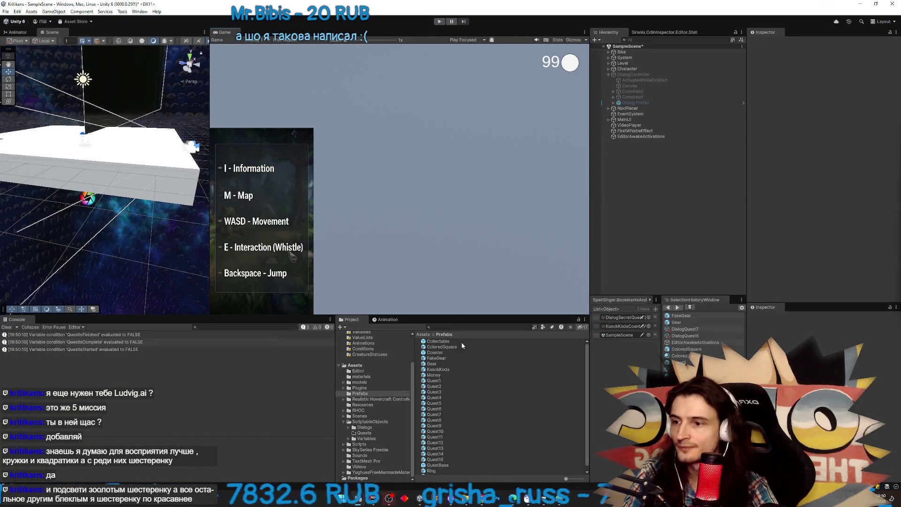
Delete FireFliesYellow from the FakeGear prefab and save it
double_click(443, 359)
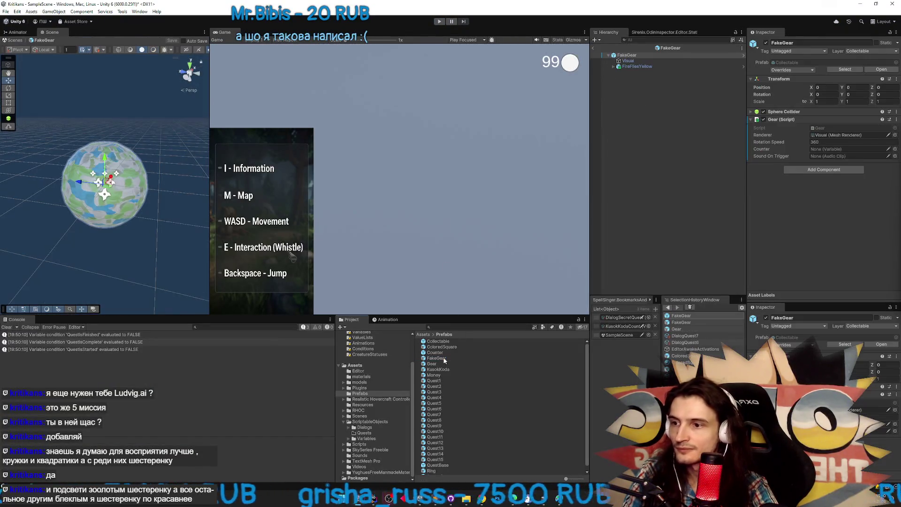
click(643, 70)
key(Delete)
key(ctrl+s)
Duplicate FakeGear as a new prefab named FakeGear2
key(ctrl+d)
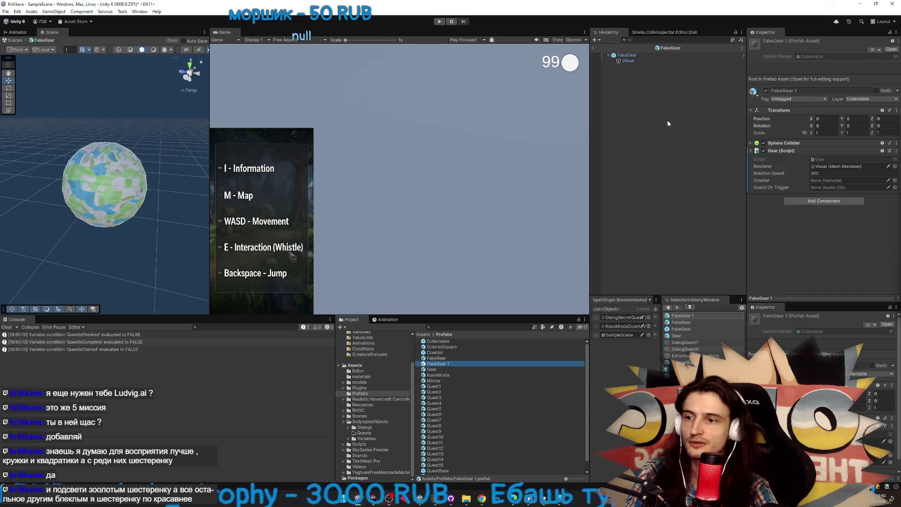
key(F2)
text(FakeGear2)
key(Return)
Switch FakeGear's Visual mesh to the built-in Cube
click(628, 61)
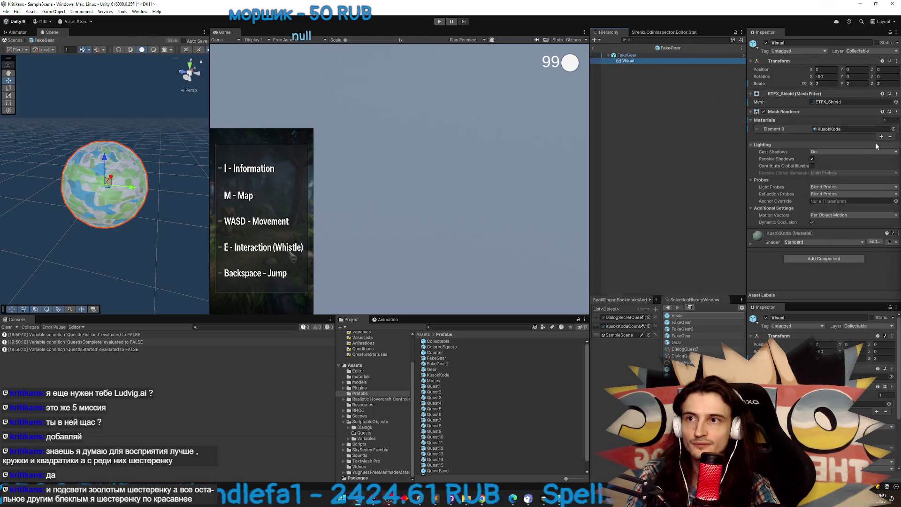
click(895, 102)
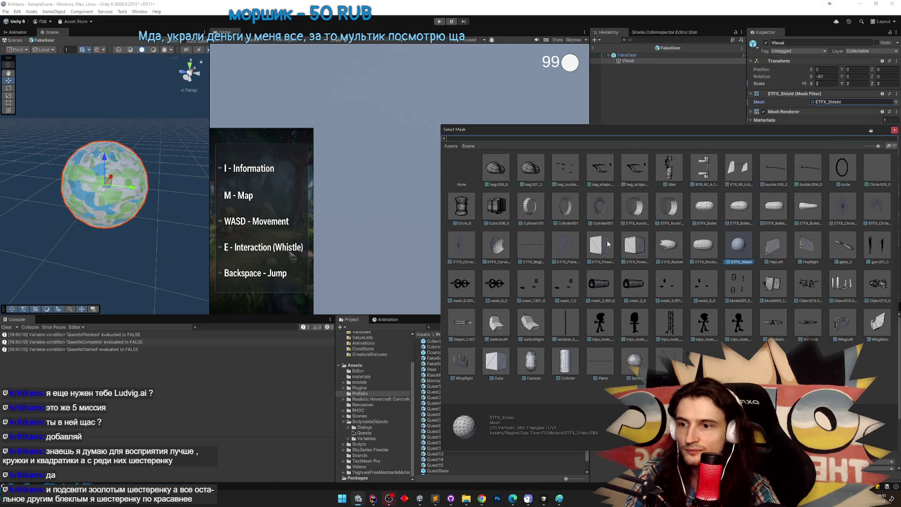
double_click(505, 359)
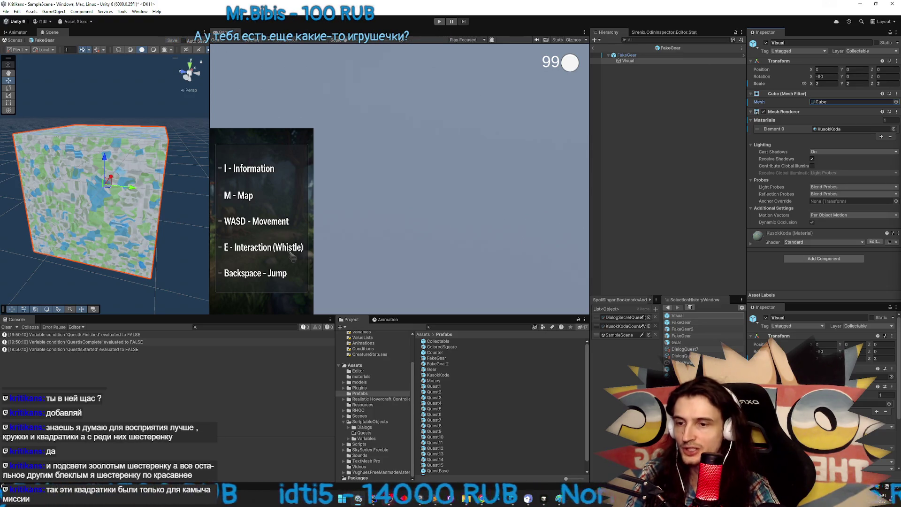
Open the Quest6 prefab and select its CollectableSpawner
click(434, 413)
double_click(434, 412)
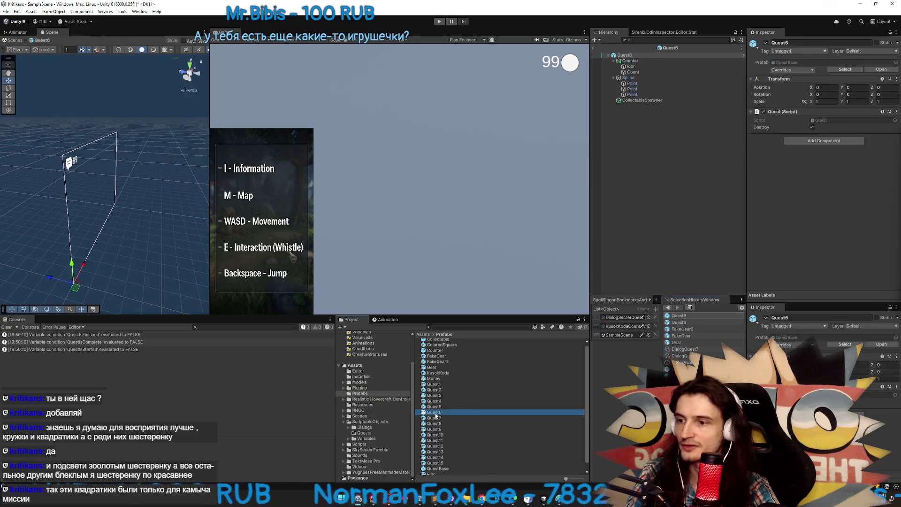
click(637, 61)
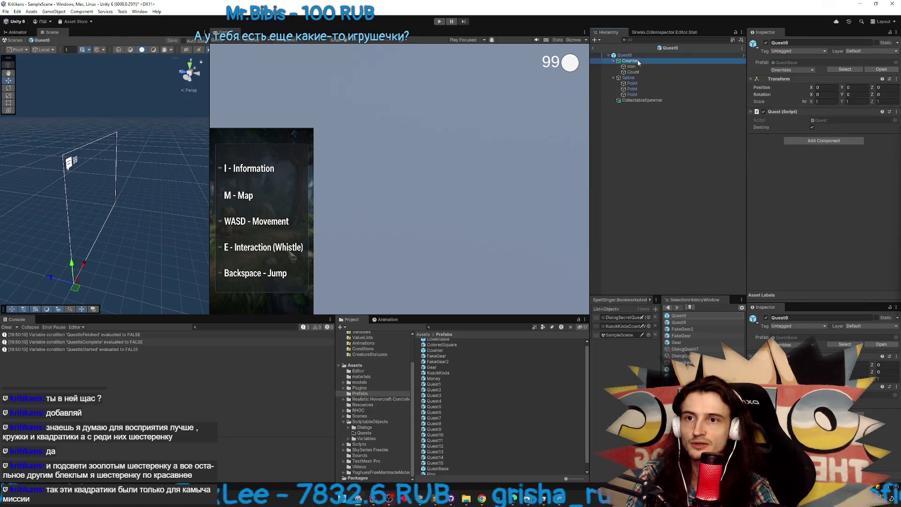
click(637, 77)
click(636, 100)
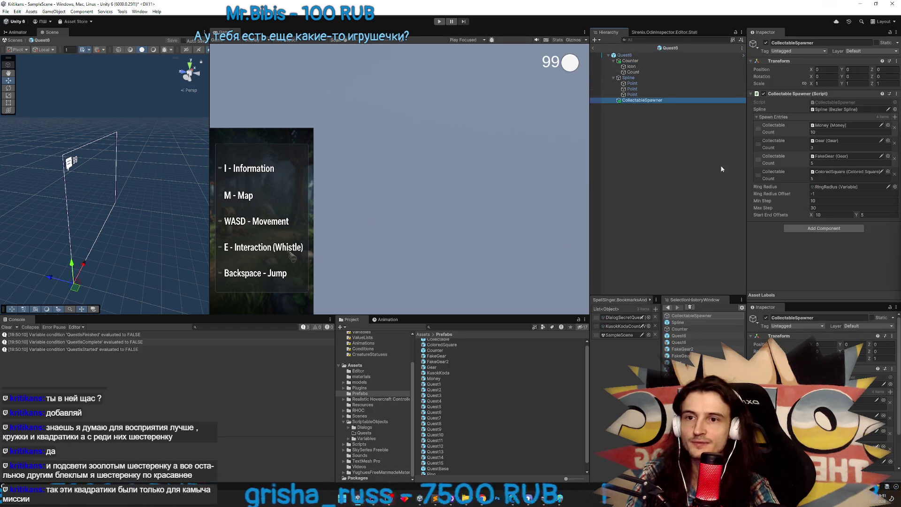
Drop FakeGear2 into the fourth spawn entry in place of ColoredSquare, then start play mode
scroll(500, 364, up, 1)
drag(449, 362, 821, 173)
click(467, 270)
key(ctrl+p)
Play the level, talk to the character with E, click through the dialogue, then stop
key(shift+space)
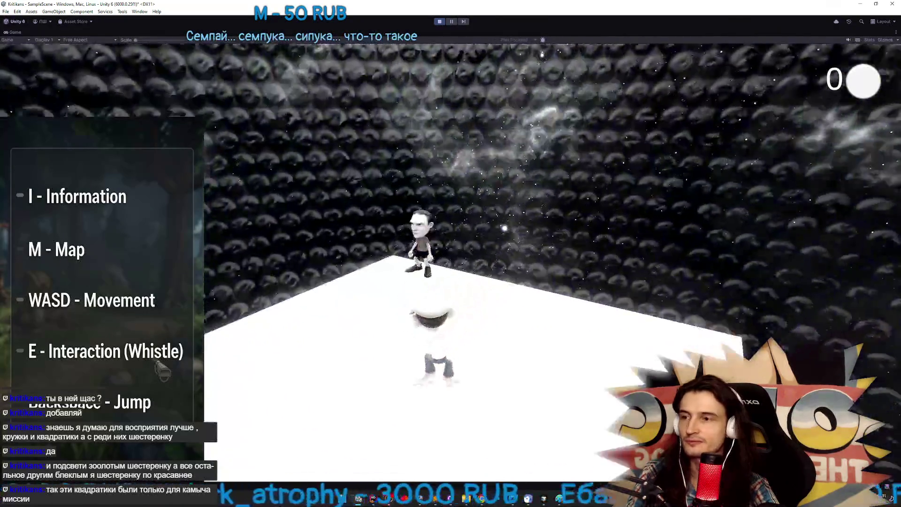
key(e)
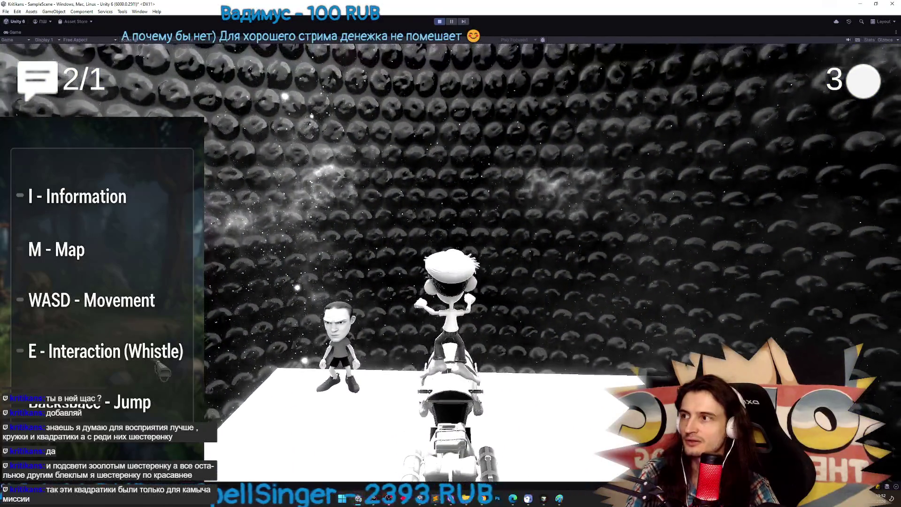
key(e)
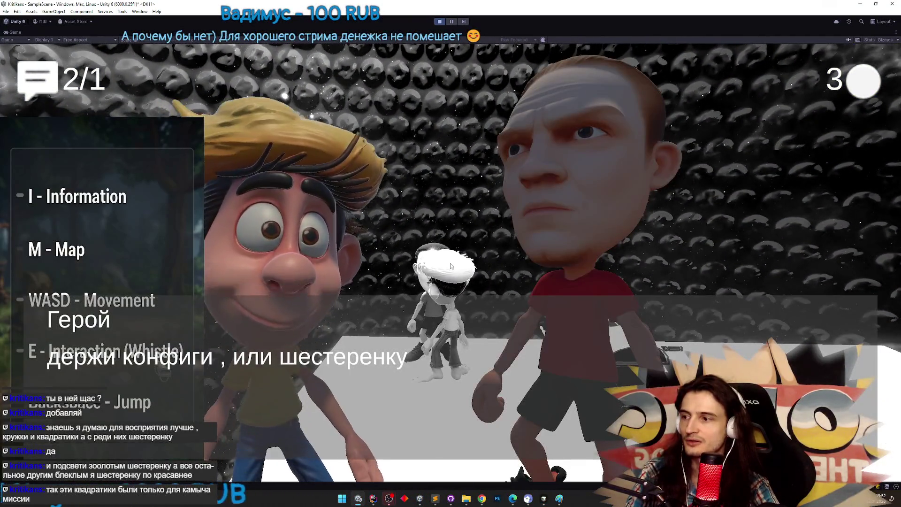
click(451, 266)
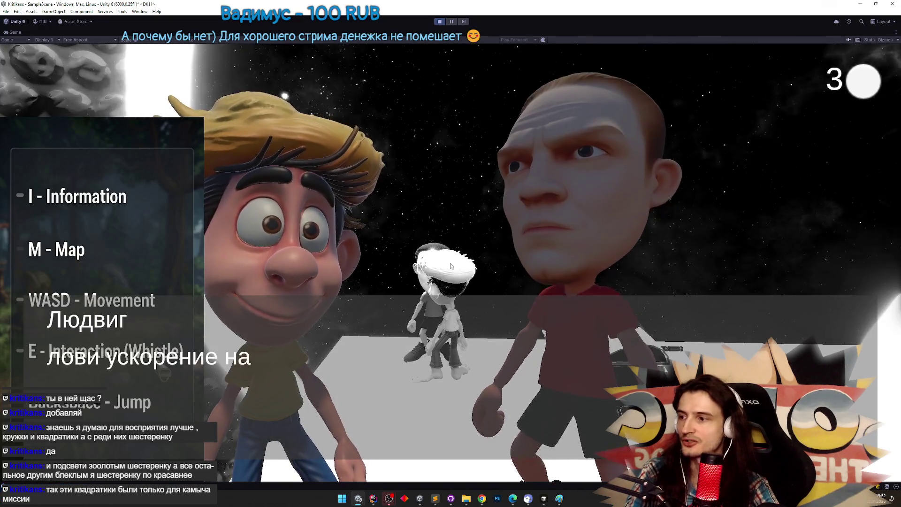
click(451, 266)
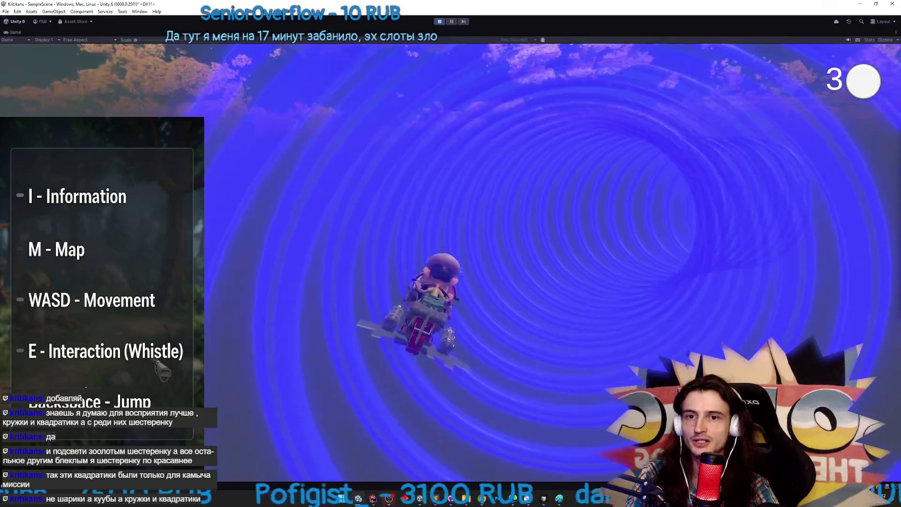
key(ctrl+p)
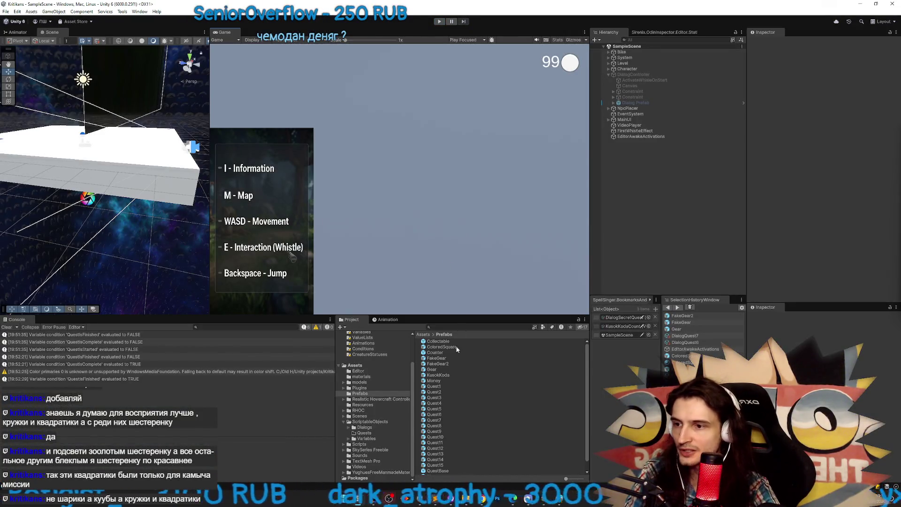
Flatten FakeGear's Visual child to a Y scale of 0.01
double_click(432, 370)
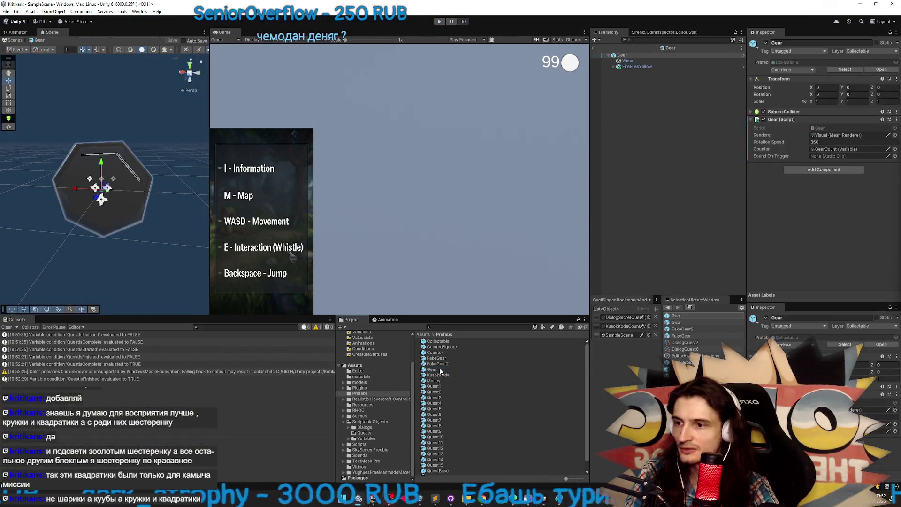
double_click(436, 358)
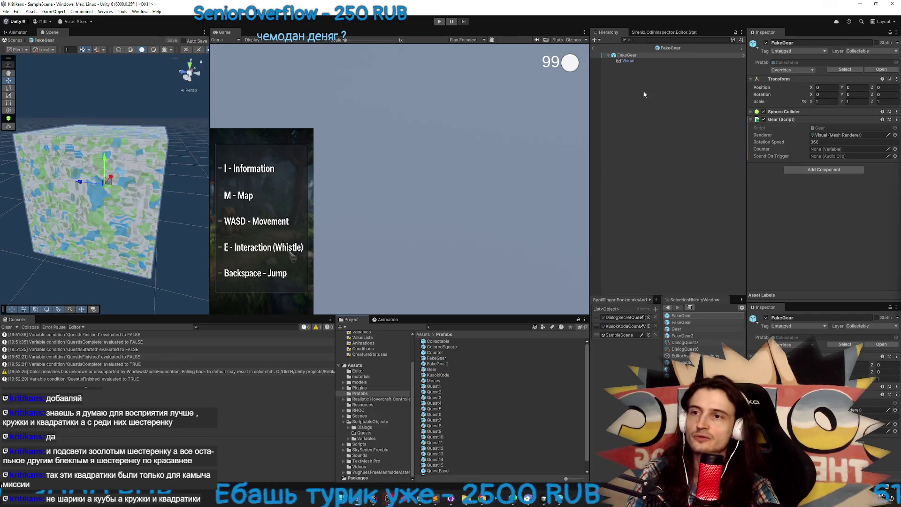
click(633, 62)
click(885, 83)
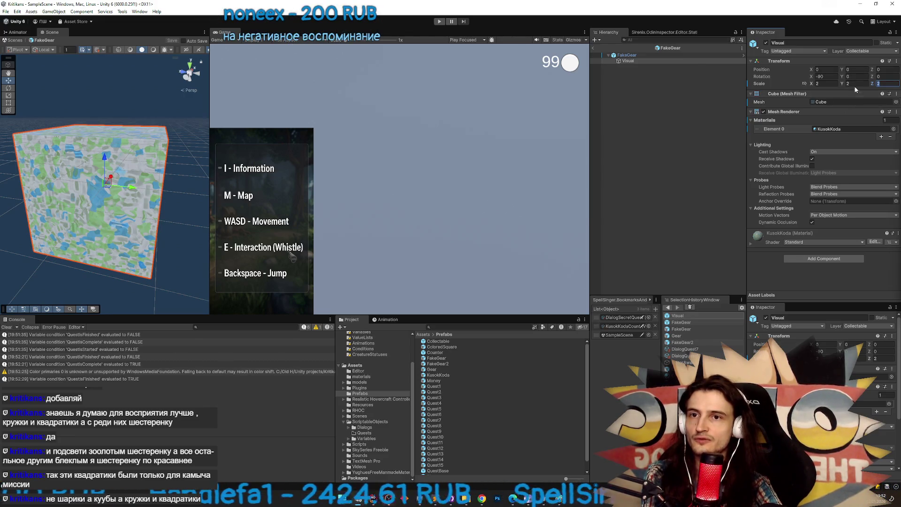
click(852, 83)
text(0.1)
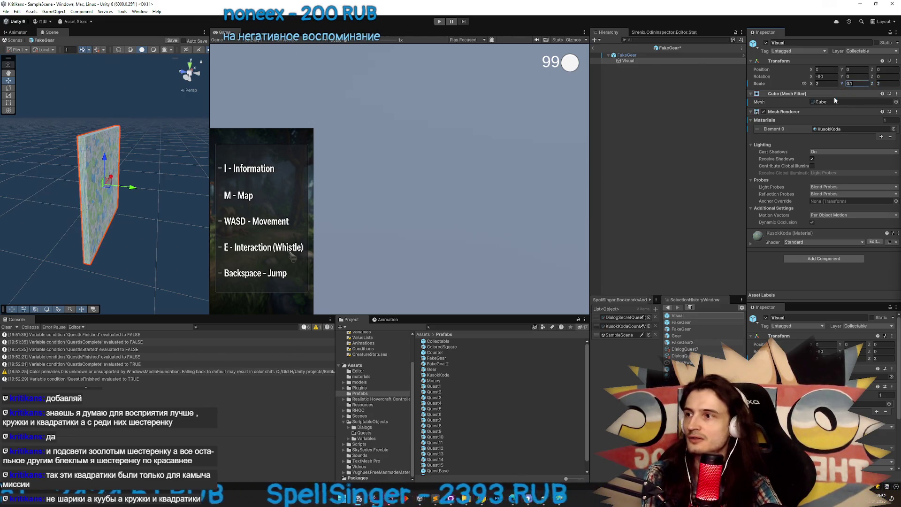
click(850, 84)
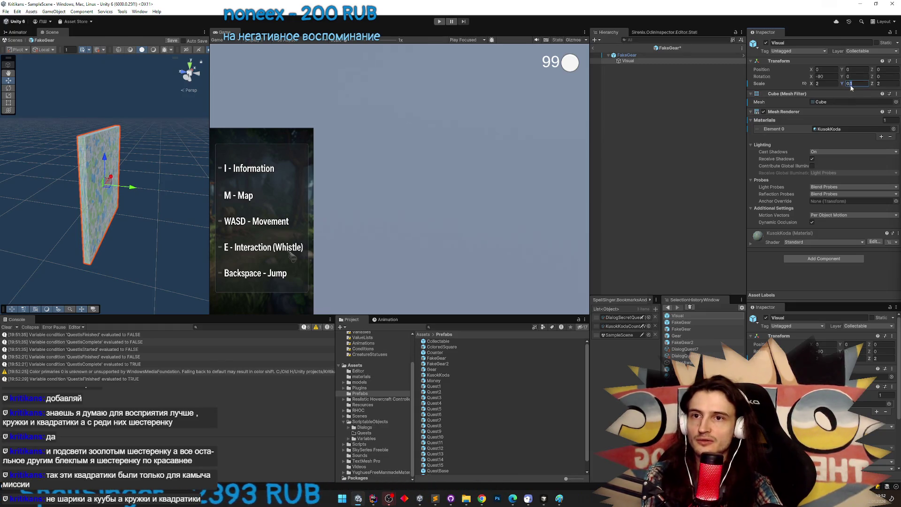
text(0)
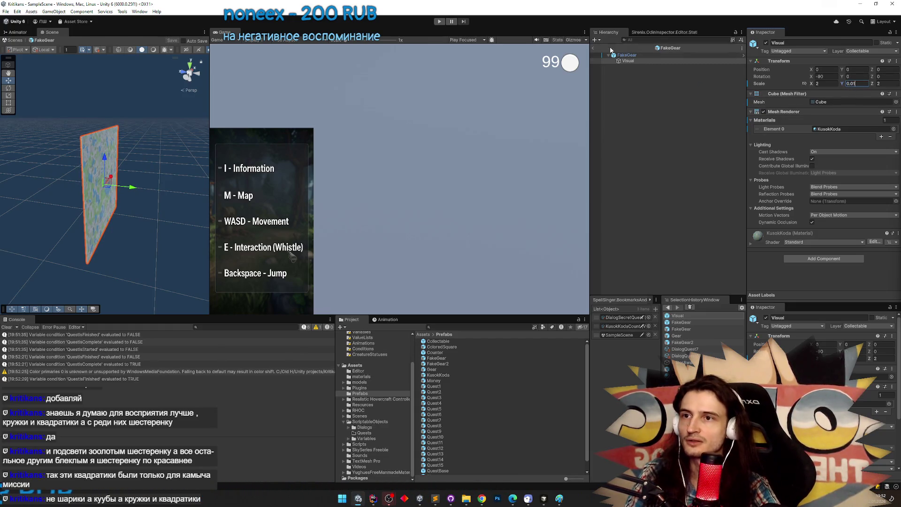
Set FakeGear2's Visual Y scale to 0.01, then enter Play mode to test
click(436, 364)
double_click(436, 365)
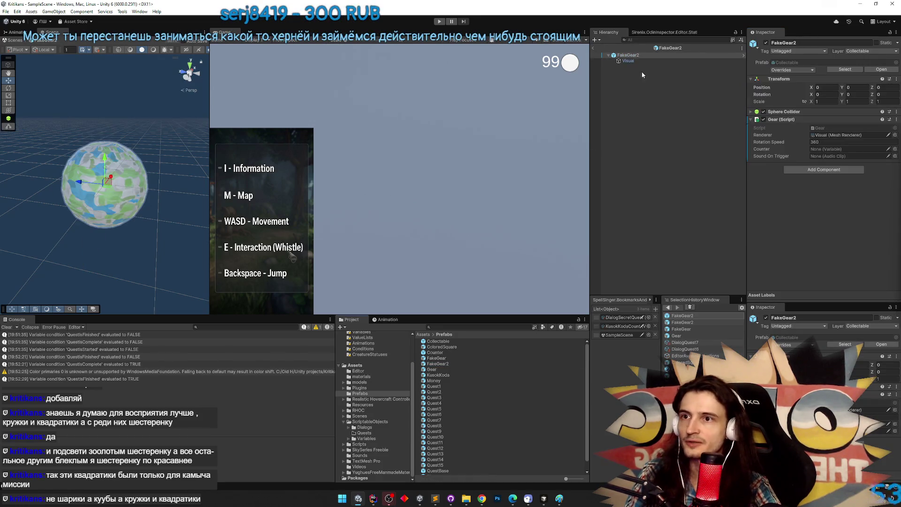
click(629, 61)
click(849, 84)
text(0.01)
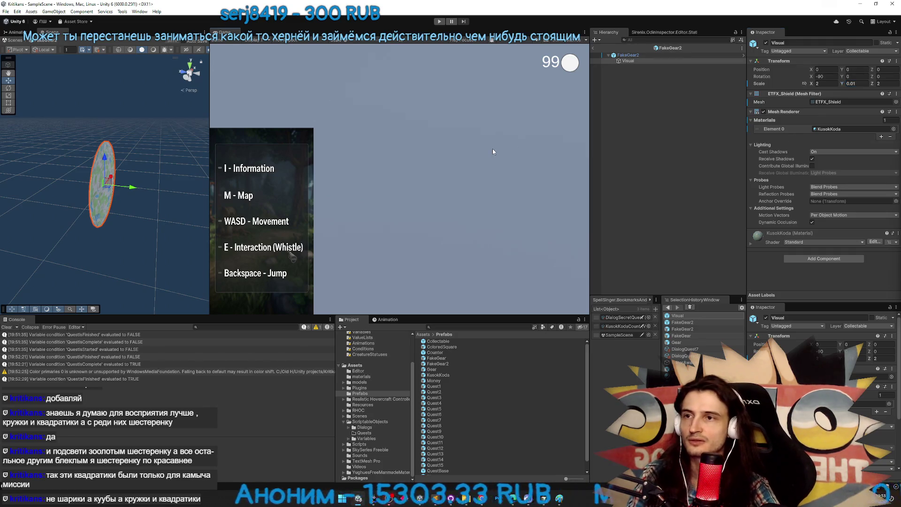
key(ctrl+p)
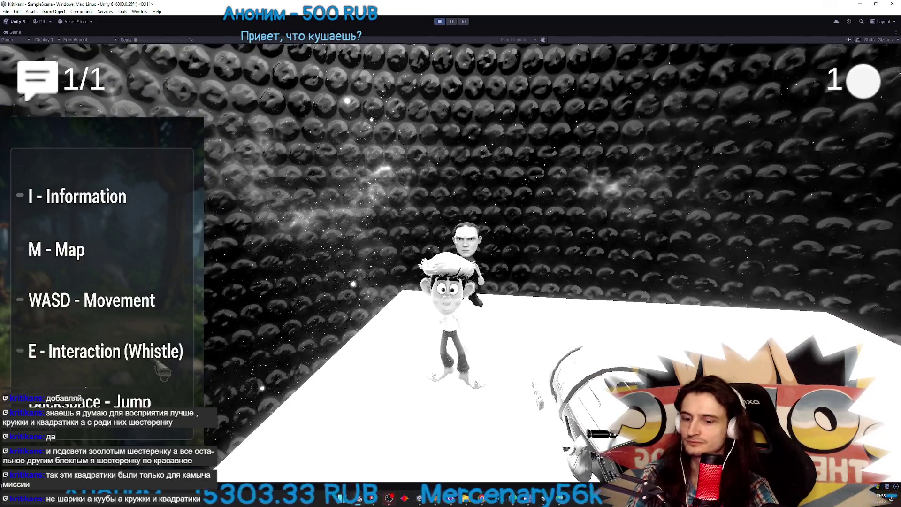
Hide the on-screen controls panel with I, then exit Play mode
key(i)
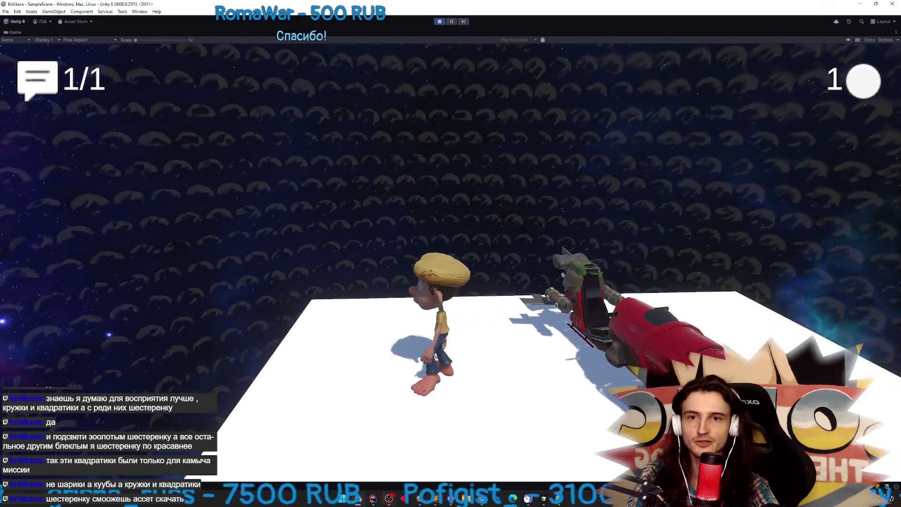
key(ctrl+p)
Open the Asset Store, search for 'gear' and filter results to Free
click(139, 11)
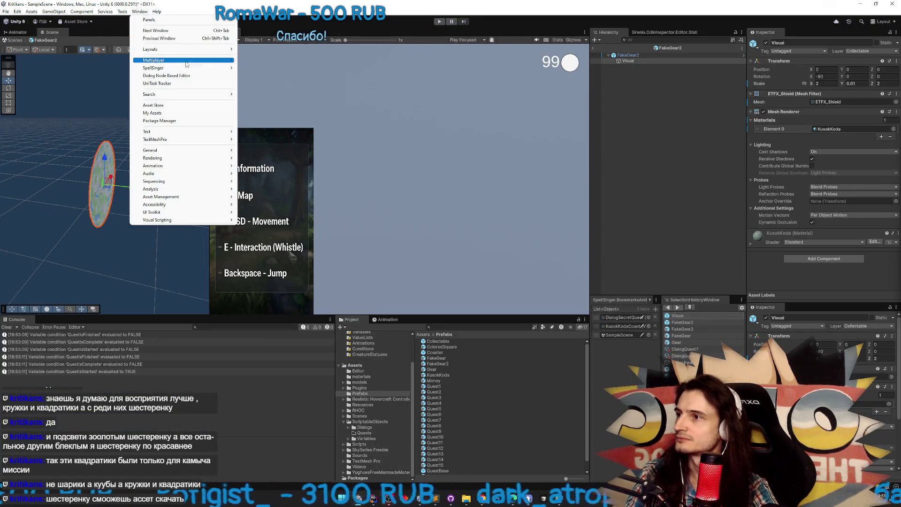
click(179, 107)
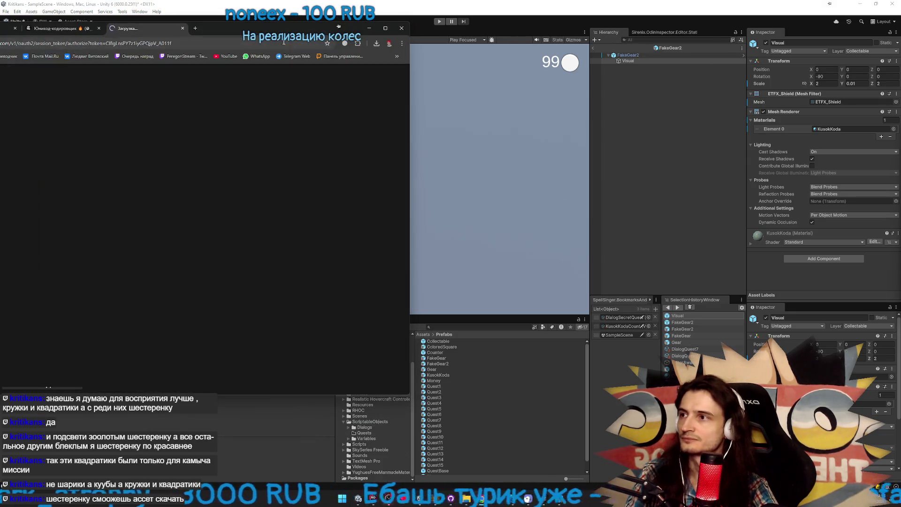
drag(261, 33, 610, 111)
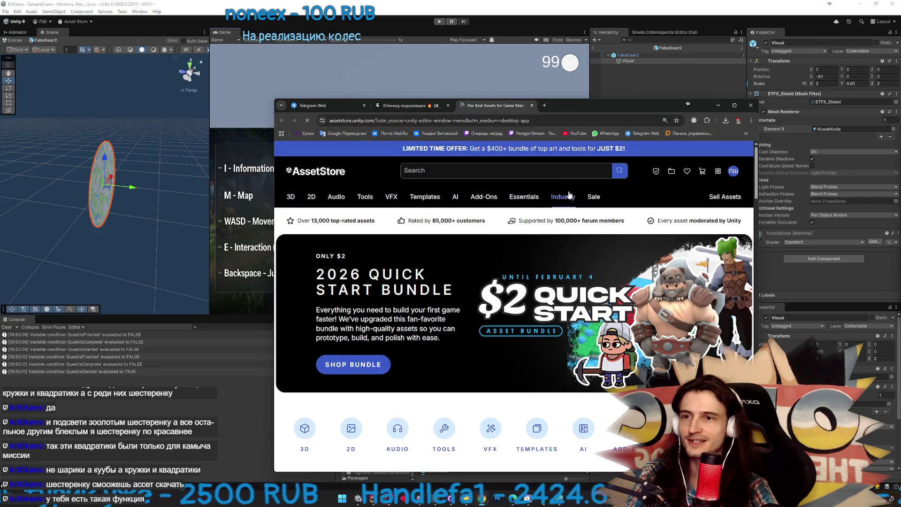
click(547, 175)
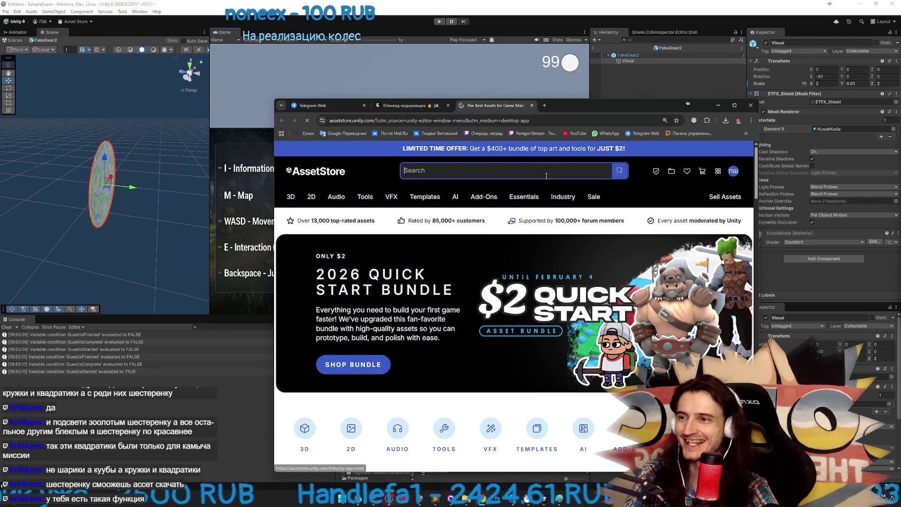
text(gear)
key(Return)
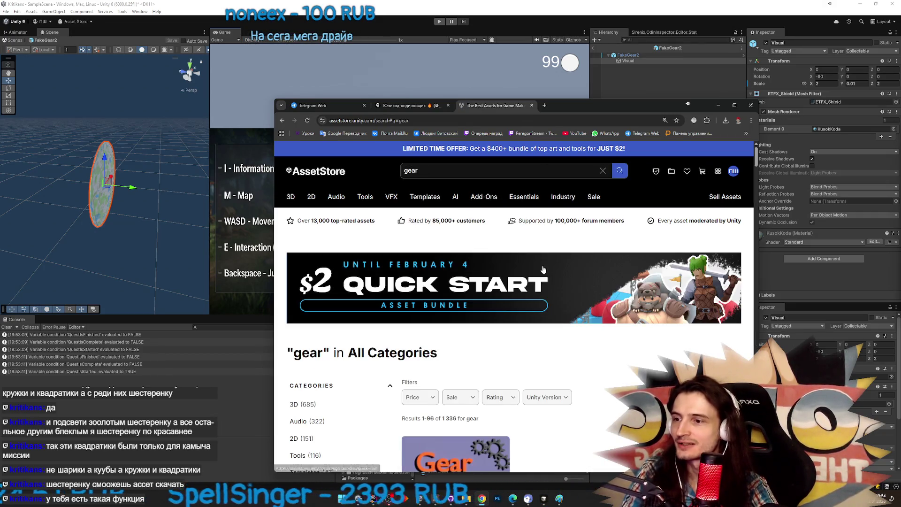
scroll(578, 337, down, 3)
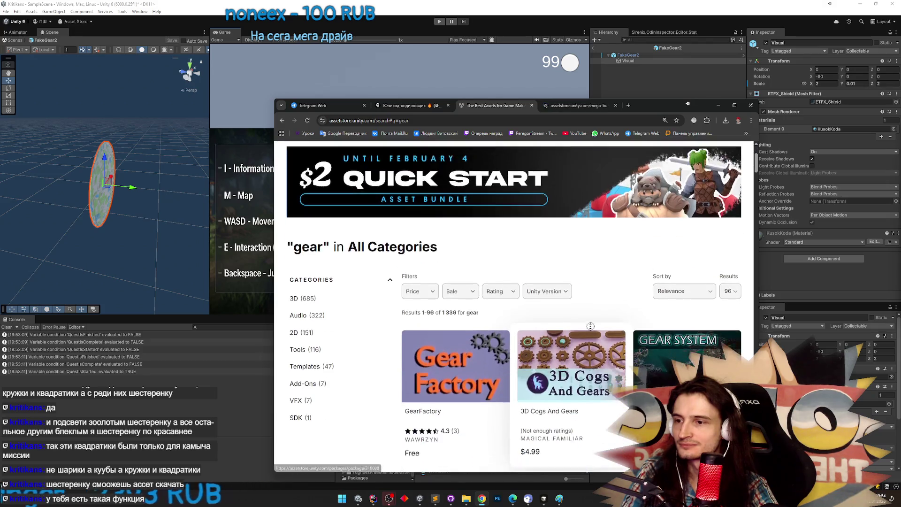
click(419, 273)
click(424, 293)
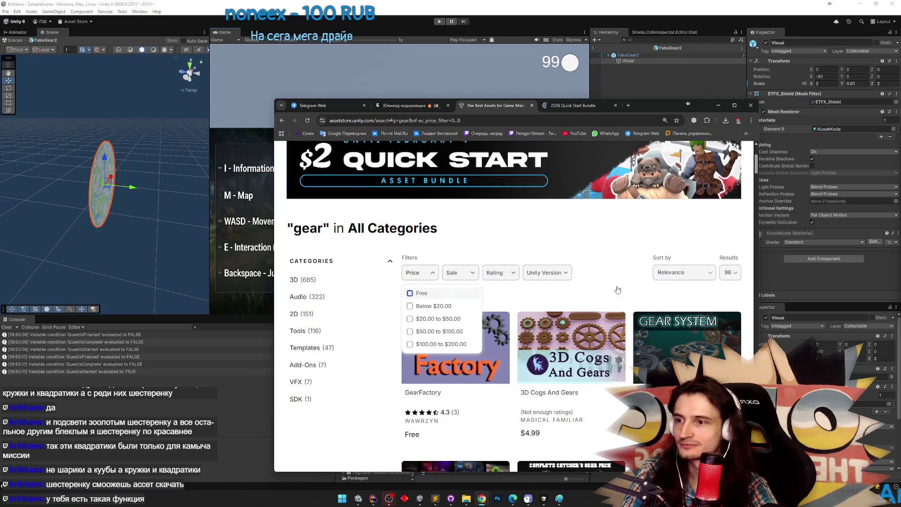
scroll(602, 256, down, 1)
scroll(602, 256, down, 2)
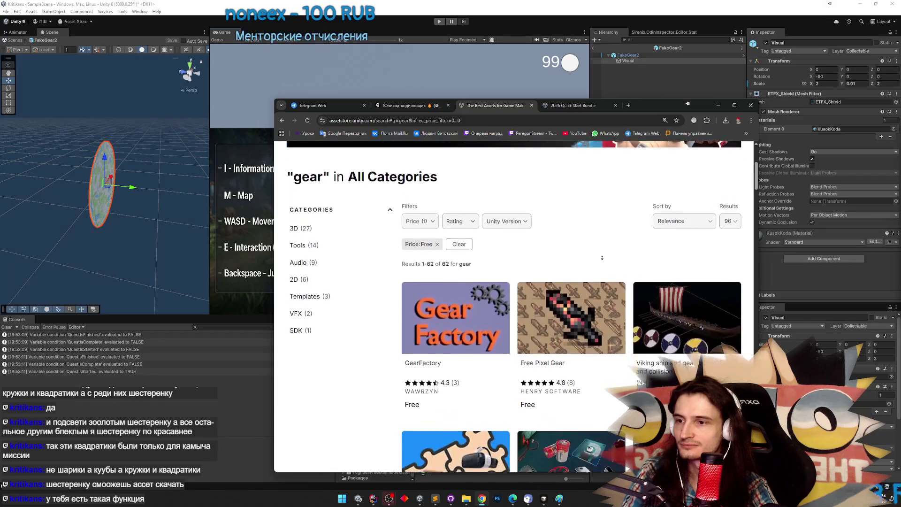
Add GearFactory to My Assets, accept the terms, and open it in Unity
click(482, 295)
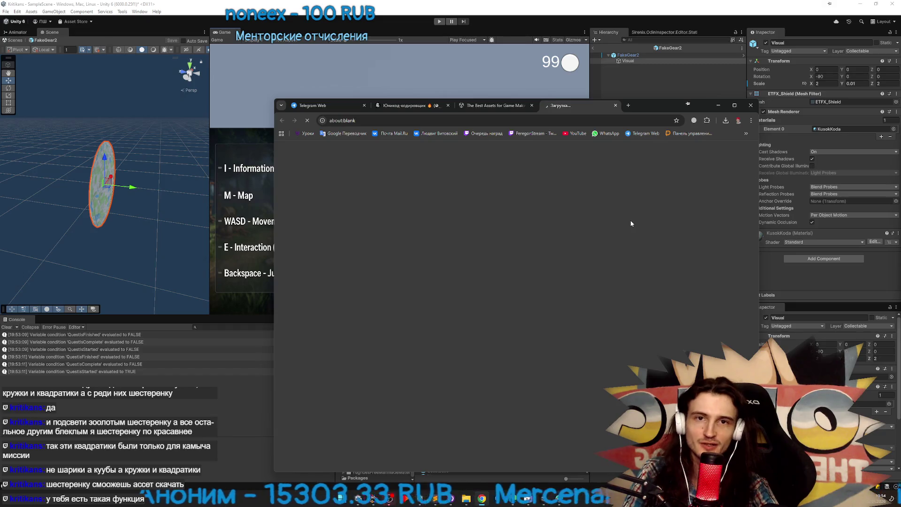
scroll(633, 249, down, 1)
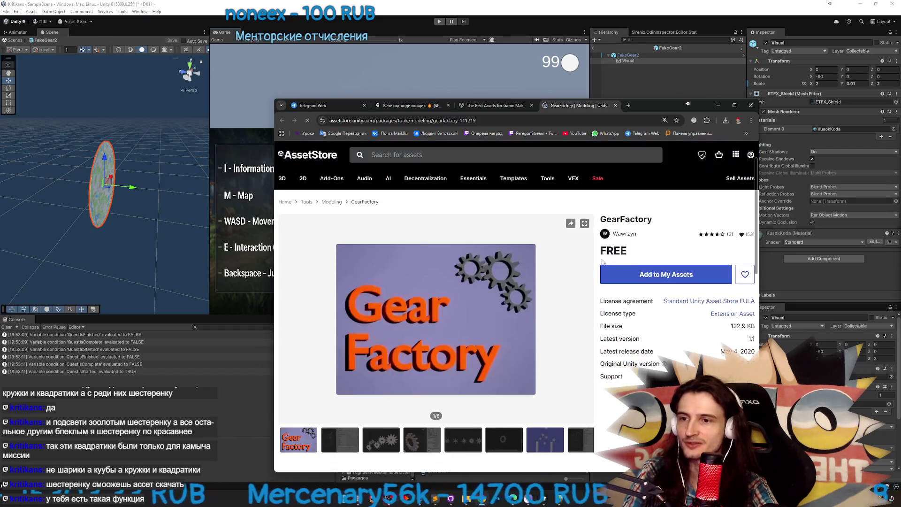
click(629, 277)
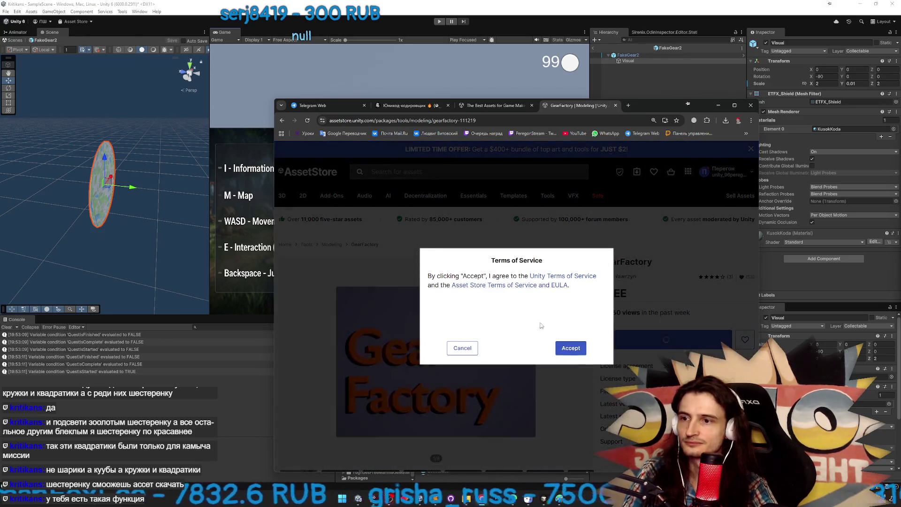
click(563, 348)
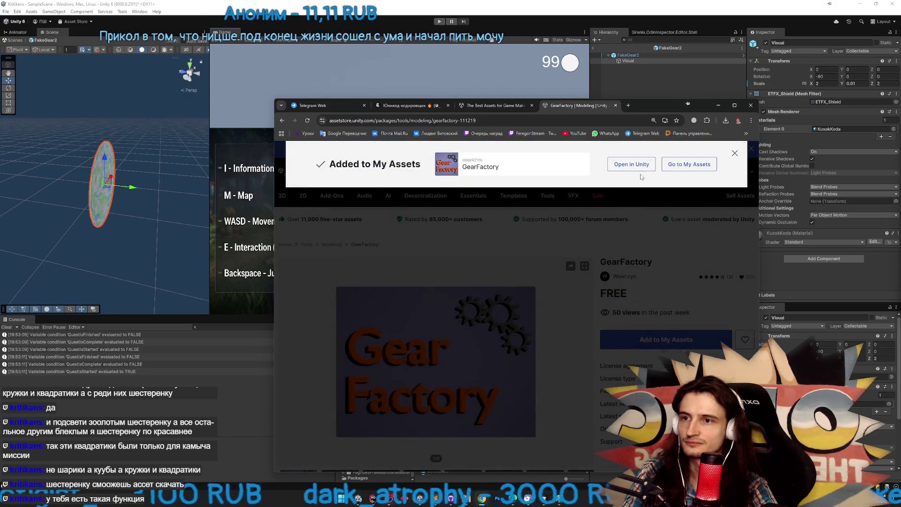
click(640, 168)
click(587, 193)
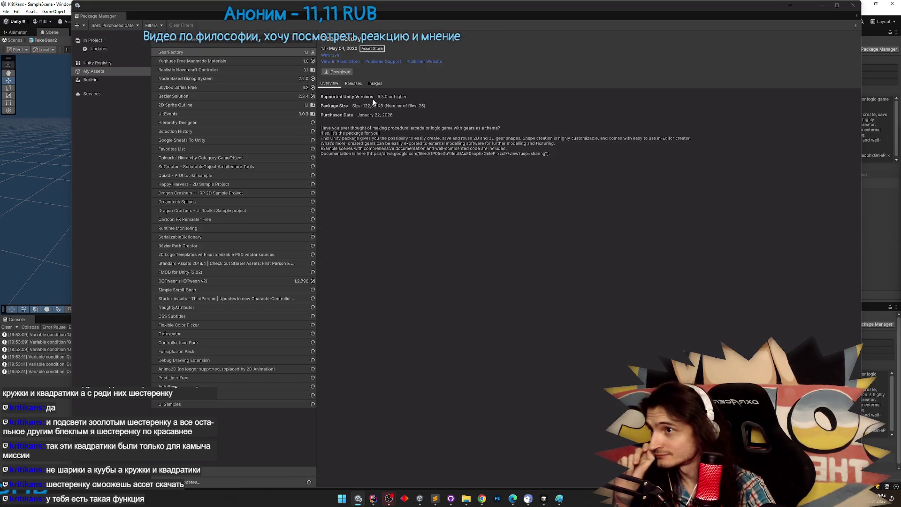
Download GearFactory and open its import list, unchecking the Scripts folder
click(348, 72)
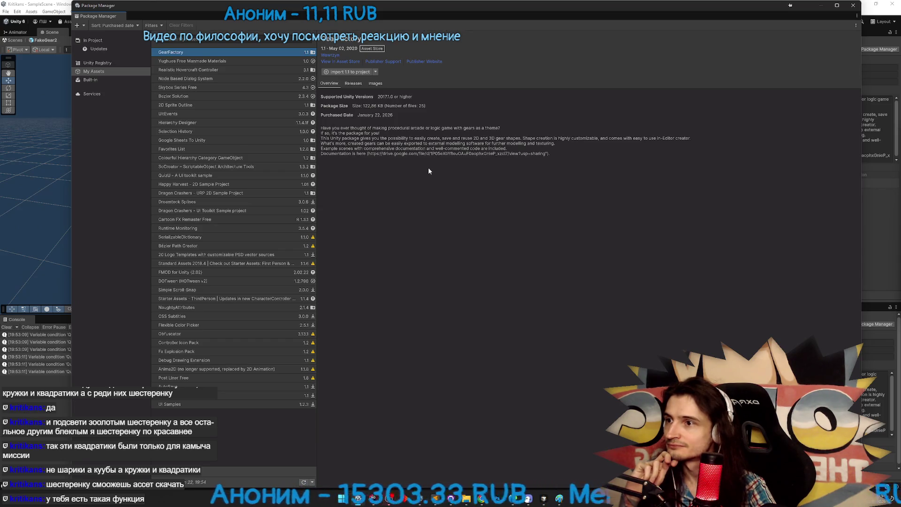
click(355, 73)
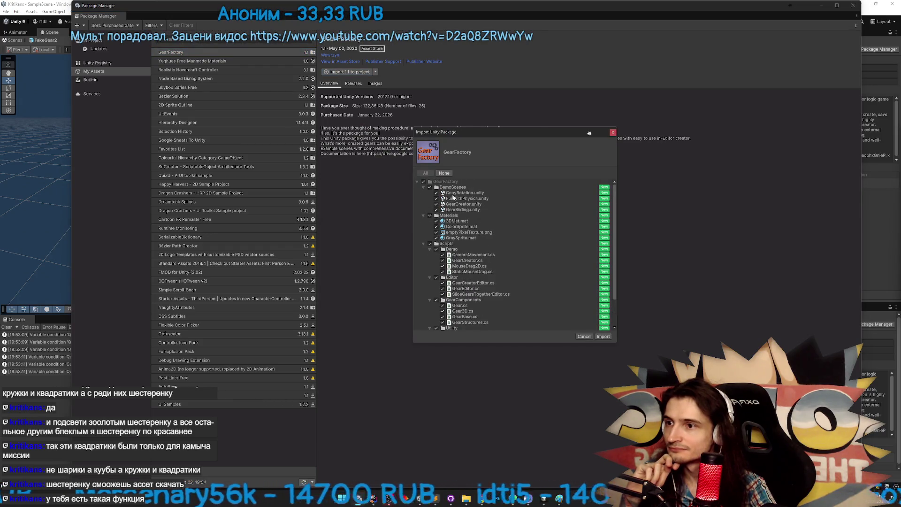
click(423, 187)
click(424, 192)
click(424, 198)
click(425, 198)
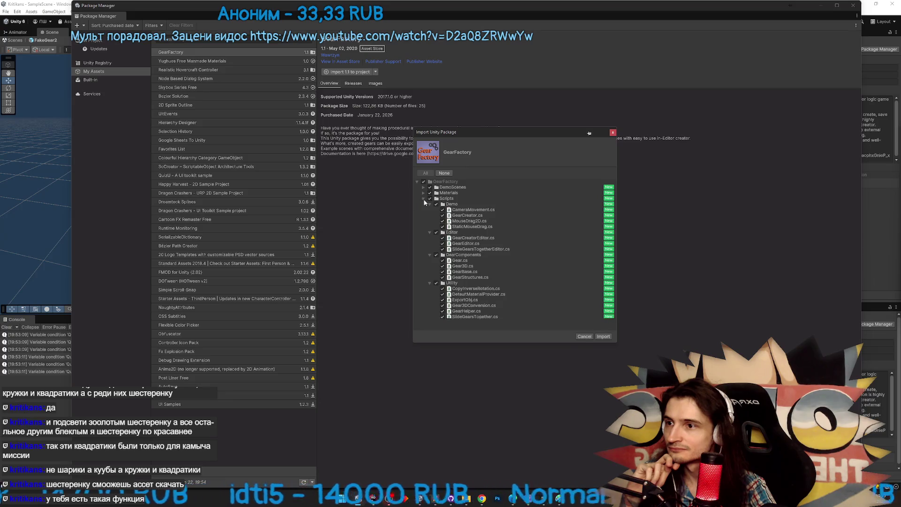
click(429, 199)
Re-select Scripts and review the Materials, DemoScenes and Scripts folders in the import list
click(425, 198)
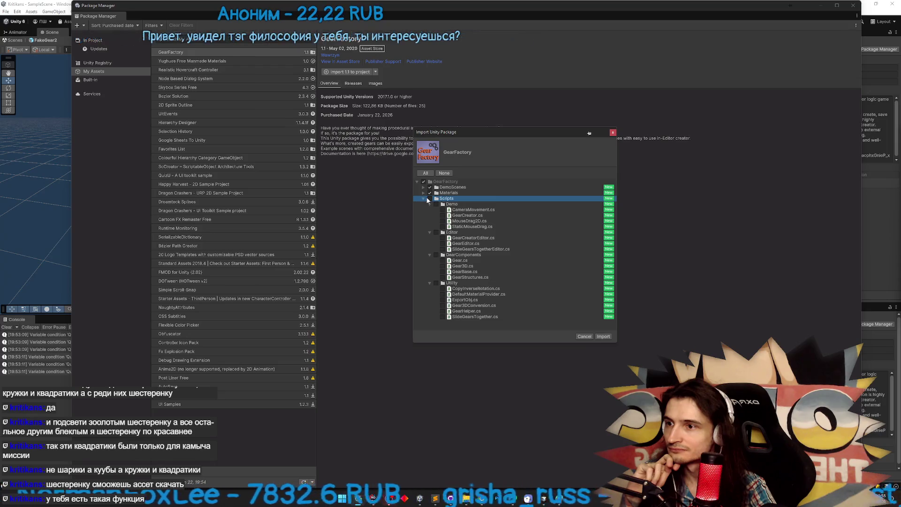
click(424, 198)
click(423, 193)
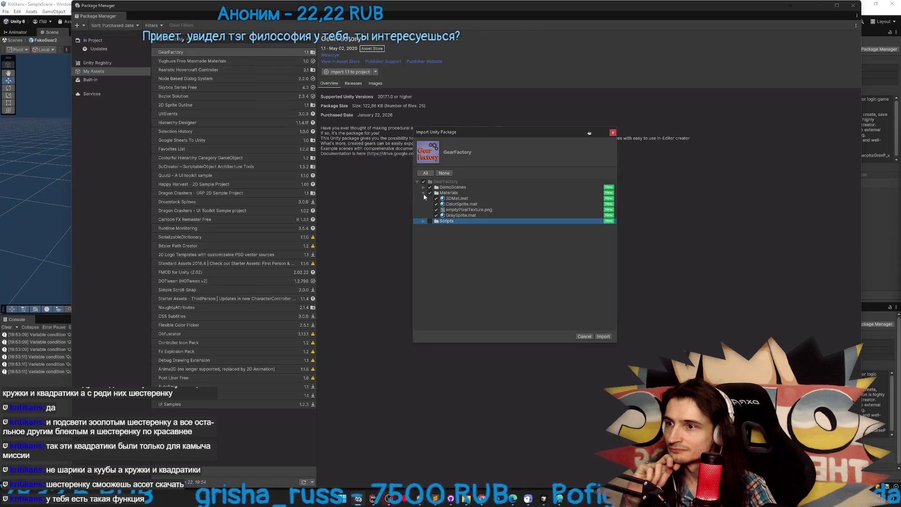
click(428, 193)
click(423, 193)
click(424, 187)
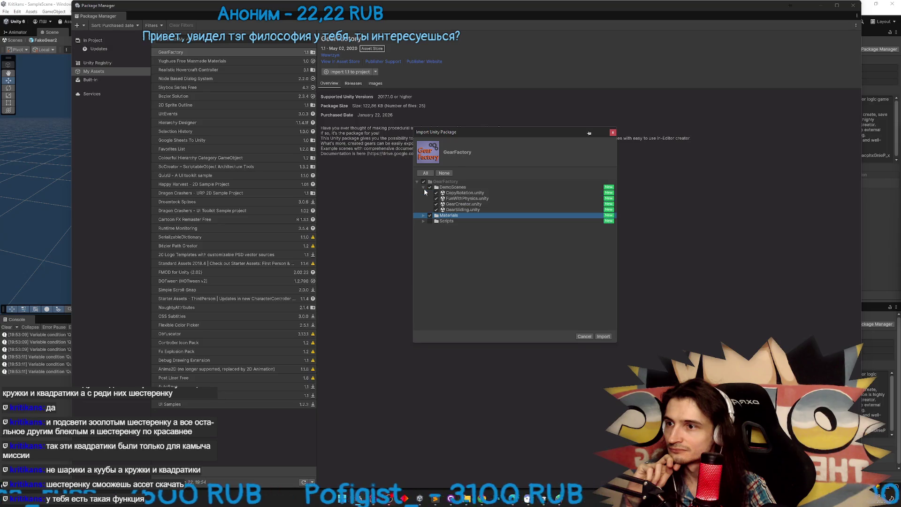
click(425, 188)
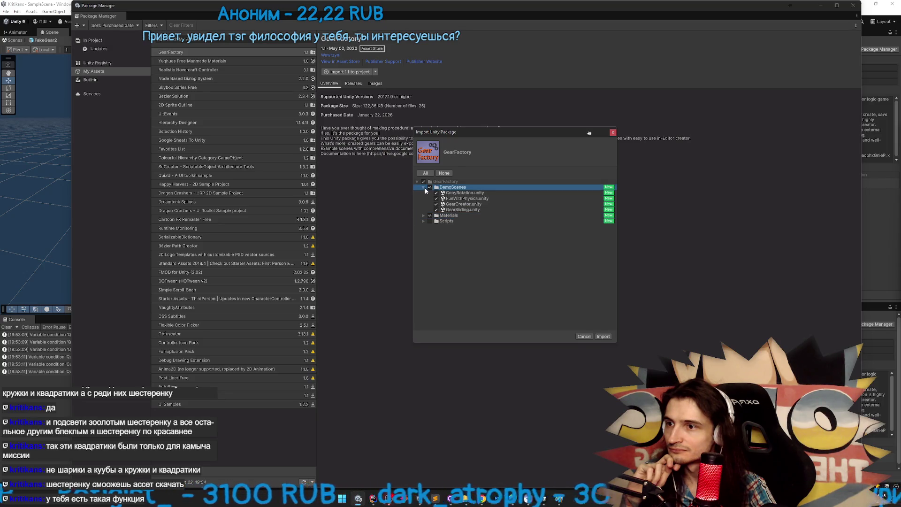
click(424, 221)
click(424, 221)
click(423, 215)
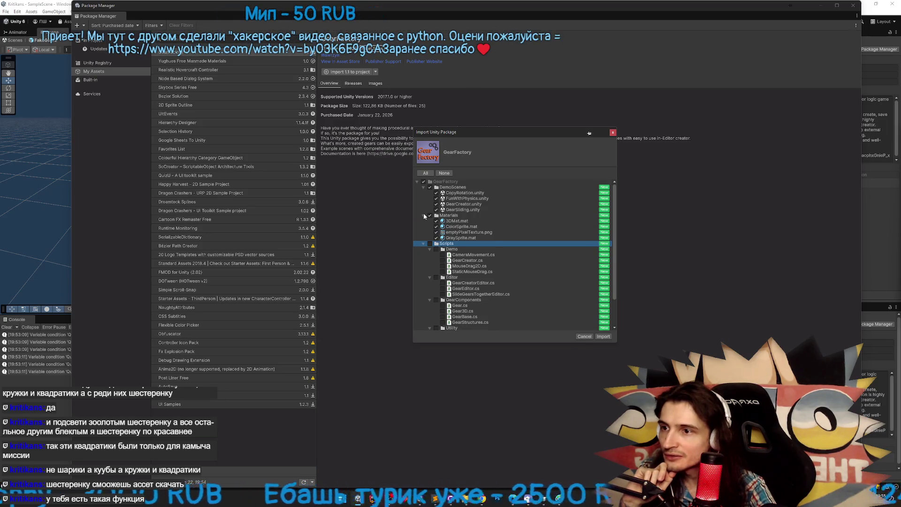
scroll(467, 224, down, 3)
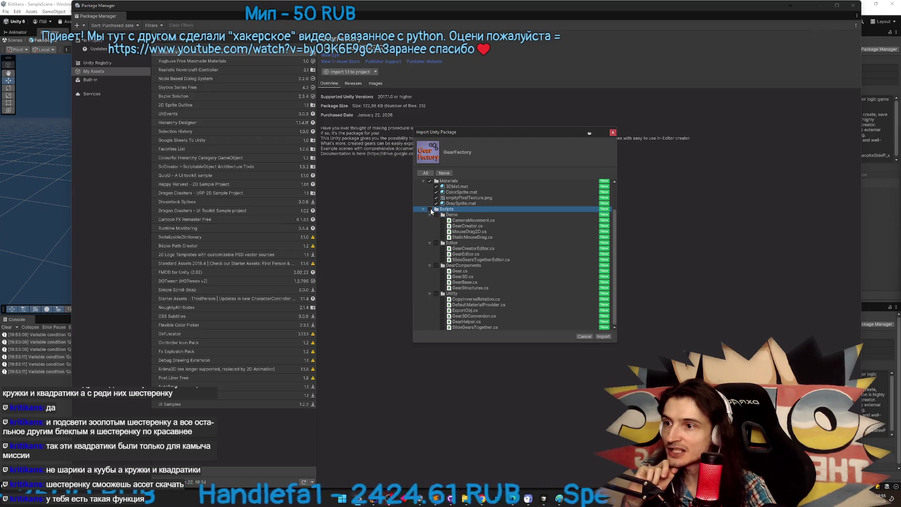
scroll(421, 209, up, 3)
Import the package, let Unity auto-update its scripts, and close the Package Manager
click(603, 336)
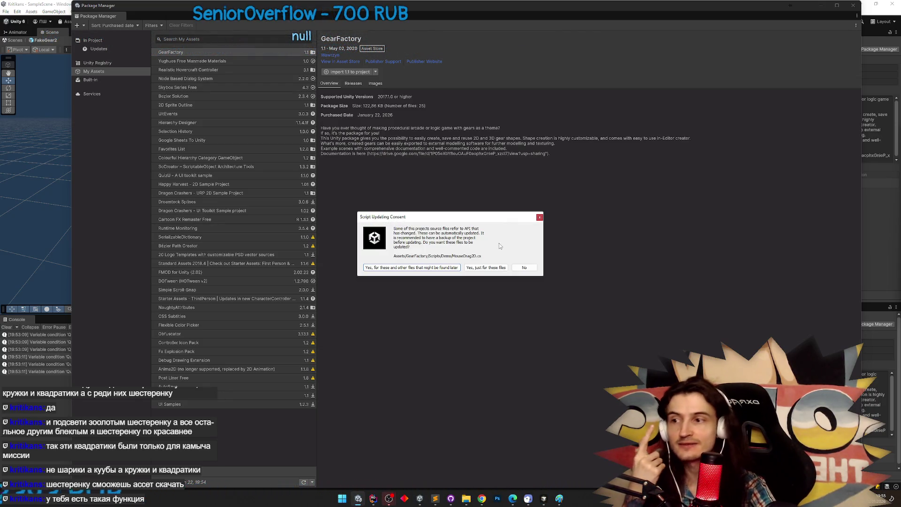
click(459, 268)
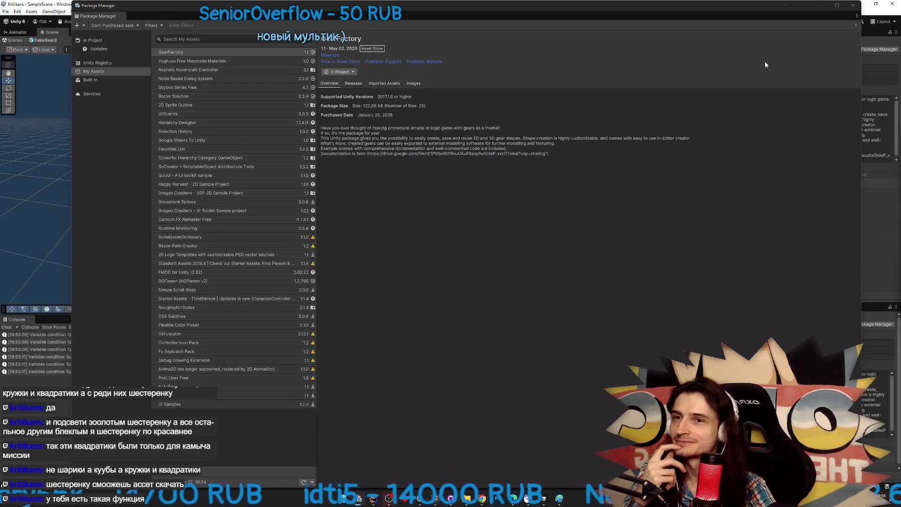
click(854, 5)
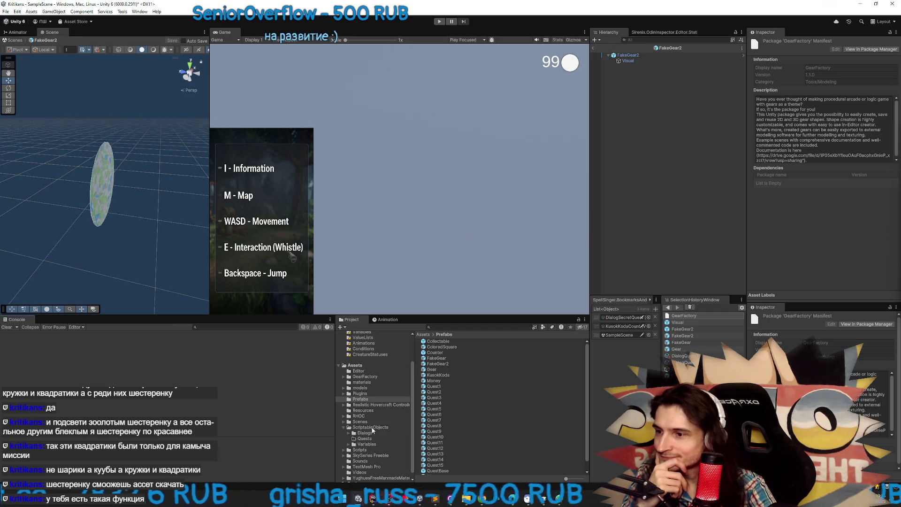
Delete the root GearFactory folder and open Plugins/GearFactory in the Project panel
click(368, 393)
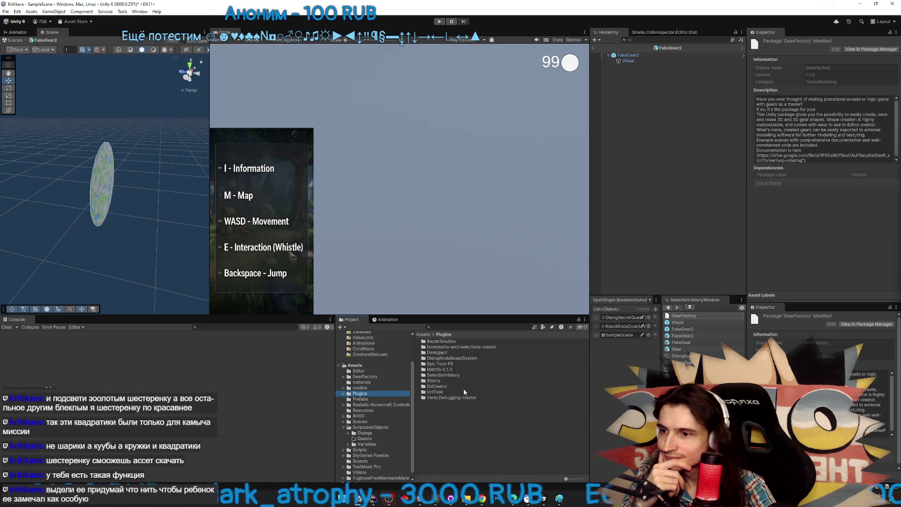
click(426, 334)
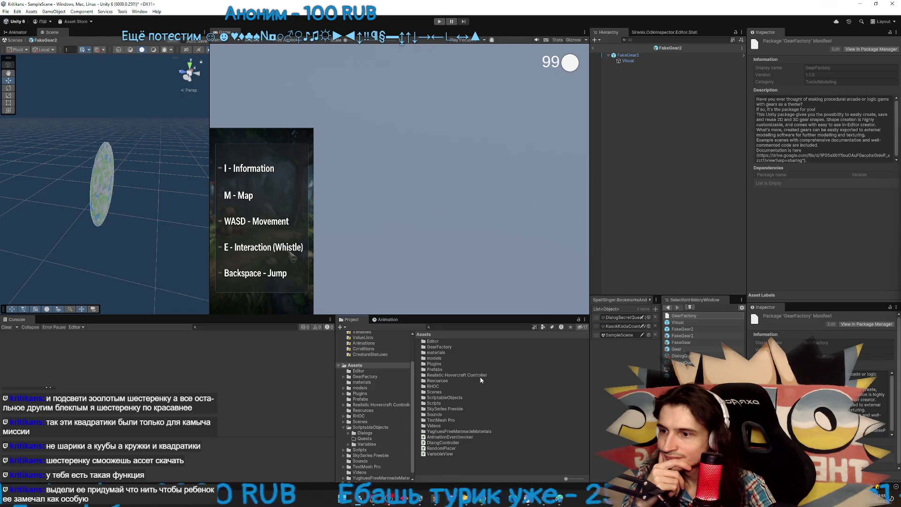
click(447, 346)
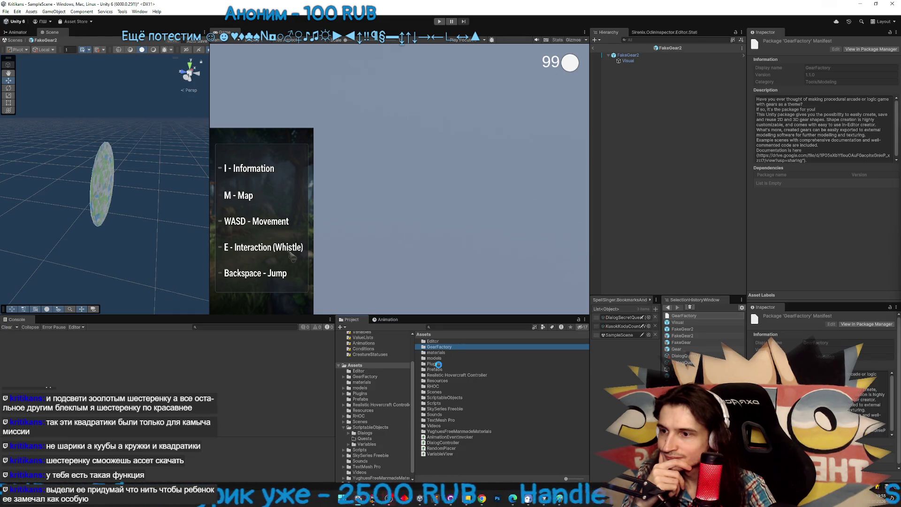
key(Delete)
double_click(437, 358)
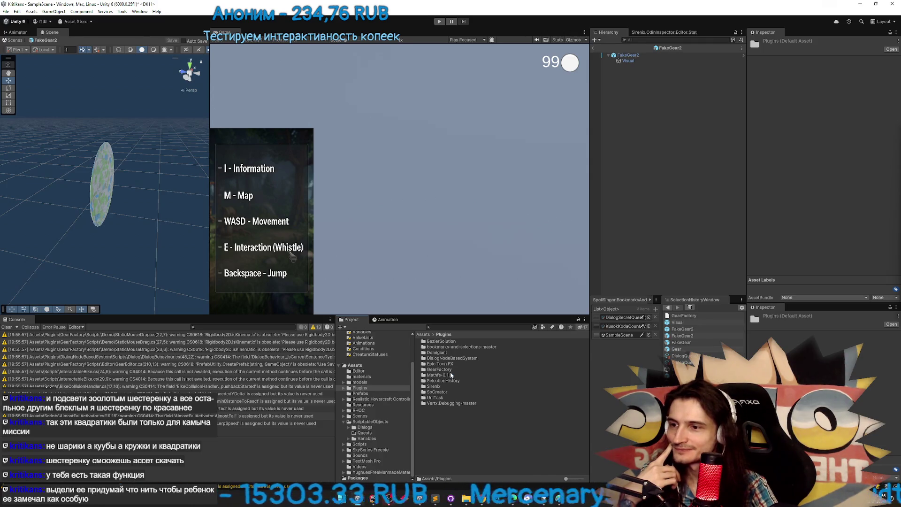
double_click(449, 370)
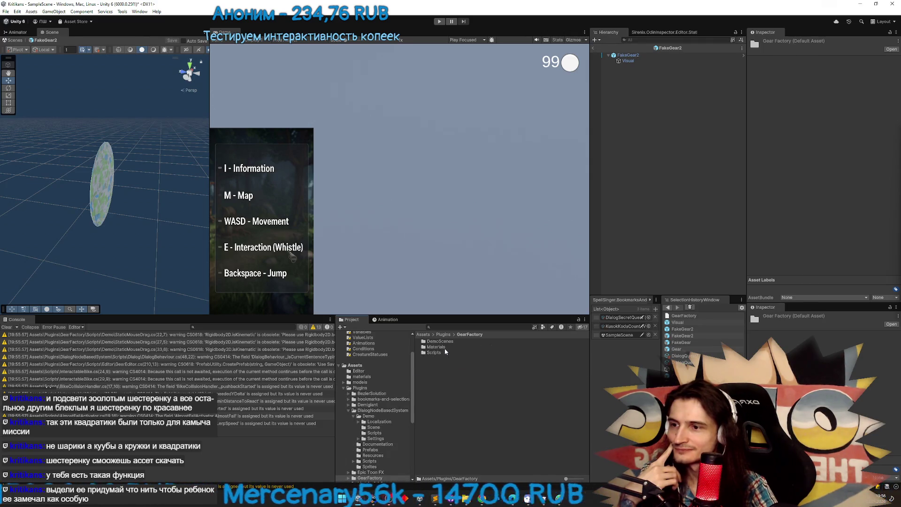
Browse the editor menus, clear all console warnings, then switch to the browser
click(122, 12)
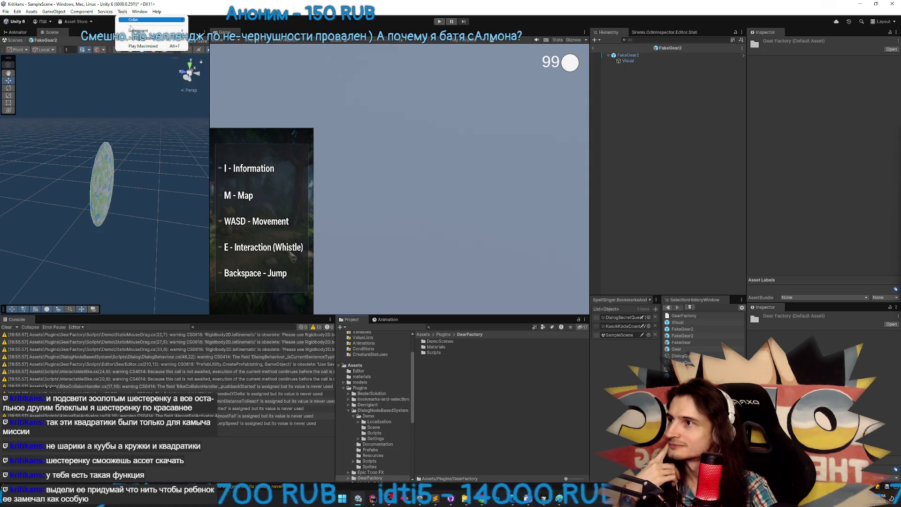
mouse_move(136, 14)
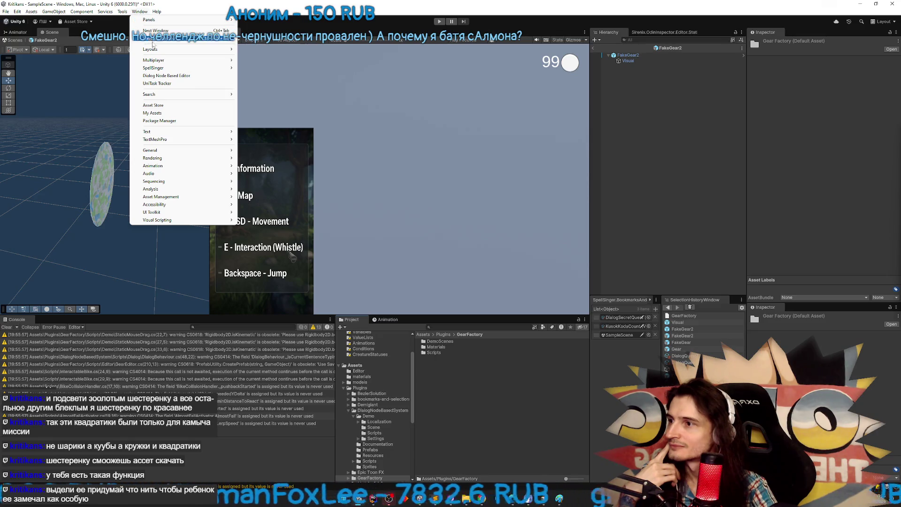
mouse_move(192, 198)
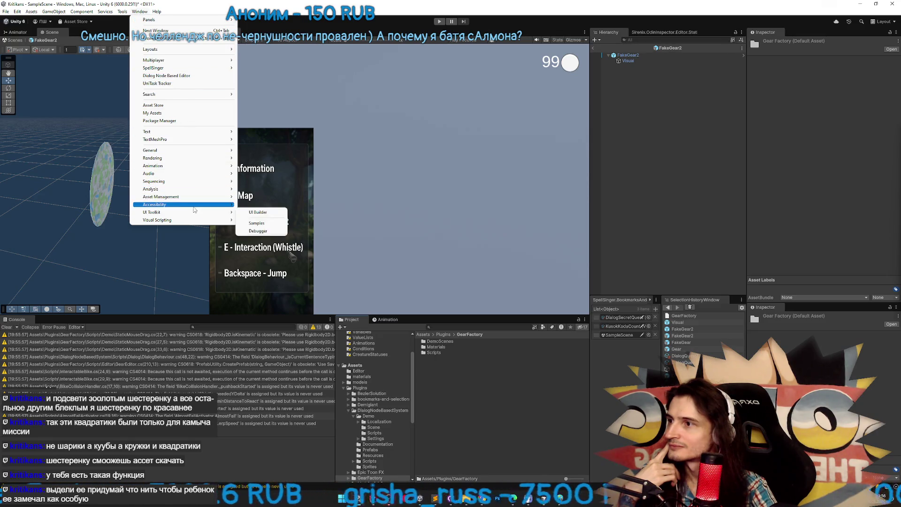
mouse_move(105, 14)
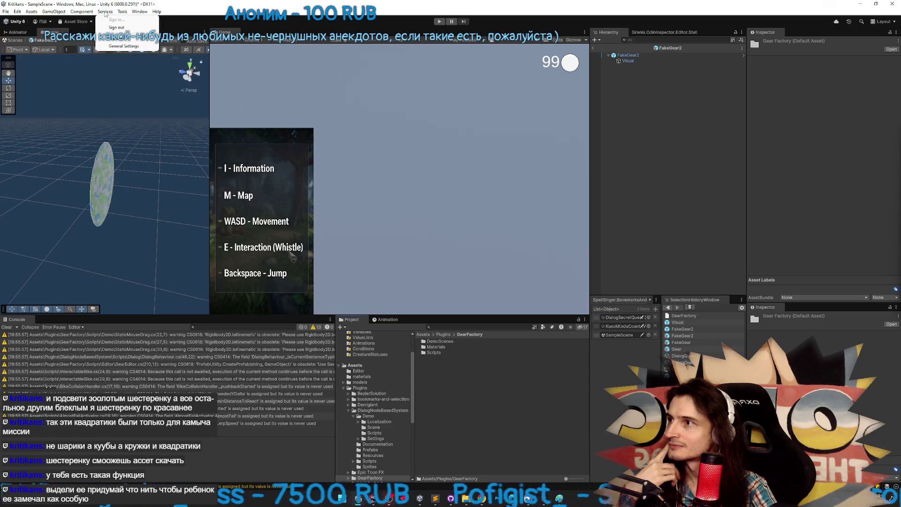
click(59, 14)
click(7, 327)
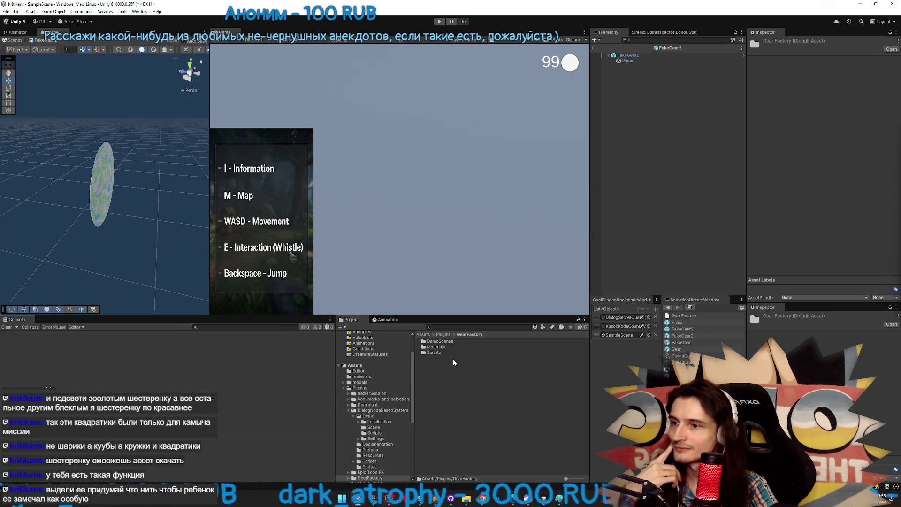
key(alt+Tab)
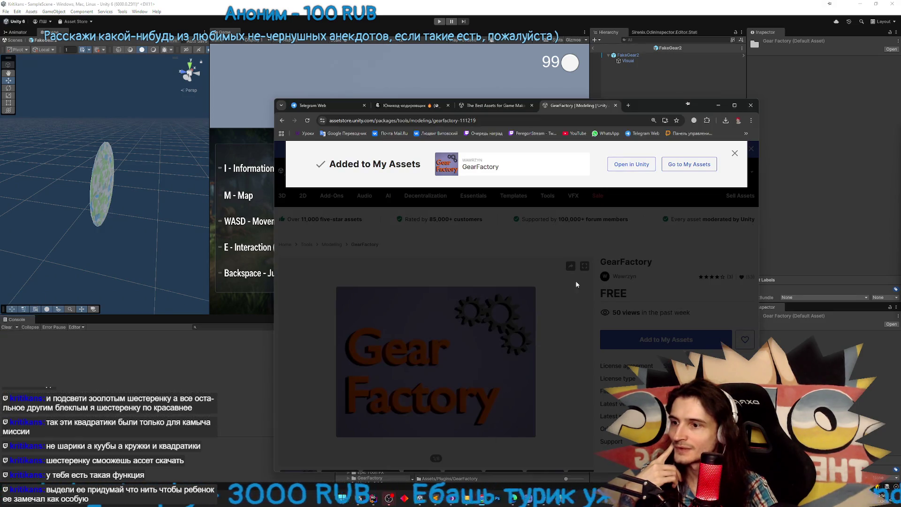
Dismiss the Added popup, open the GearFactory documentation link, then open DemoScenes in Unity
click(571, 285)
scroll(571, 285, down, 5)
scroll(350, 373, down, 3)
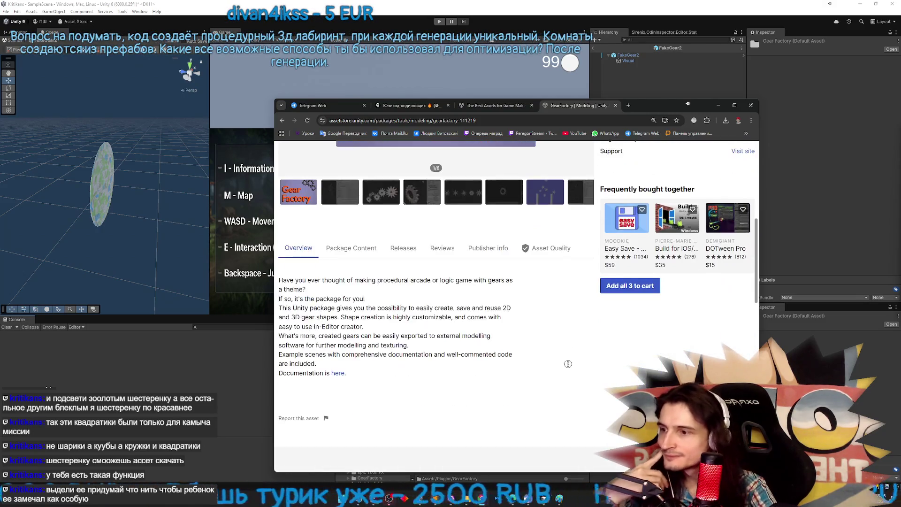
click(336, 366)
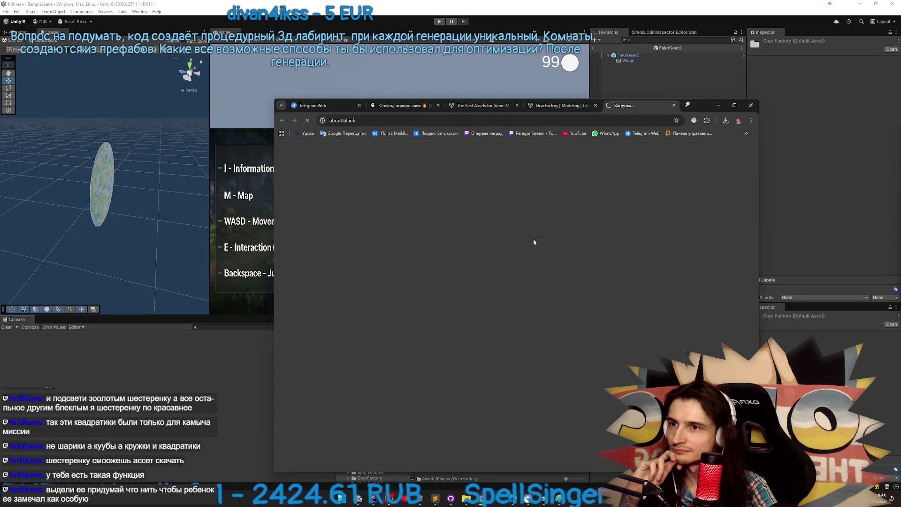
click(718, 105)
double_click(440, 341)
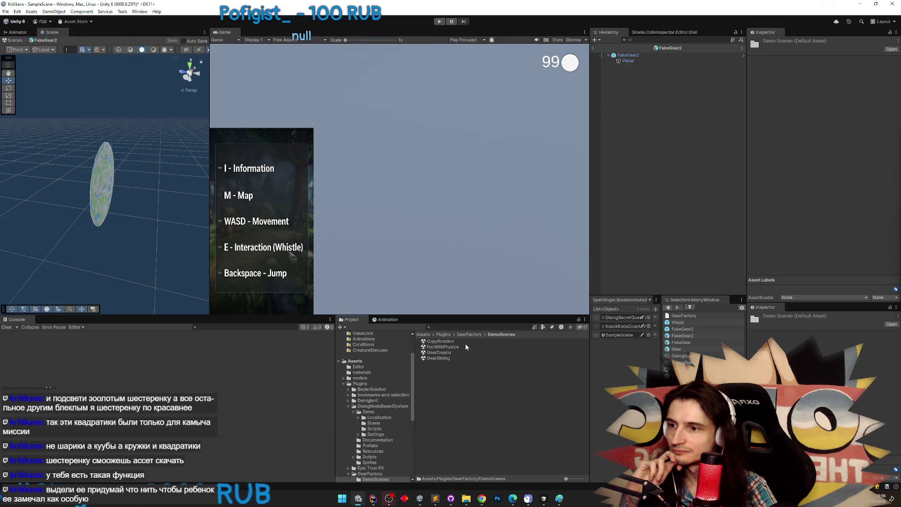
Open the GearCreator demo scene without saving SampleScene and try it in Play mode
double_click(453, 353)
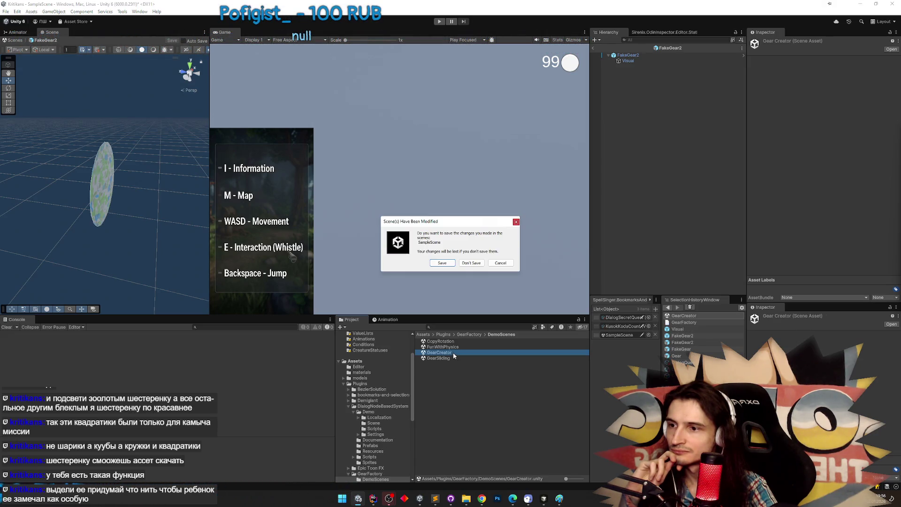
click(454, 263)
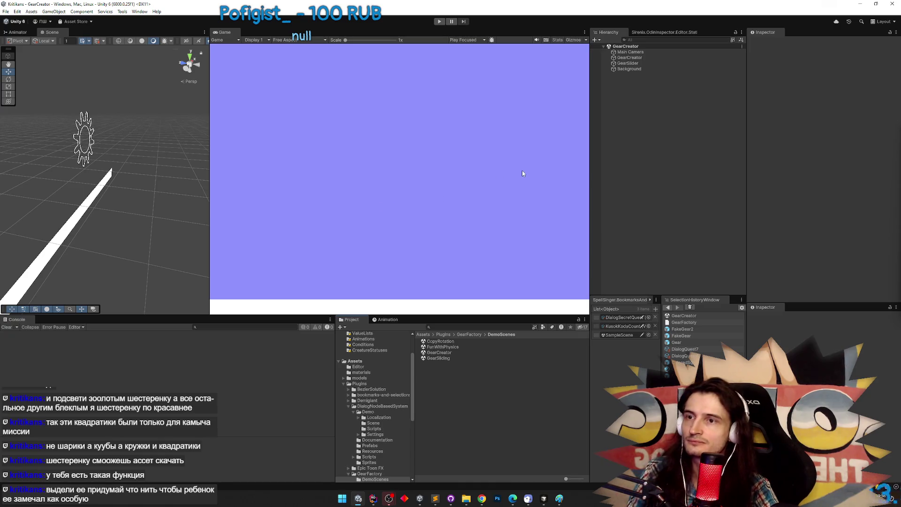
key(ctrl+p)
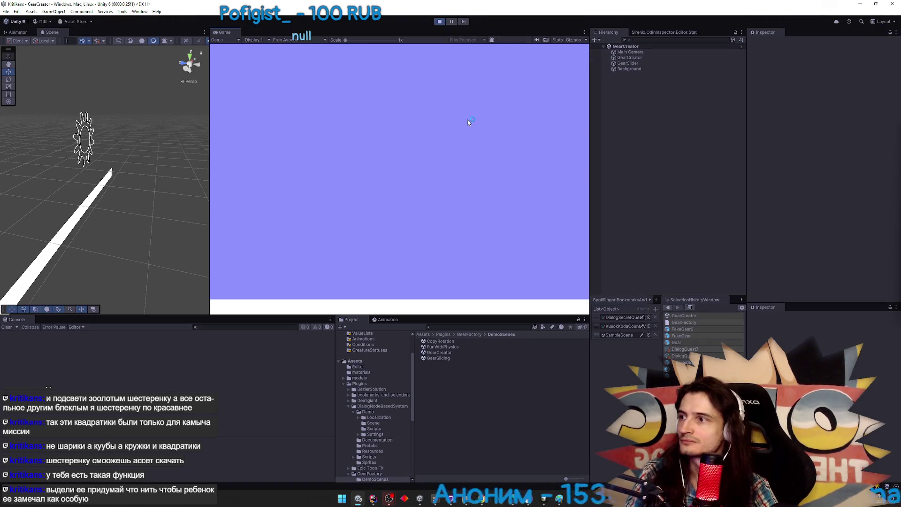
mouse_move(170, 174)
mouse_down()
mouse_move(109, 193)
mouse_move(217, 199)
mouse_move(251, 161)
mouse_move(299, 168)
mouse_move(419, 136)
mouse_up()
Inspect Main Camera and GearCreator in the Hierarchy, then stop Play mode and return to the browser
click(638, 69)
click(639, 63)
click(641, 57)
click(641, 52)
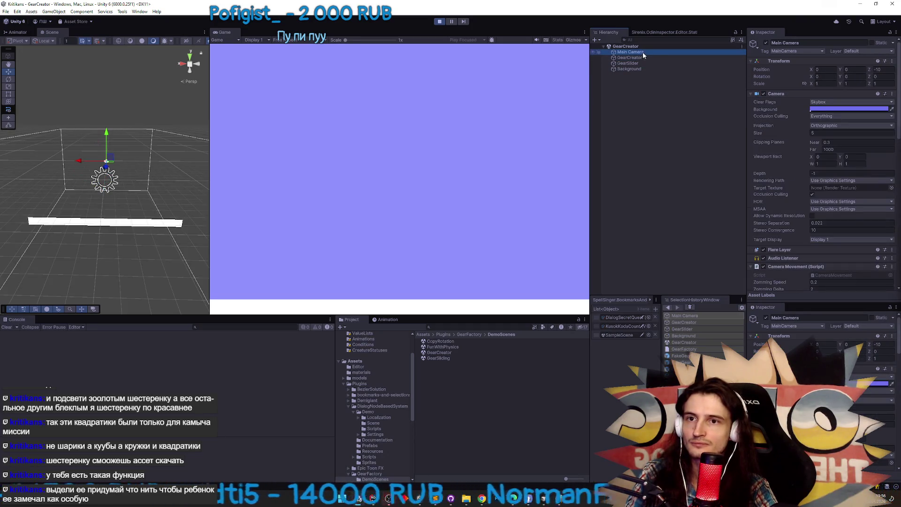
click(646, 48)
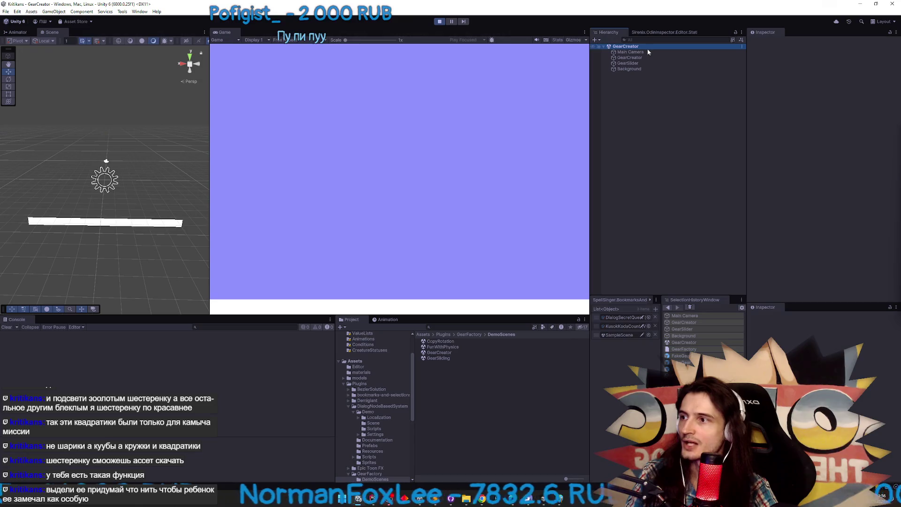
click(645, 50)
click(646, 46)
click(646, 50)
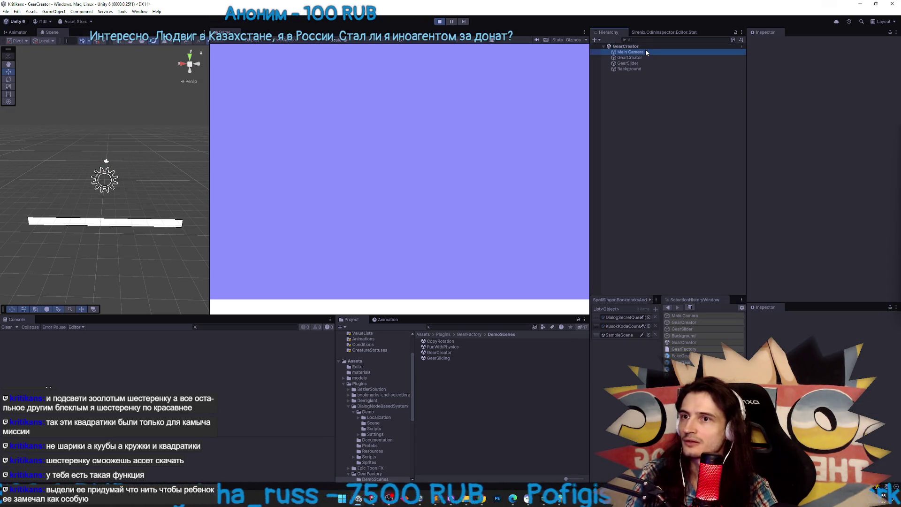
key(ctrl+p)
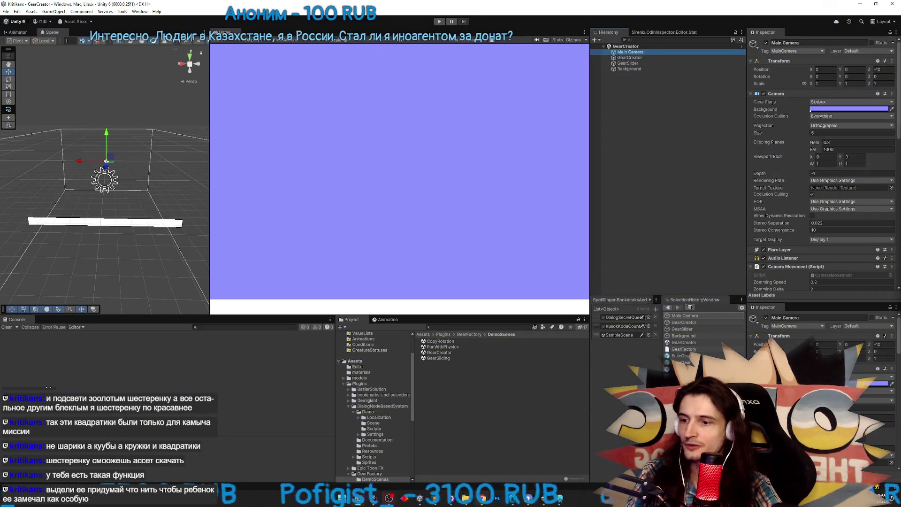
key(alt+Tab)
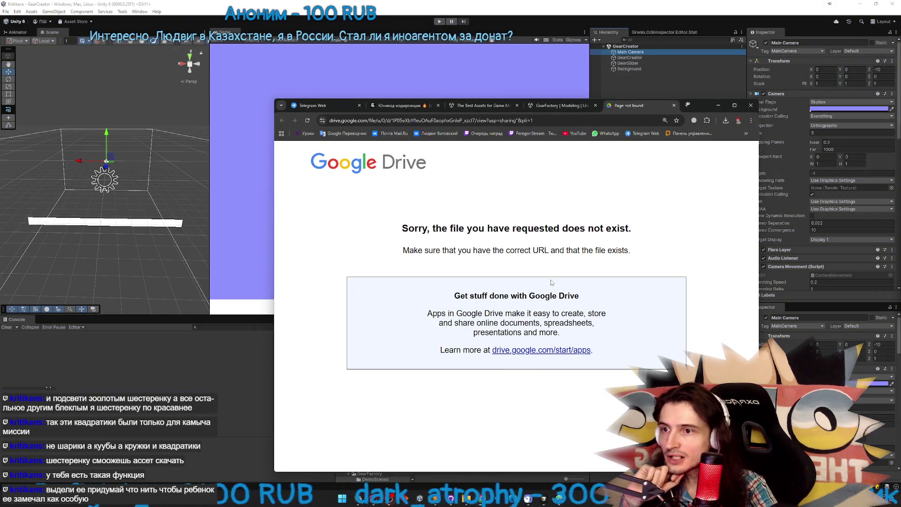
Scroll the GearFactory store tab, view the gear editor gallery screenshot, then minimize Chrome
key(ctrl+shift+Tab)
scroll(475, 323, down, 1)
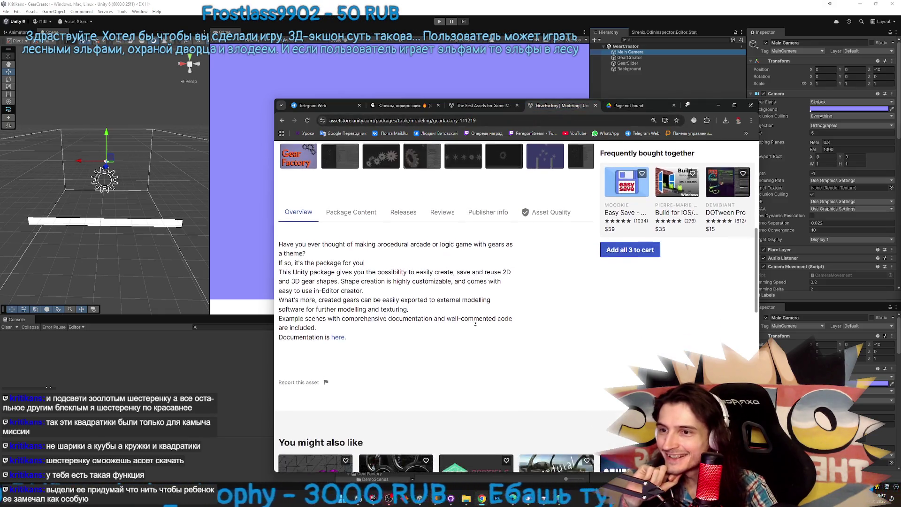
scroll(479, 314, down, 1)
scroll(449, 302, up, 1)
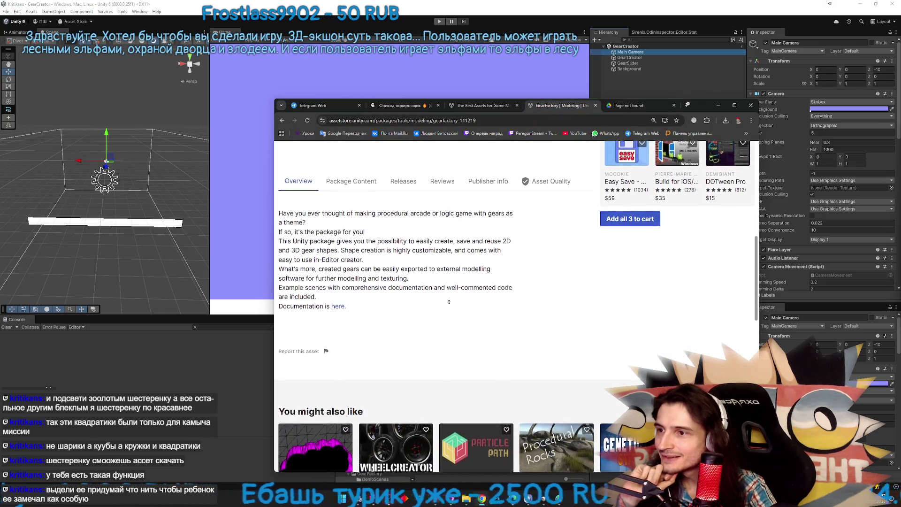
scroll(449, 296, up, 5)
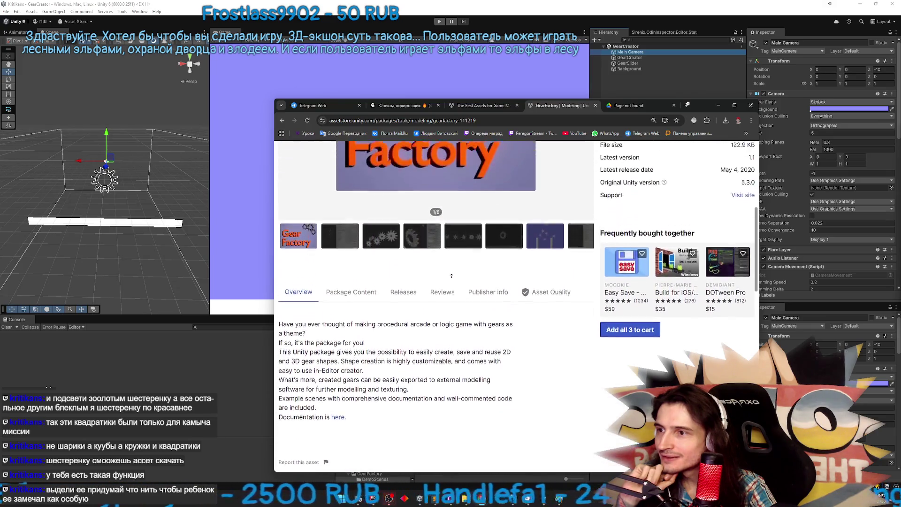
scroll(457, 290, up, 2)
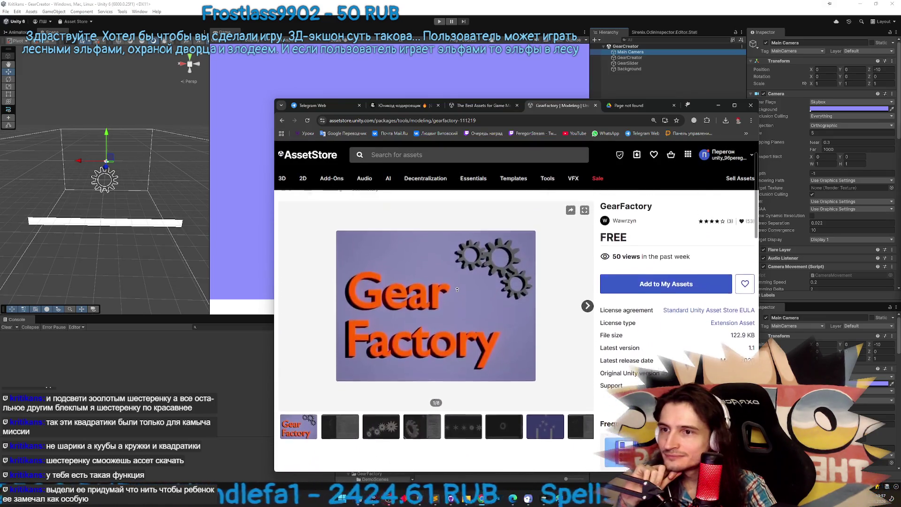
scroll(454, 328, down, 2)
click(350, 379)
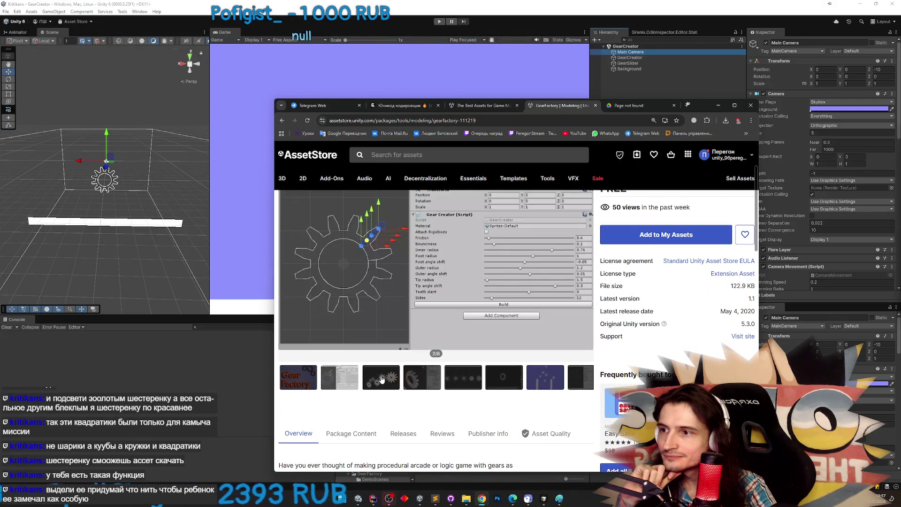
click(718, 105)
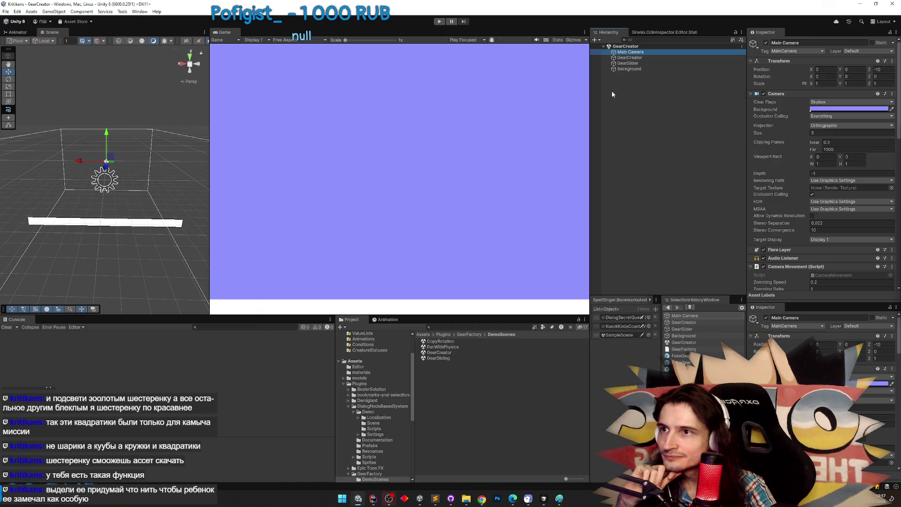
On GearCreator, turn off the Rigidbody option, set 6 sides and root radius 0.75
drag(209, 206, 443, 205)
mouse_move(318, 203)
mouse_down()
mouse_move(322, 227)
mouse_move(231, 214)
mouse_up()
click(634, 57)
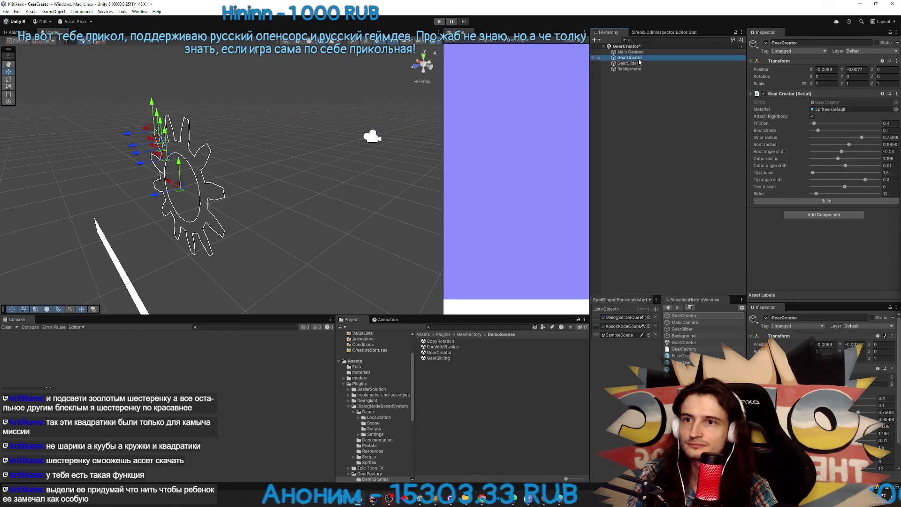
click(812, 116)
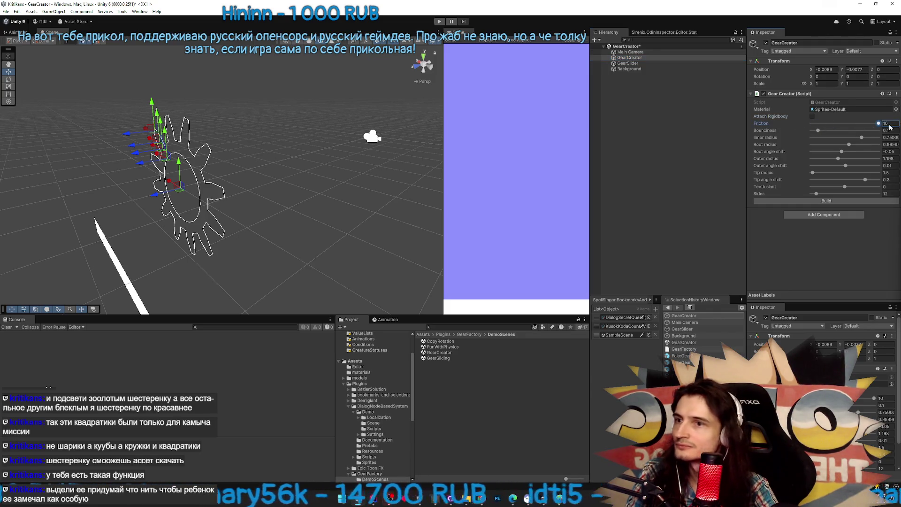
click(629, 57)
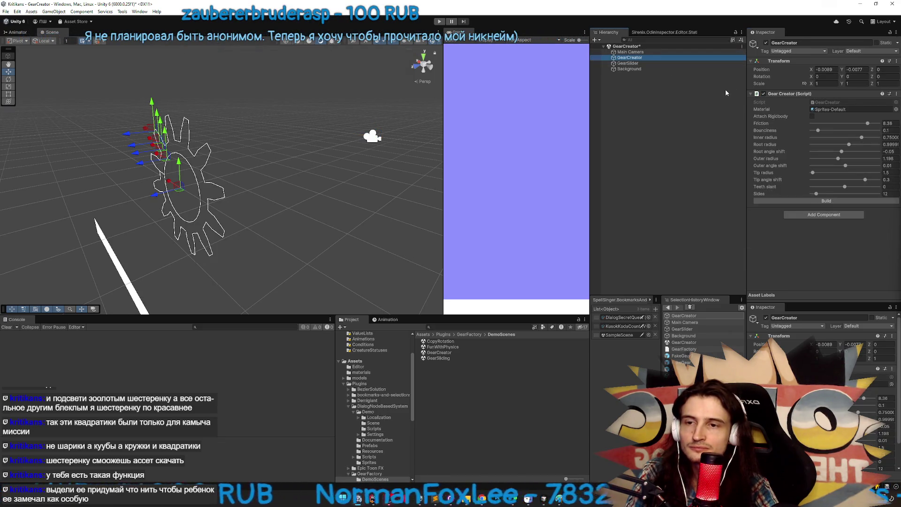
click(896, 195)
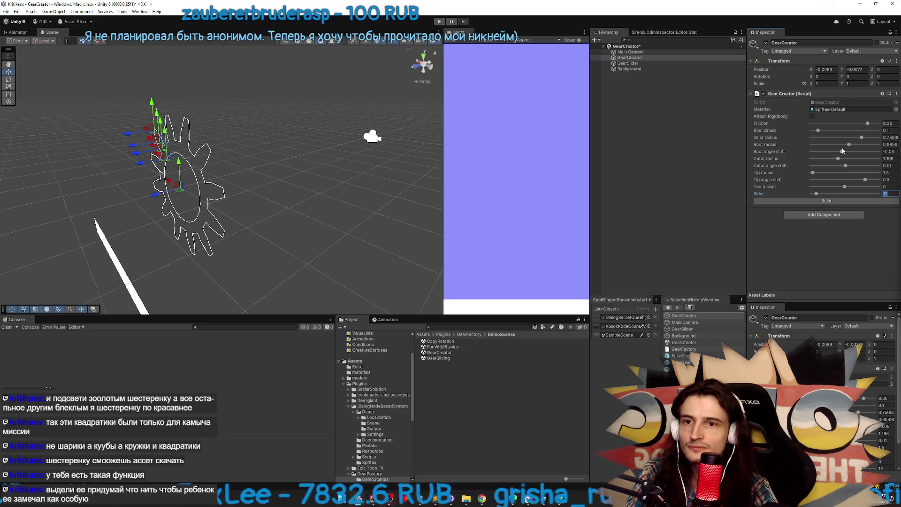
text(6)
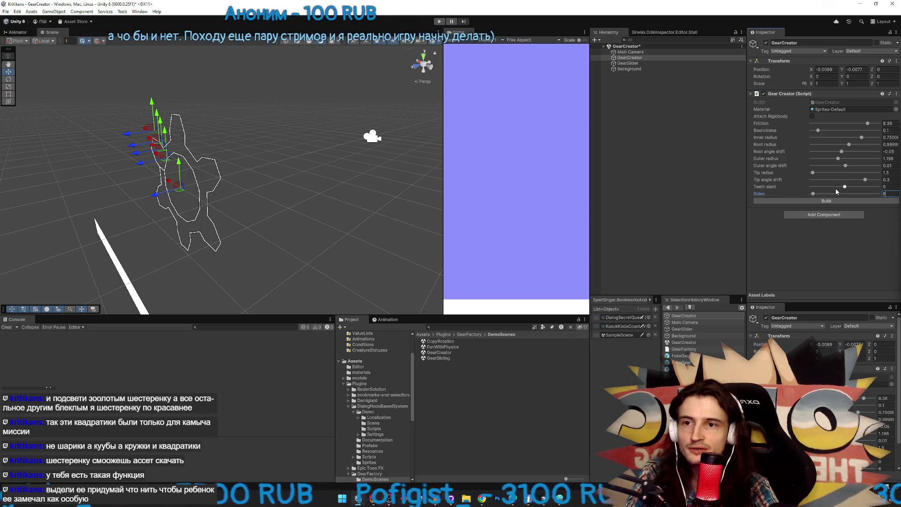
mouse_move(848, 144)
mouse_down()
mouse_move(802, 140)
mouse_move(863, 145)
mouse_move(851, 138)
mouse_move(879, 134)
mouse_move(810, 122)
mouse_up()
Adjust the Slide Factor on the GearSlider object
click(628, 63)
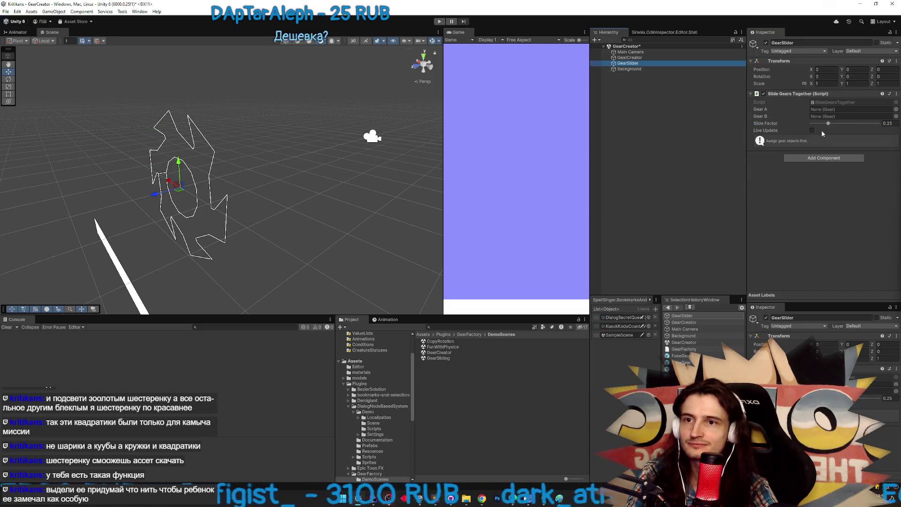
drag(831, 127, 827, 124)
click(646, 68)
click(647, 64)
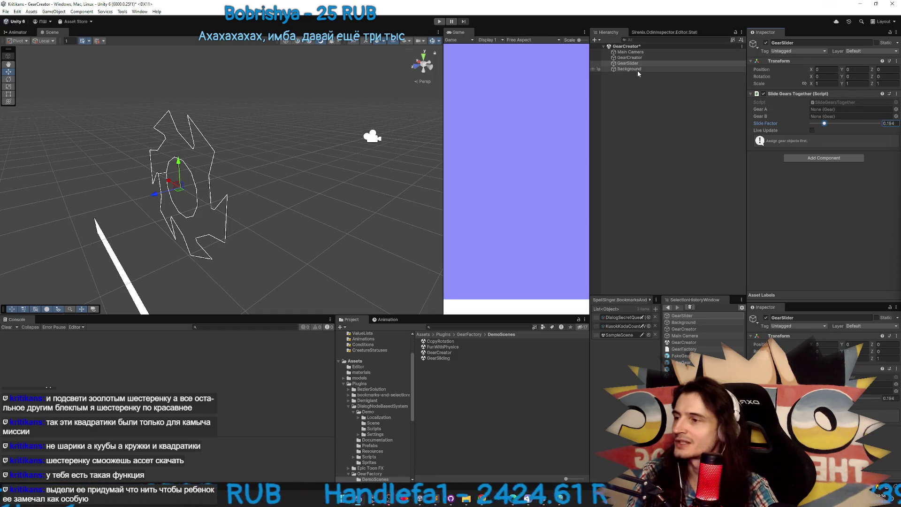
Build the gear mesh from GearCreator and select the new Gear object
click(633, 58)
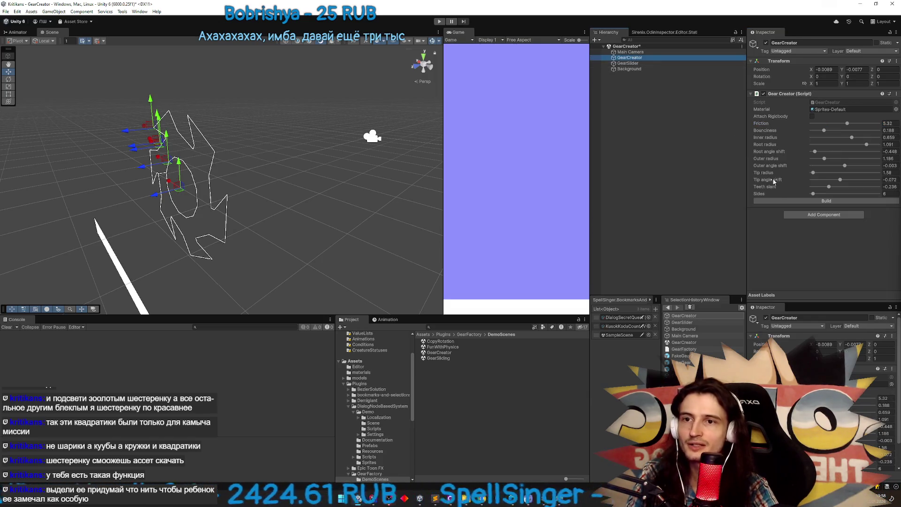
click(779, 202)
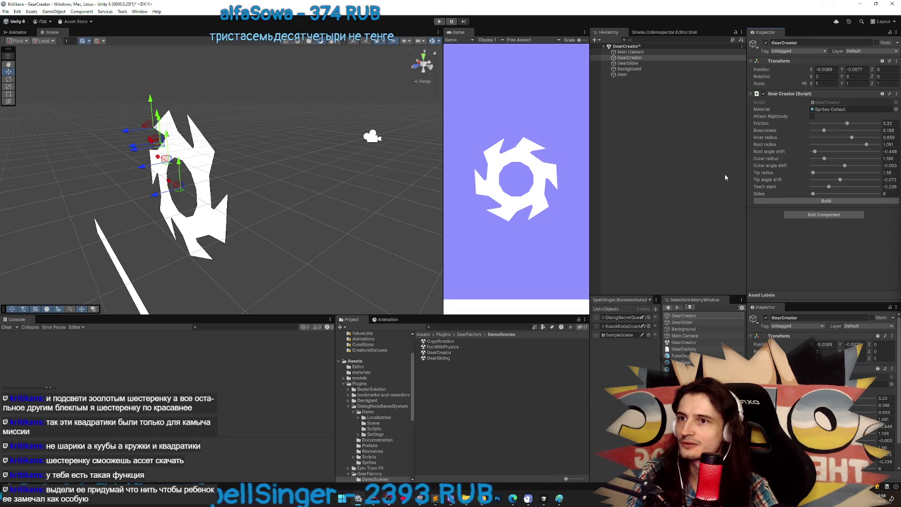
click(626, 75)
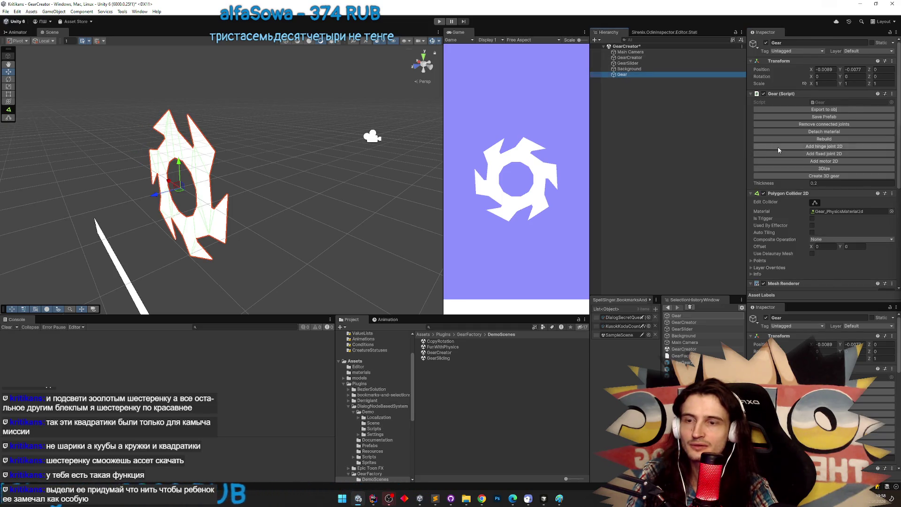
scroll(782, 147, down, 5)
scroll(781, 148, down, 3)
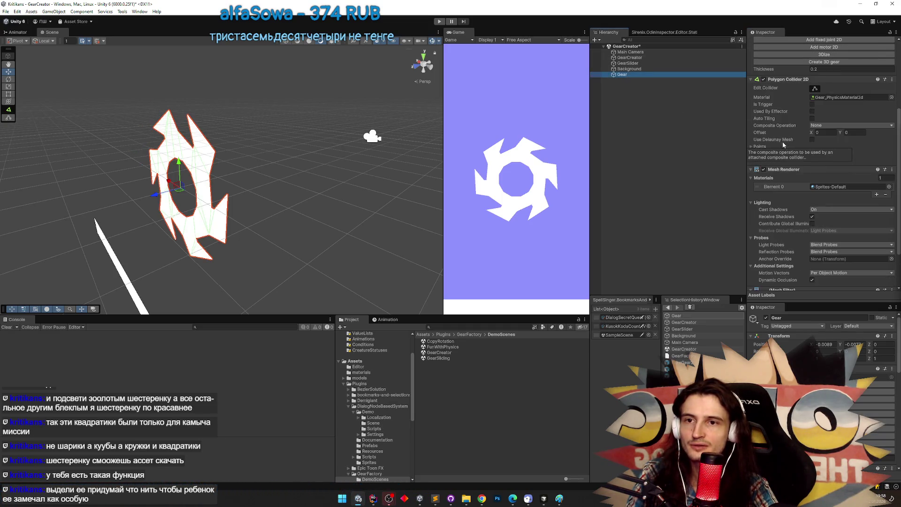
scroll(821, 188, down, 2)
mouse_move(262, 211)
mouse_down()
mouse_move(201, 214)
mouse_move(299, 200)
mouse_up()
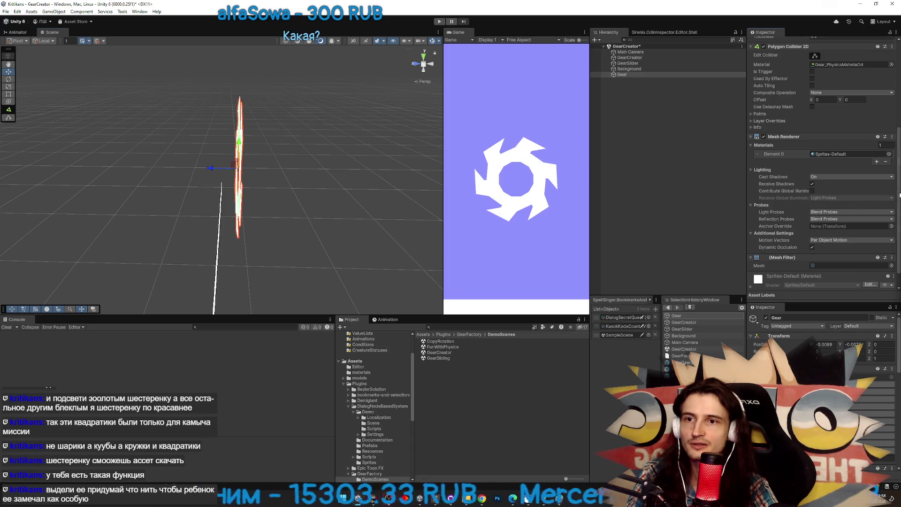
Create a 3D version of the Gear
drag(899, 194, 899, 206)
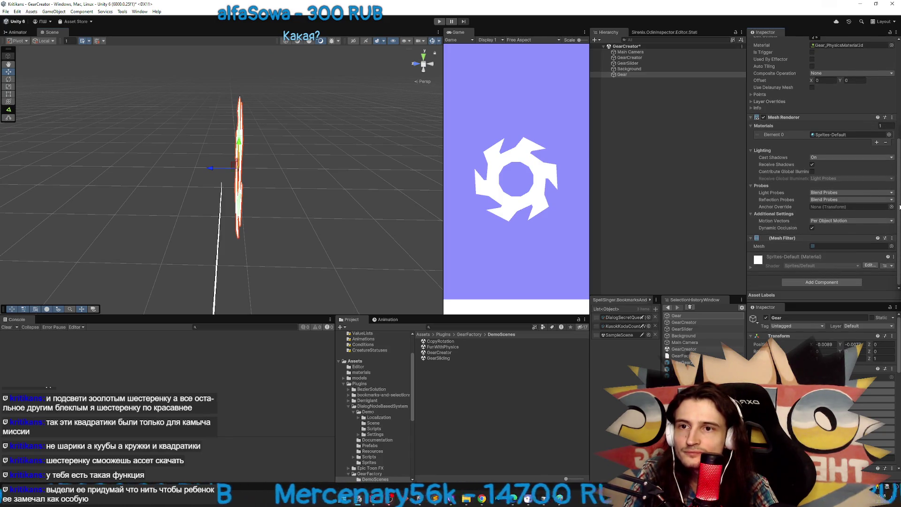
drag(899, 206, 899, 160)
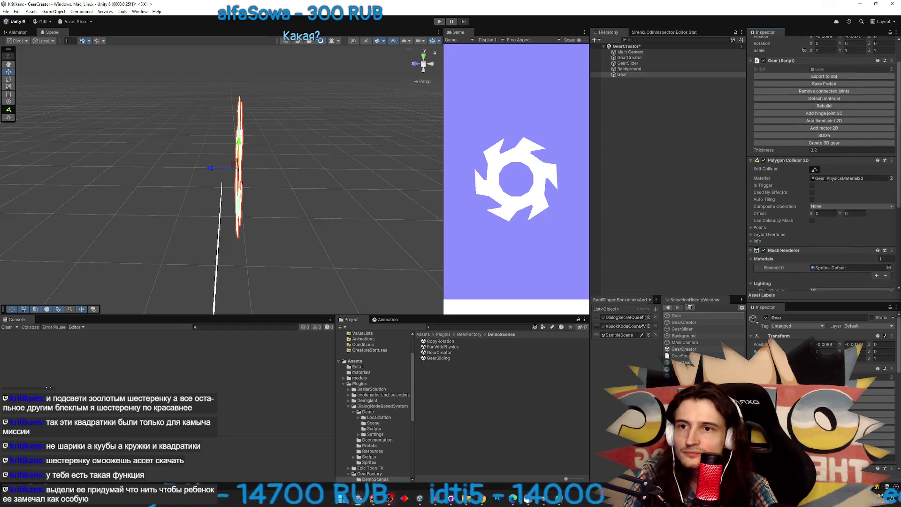
click(844, 143)
mouse_move(262, 169)
mouse_down()
mouse_move(318, 169)
mouse_move(248, 168)
mouse_up()
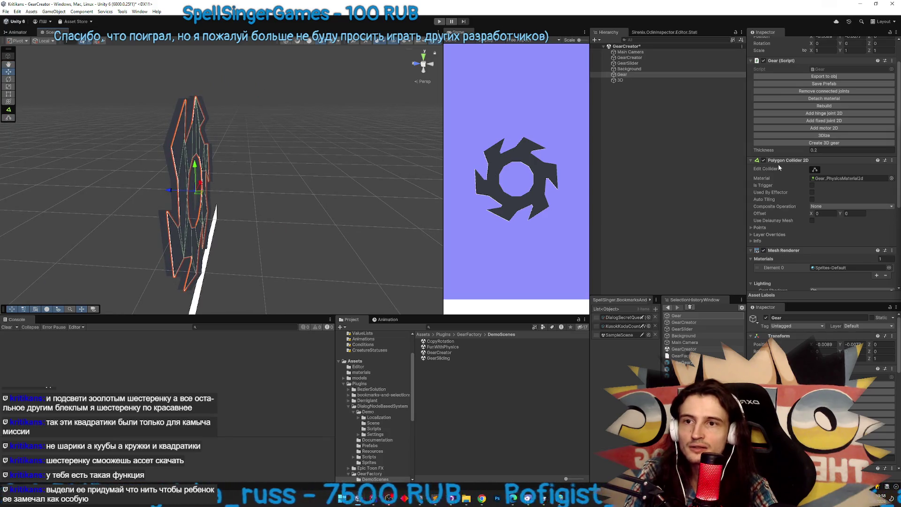
Set Thickness to 0.5 and create another 3D gear
click(816, 151)
text(0.5)
click(802, 144)
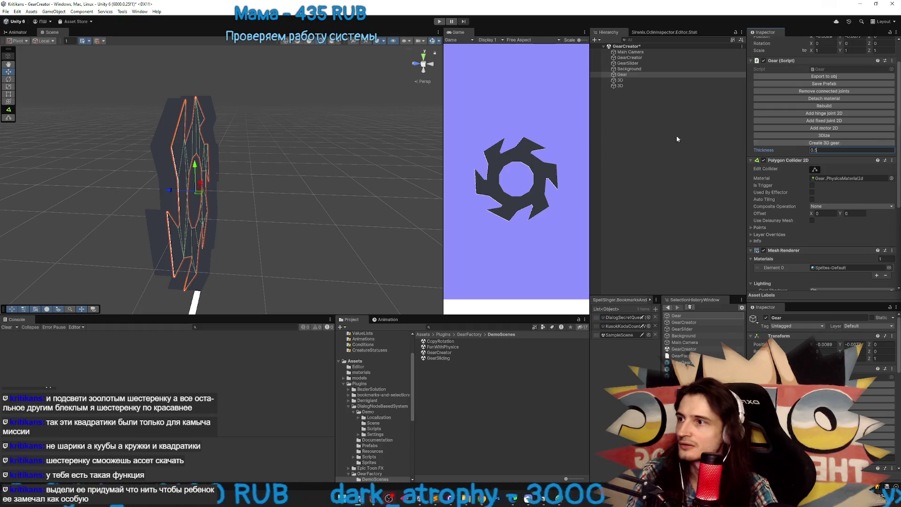
mouse_move(297, 148)
mouse_down()
mouse_move(426, 140)
mouse_move(425, 134)
mouse_move(402, 149)
mouse_move(410, 148)
mouse_up()
scroll(840, 159, up, 2)
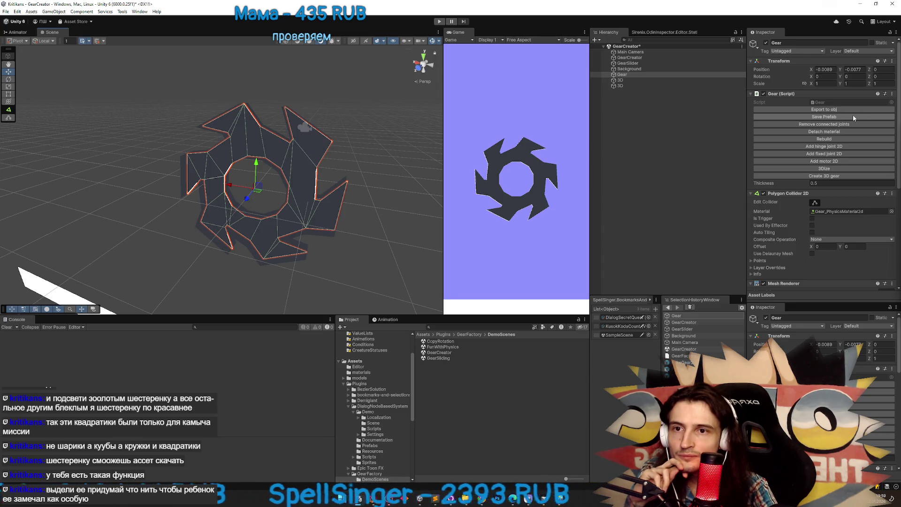
3Dize the Gear object, check its mesh reference, and select GearCreator
click(835, 140)
click(831, 168)
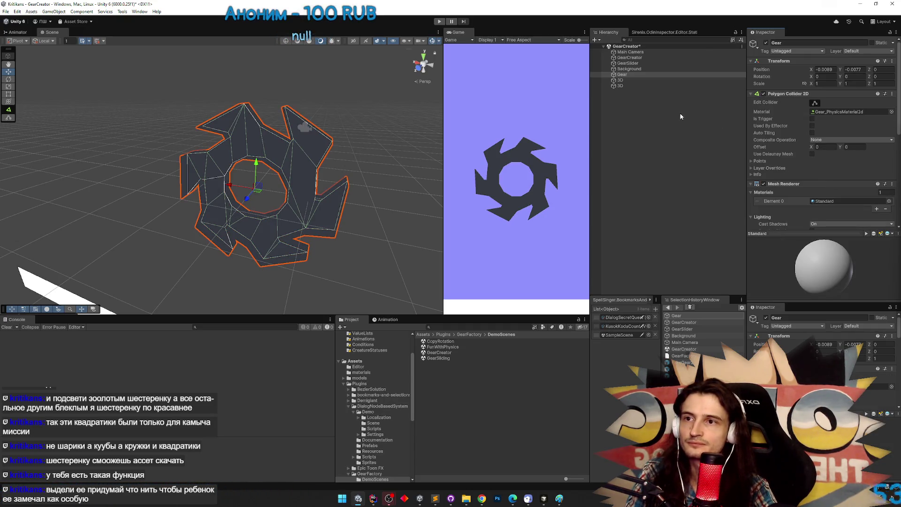
click(630, 76)
scroll(795, 121, down, 4)
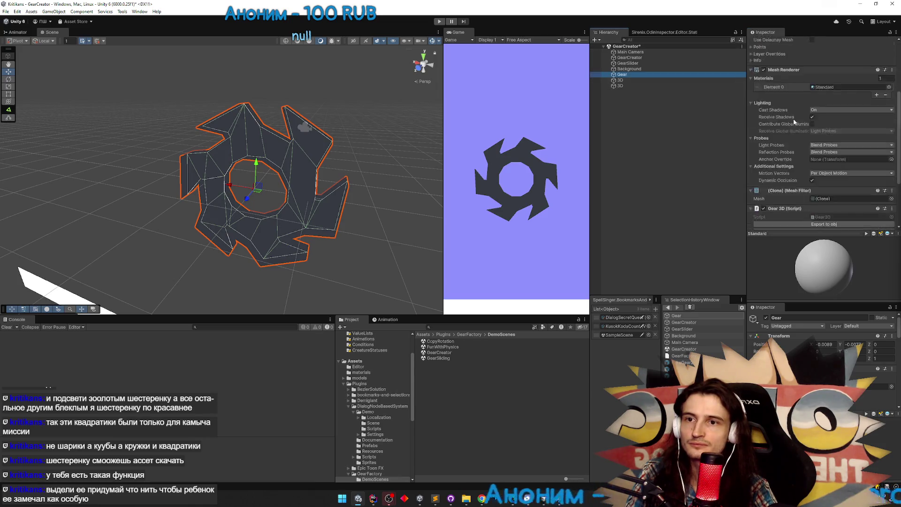
scroll(795, 124, down, 2)
click(820, 161)
click(633, 58)
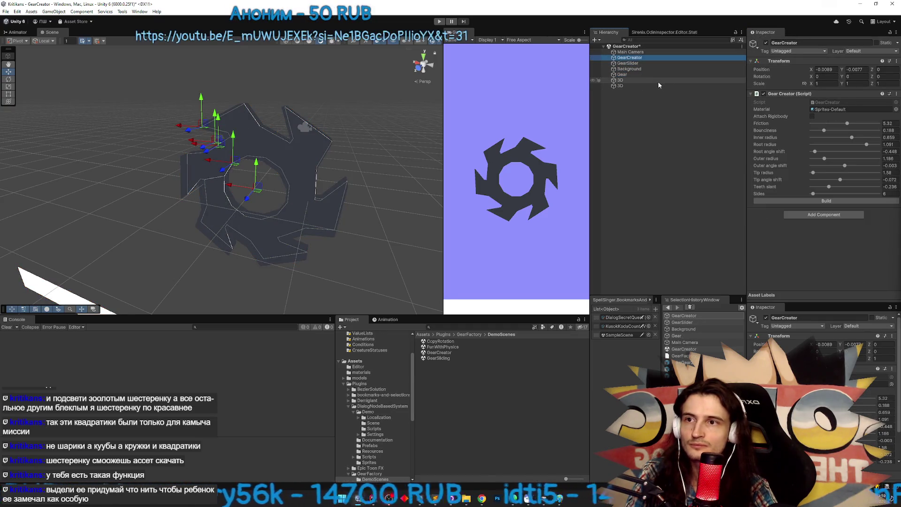
Delete the extra Gear objects and the duplicate 3D object from the Hierarchy
click(793, 202)
click(633, 91)
key(Delete)
click(633, 86)
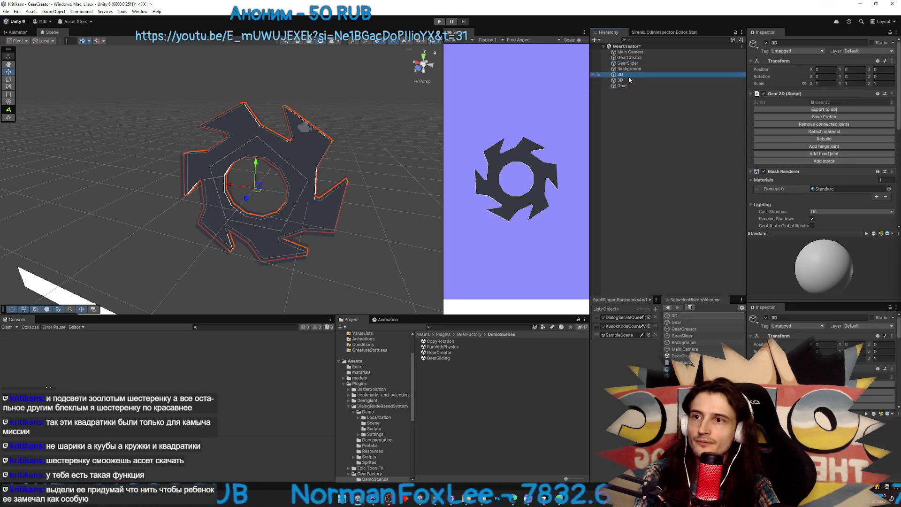
key(Delete)
click(630, 83)
key(Delete)
click(632, 74)
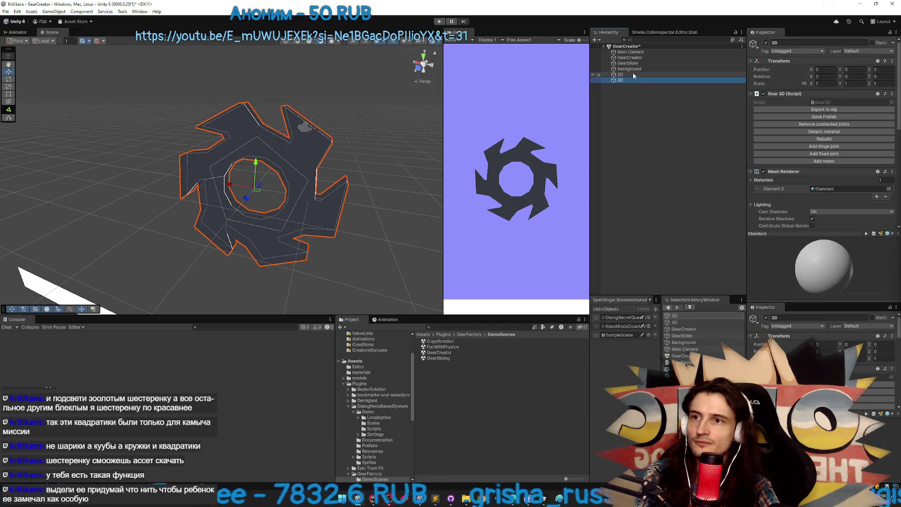
Save the remaining 3D gear as a prefab and locate its saved mesh asset
drag(285, 121, 262, 123)
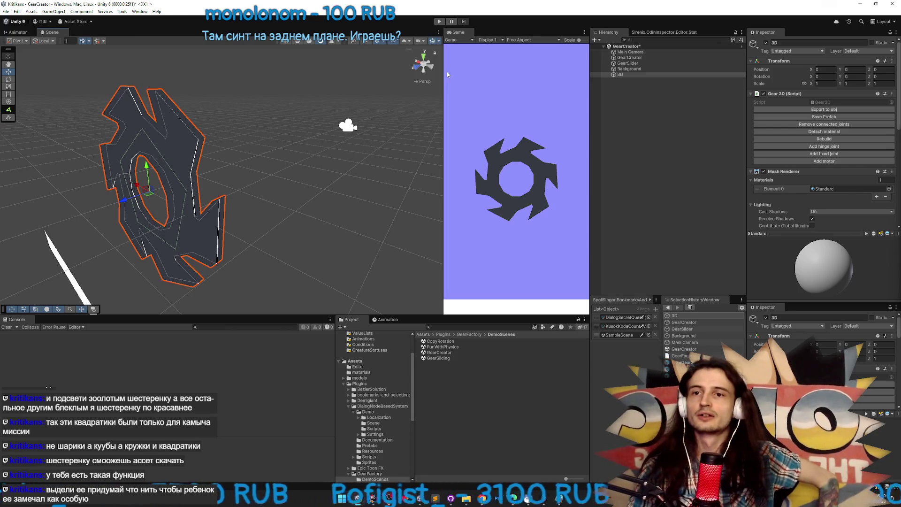
scroll(891, 208, down, 8)
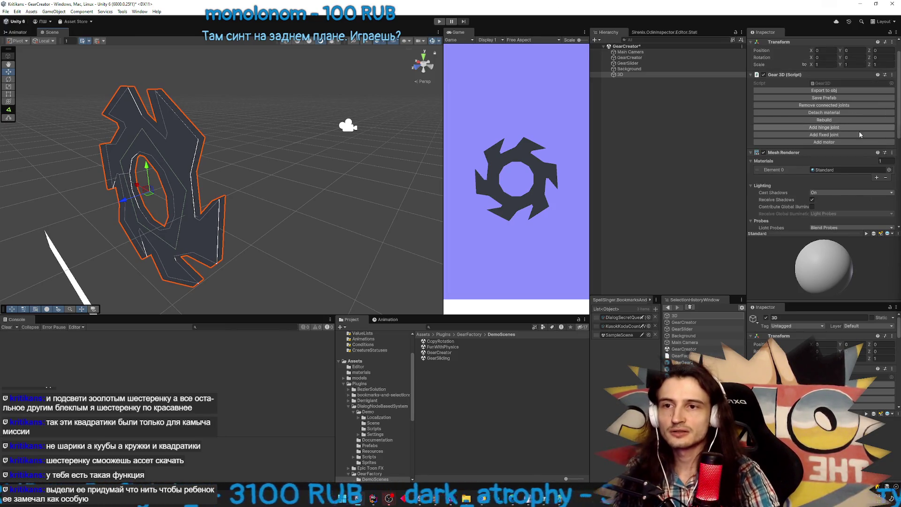
scroll(891, 208, up, 8)
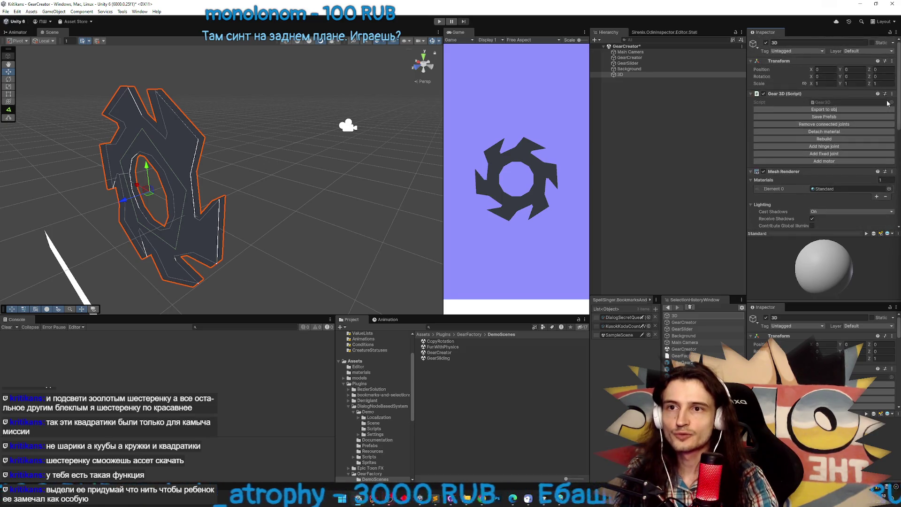
click(824, 116)
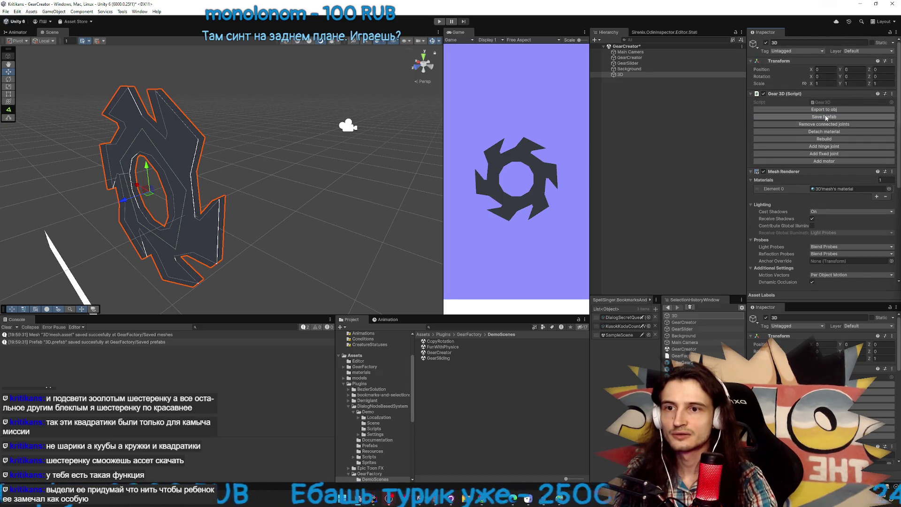
scroll(891, 188, down, 3)
scroll(891, 188, down, 3)
click(840, 193)
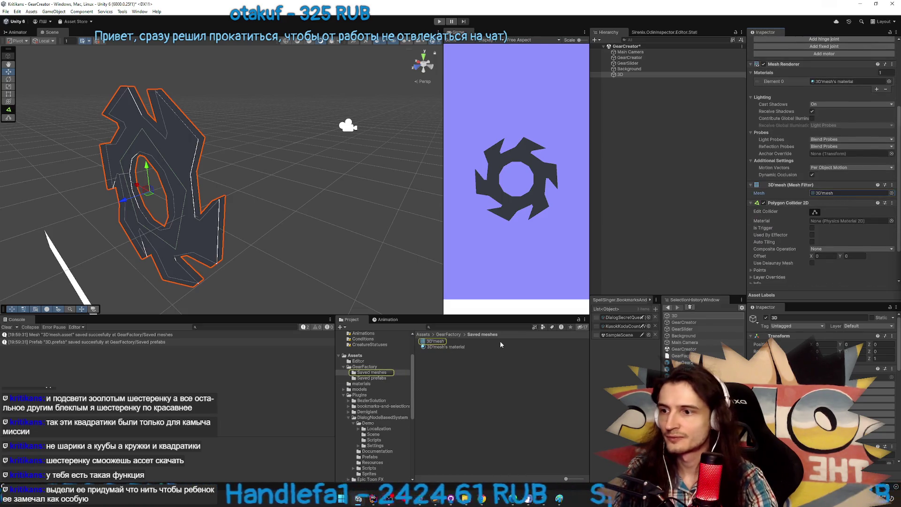
Rename the saved mesh asset to Gear and its material to GearMat
click(480, 343)
click(476, 347)
click(477, 342)
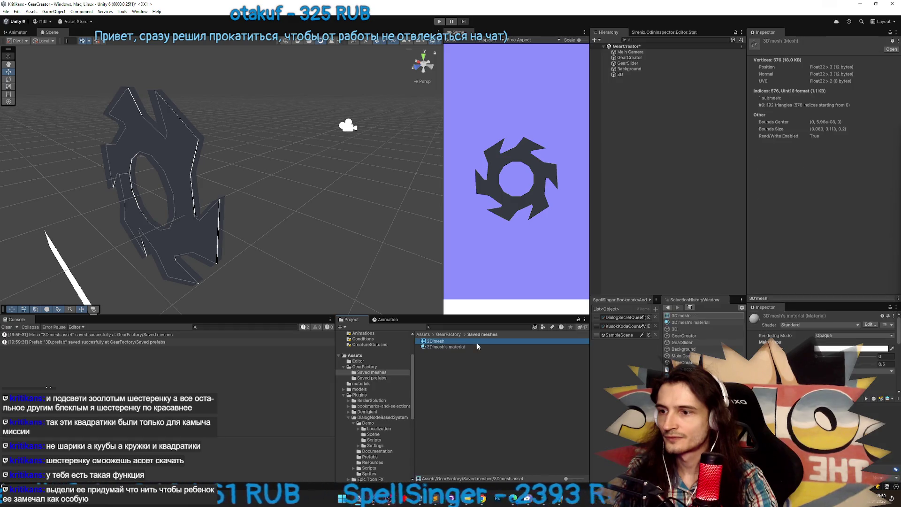
click(476, 347)
click(476, 346)
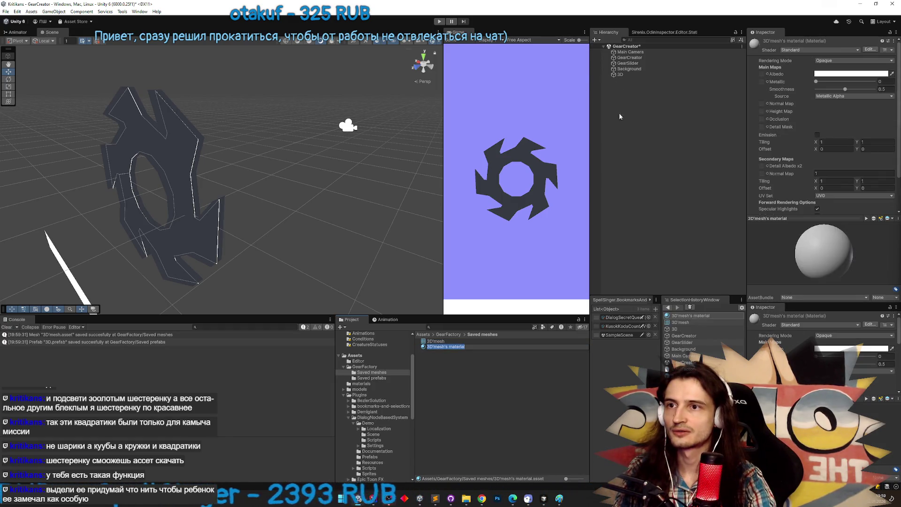
click(457, 348)
click(463, 342)
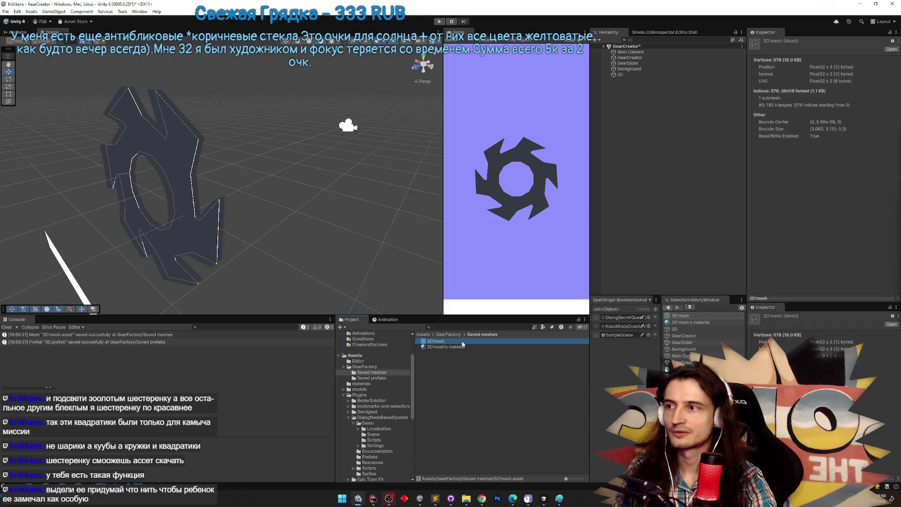
drag(282, 201, 329, 204)
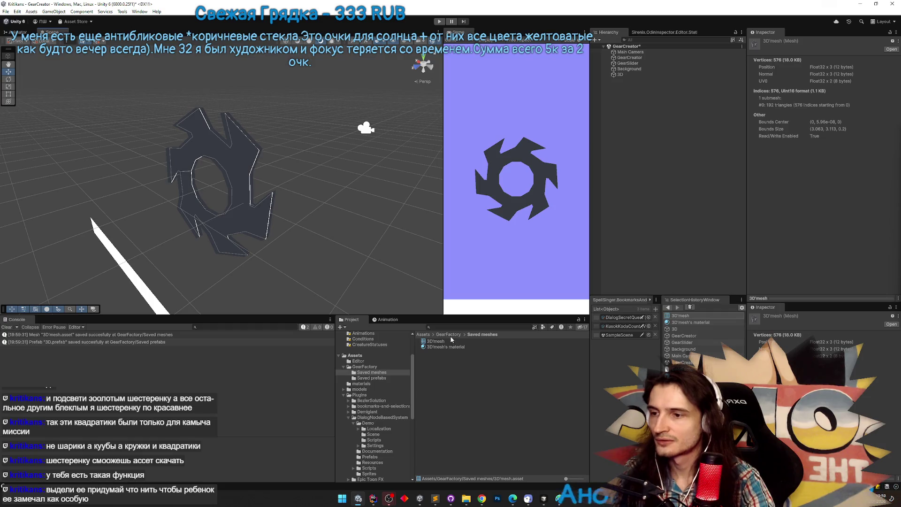
click(448, 342)
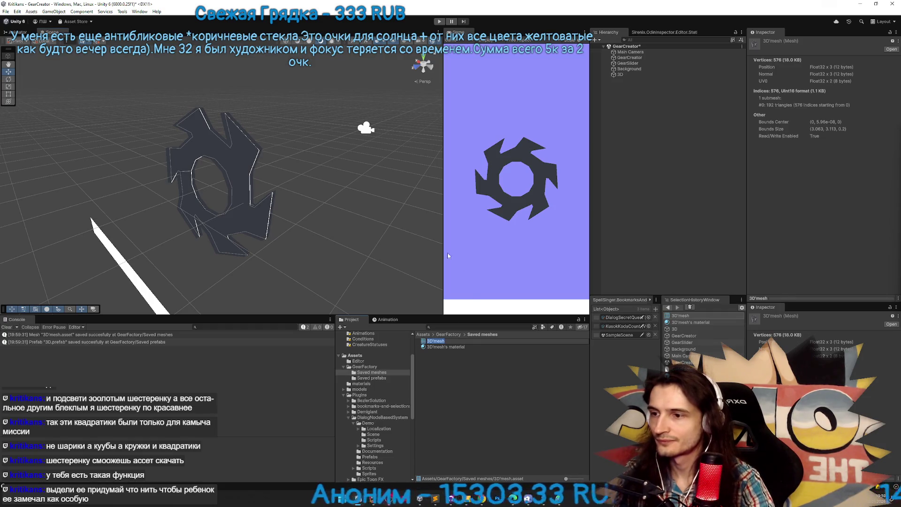
text(Gear)
key(Return)
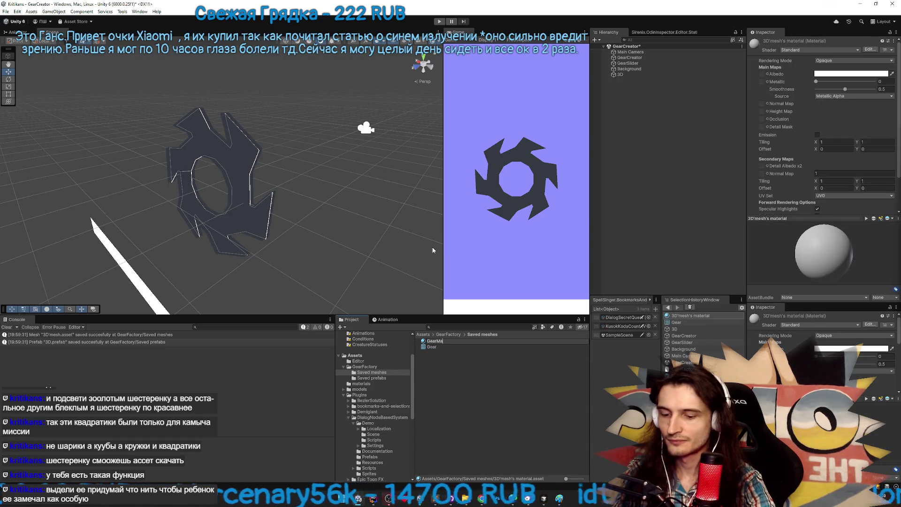
key(Return)
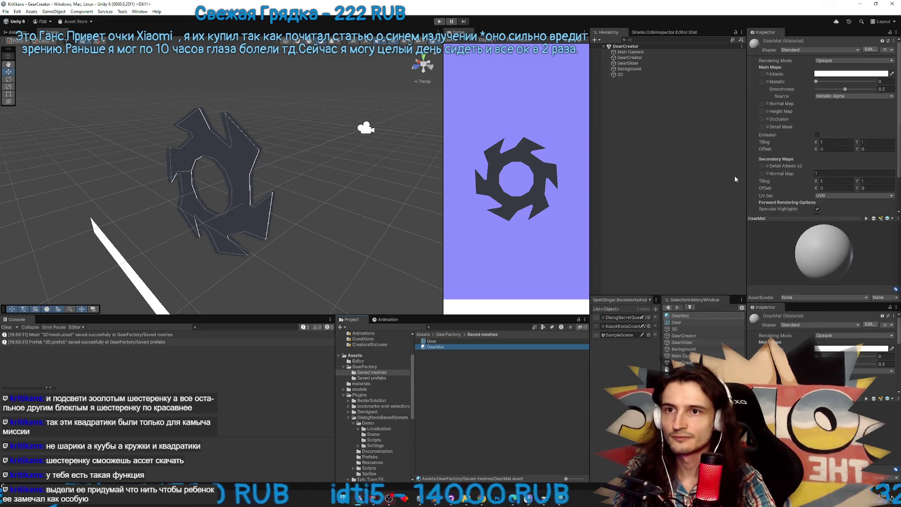
Check that the 3D object uses the Gear mesh and GearMat material
click(657, 75)
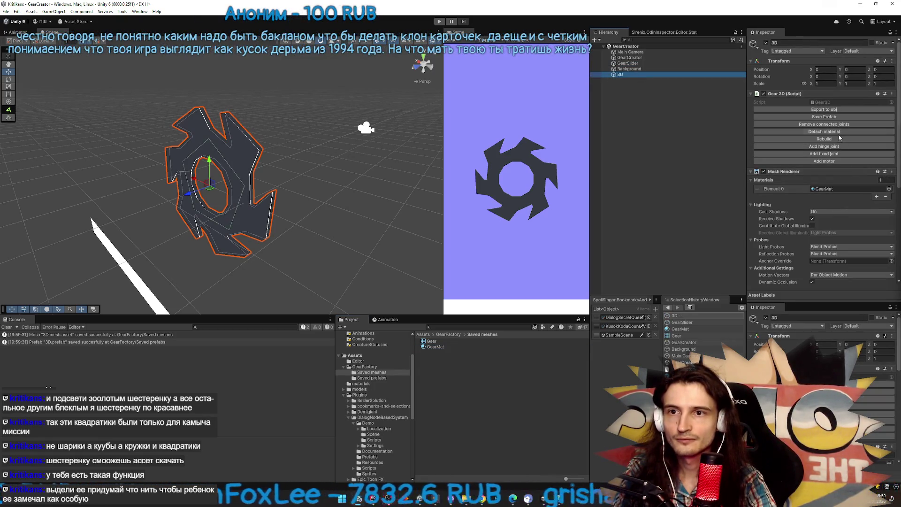
drag(897, 145, 895, 223)
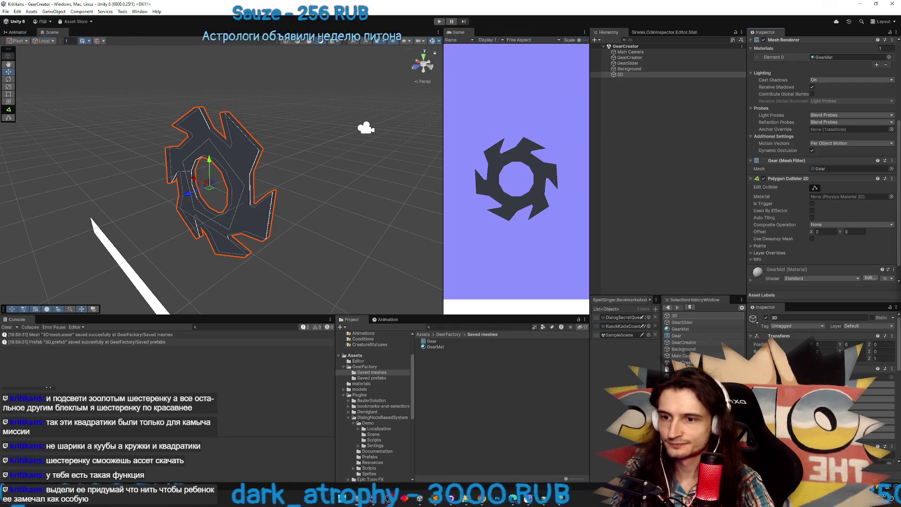
click(681, 335)
Open the Gear prefab and assign the Gear mesh to its Visual child
click(435, 370)
double_click(434, 371)
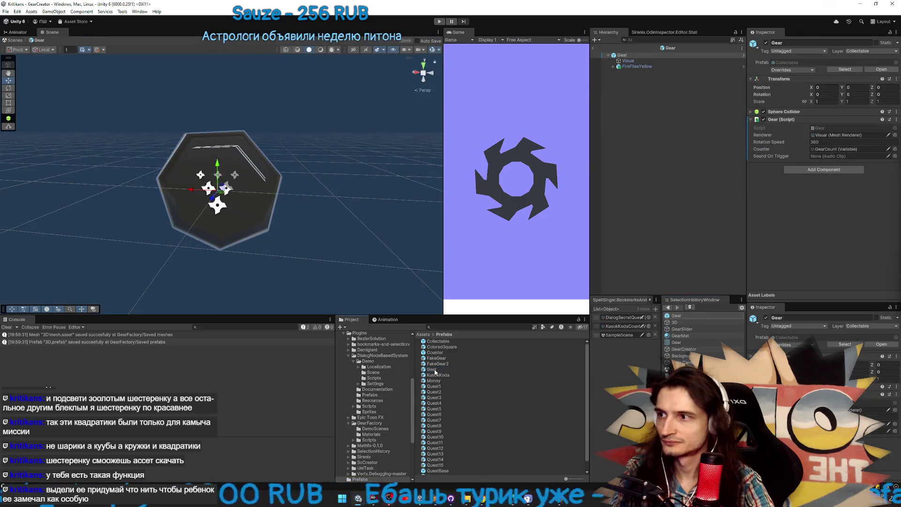
click(627, 61)
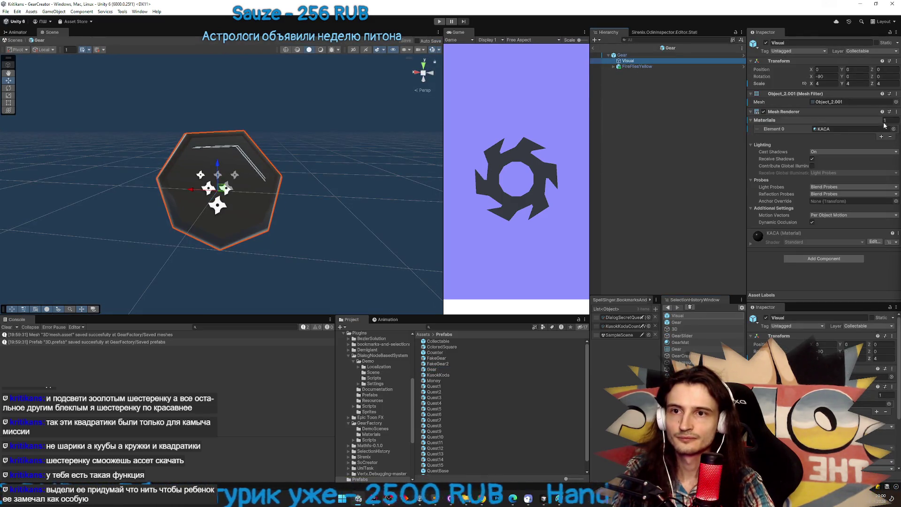
click(896, 102)
text(gear)
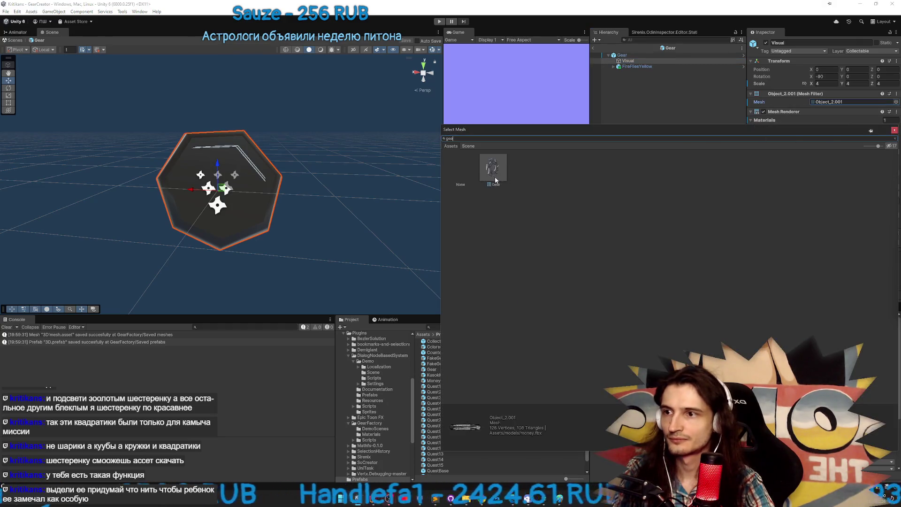
double_click(492, 170)
key(f)
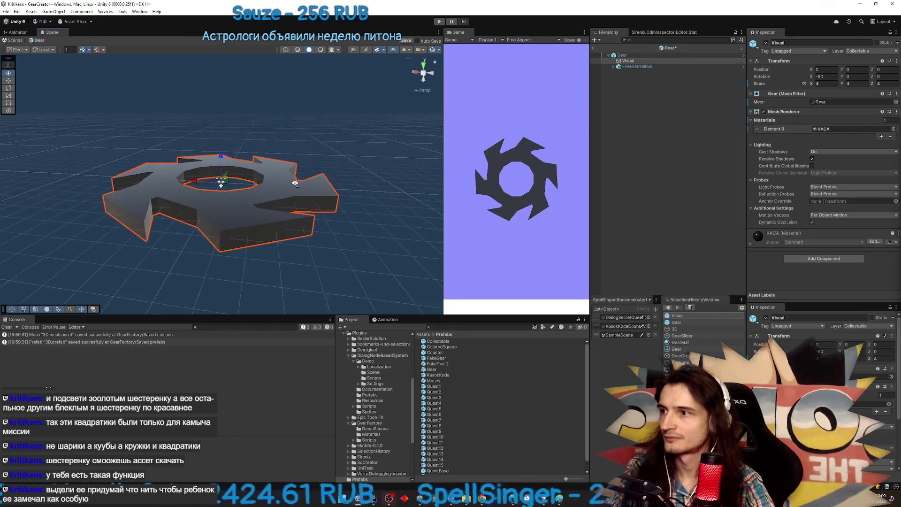
Reset the Visual's X rotation to 0 and save
text(1)
key(Tab)
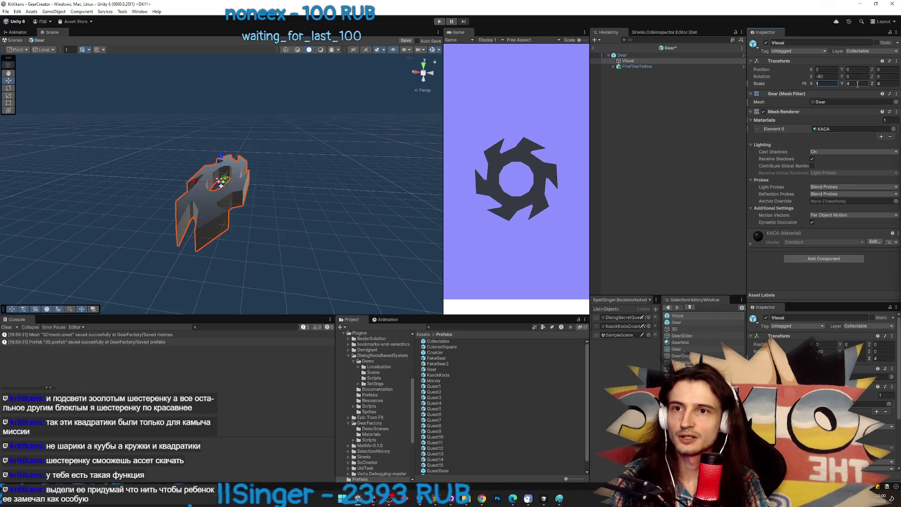
text(1)
key(Tab)
text(1)
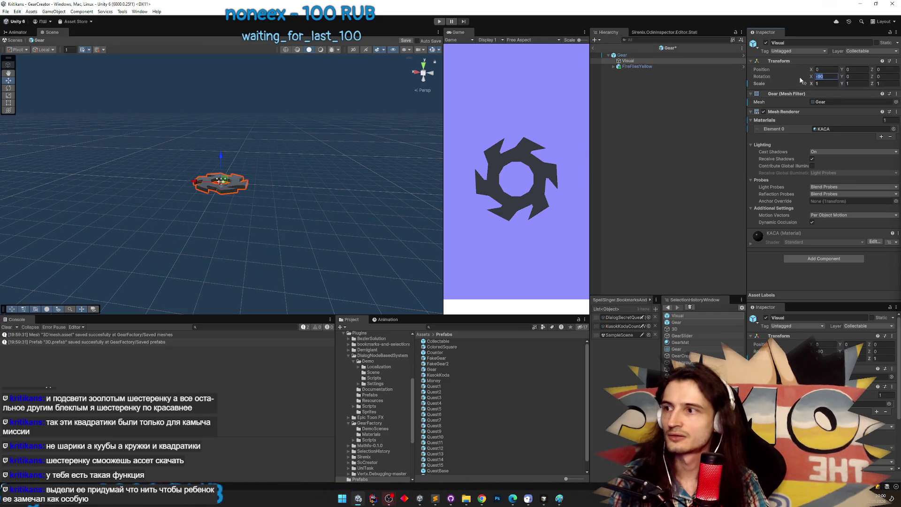
text(0)
key(ctrl+s)
Scale the Visual to 0.5 on X, Y and Z, and save the prefab
click(793, 84)
text(0.5)
key(Tab)
text(0.5)
key(Tab)
text(0.5)
key(ctrl+s)
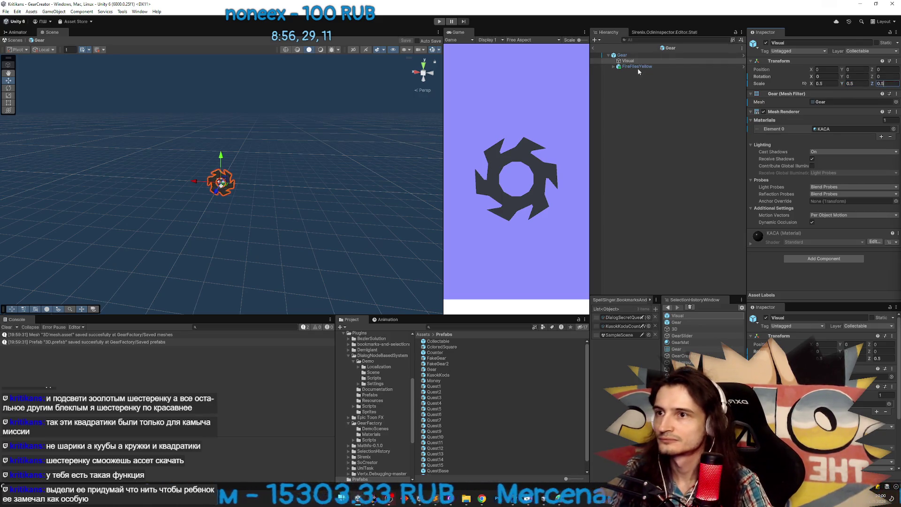
click(637, 67)
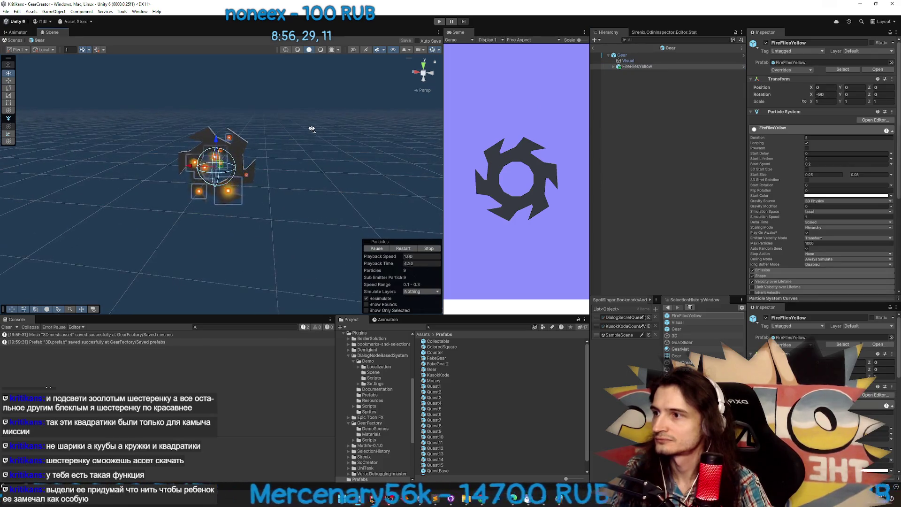
click(628, 61)
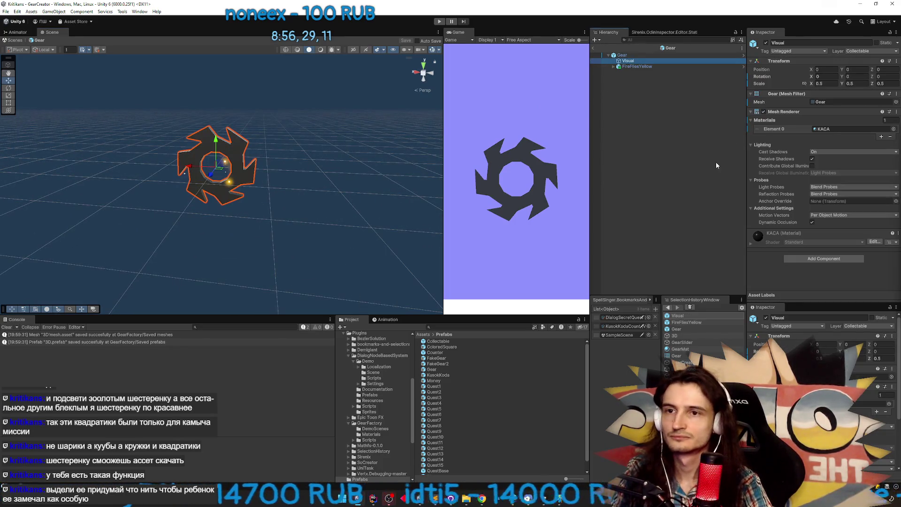
Assign GearMat to the Visual and set its Albedo to bright blue 046DFF
click(894, 128)
text(gea)
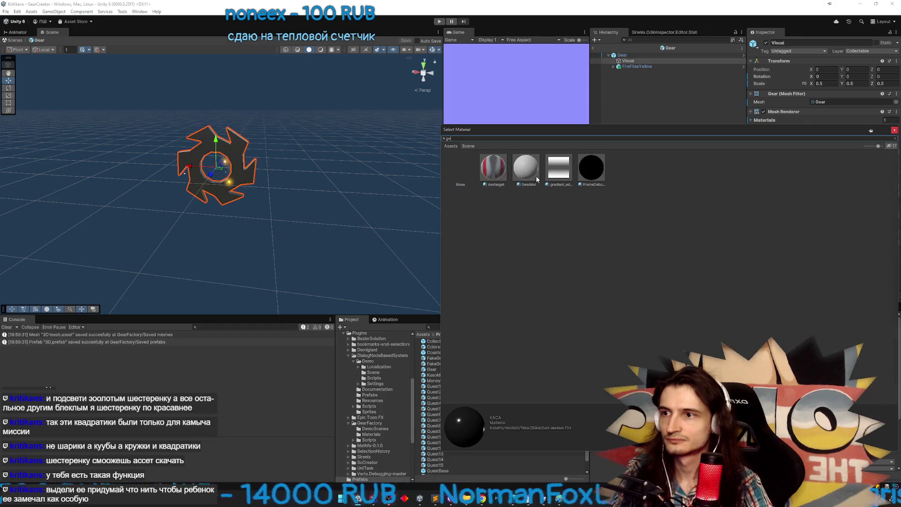
double_click(503, 167)
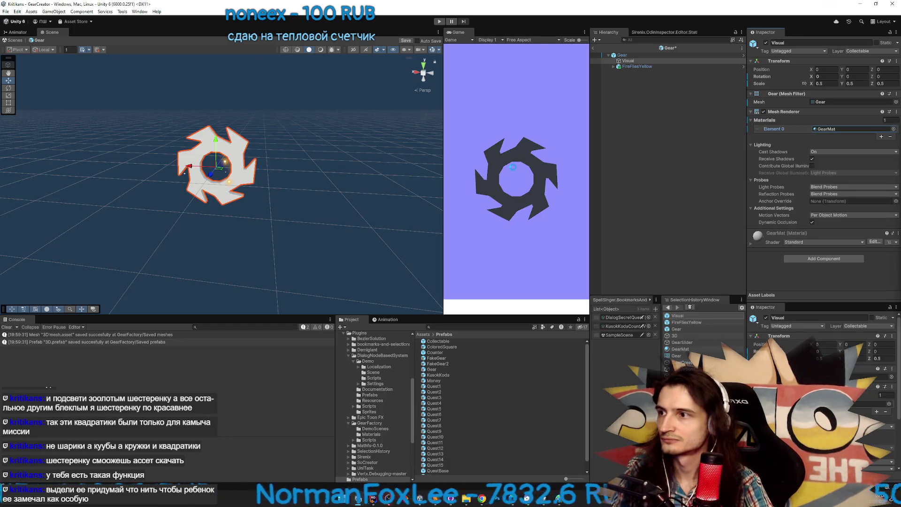
double_click(822, 129)
click(840, 75)
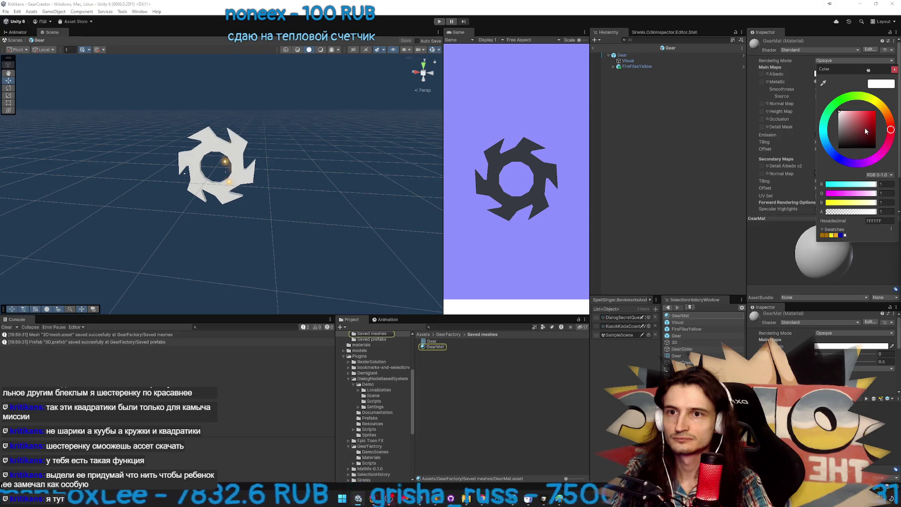
mouse_move(889, 132)
mouse_down()
mouse_move(888, 116)
mouse_move(874, 121)
mouse_move(879, 126)
mouse_up()
mouse_move(328, 140)
mouse_down()
mouse_move(290, 141)
mouse_move(309, 140)
mouse_up()
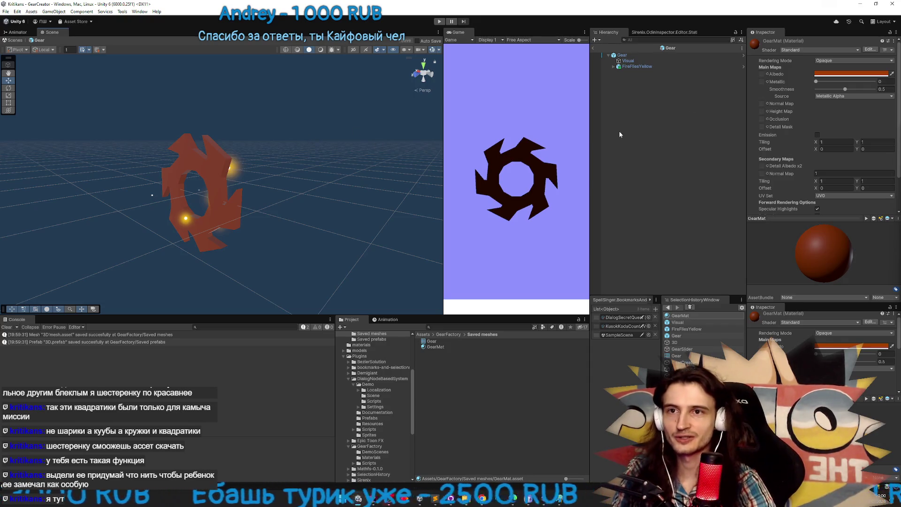
click(851, 73)
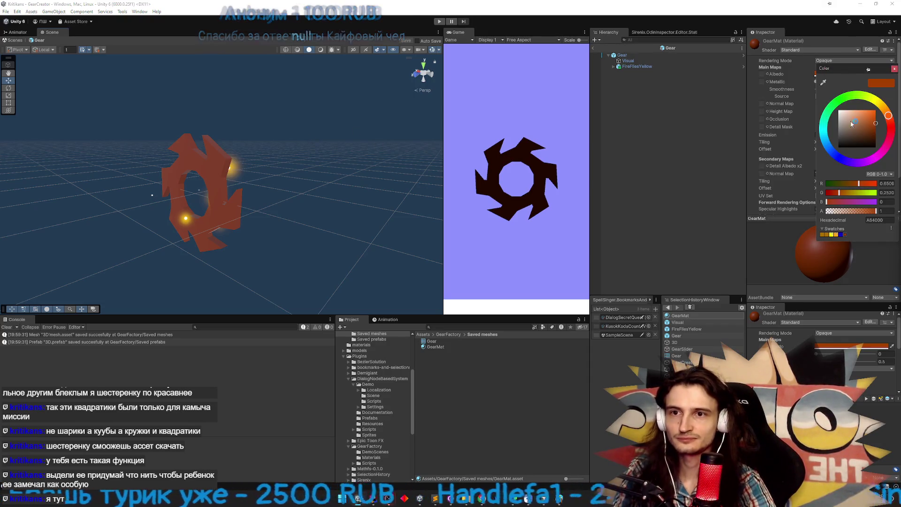
click(830, 149)
drag(868, 120, 879, 106)
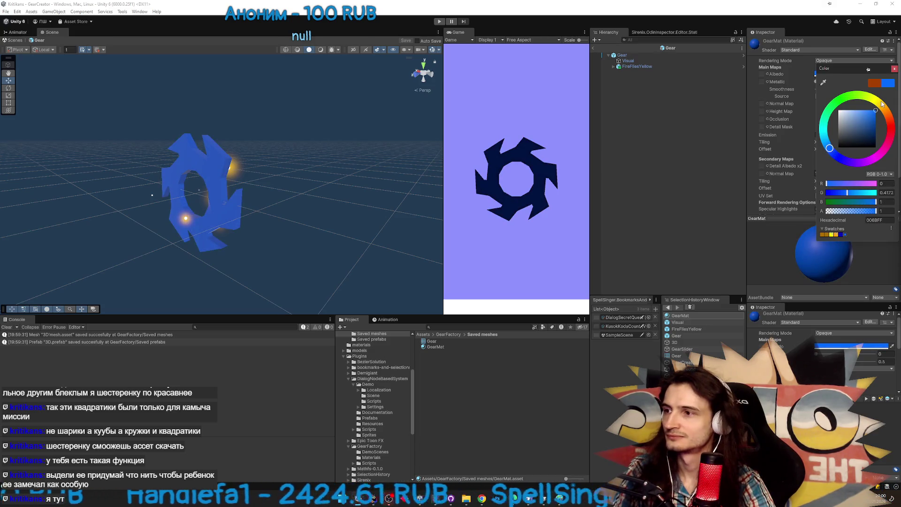
click(895, 69)
Inspect the blue gear, then exit Prefab Mode and select the 3D object
mouse_move(281, 117)
mouse_down()
mouse_move(442, 119)
mouse_move(426, 117)
mouse_up()
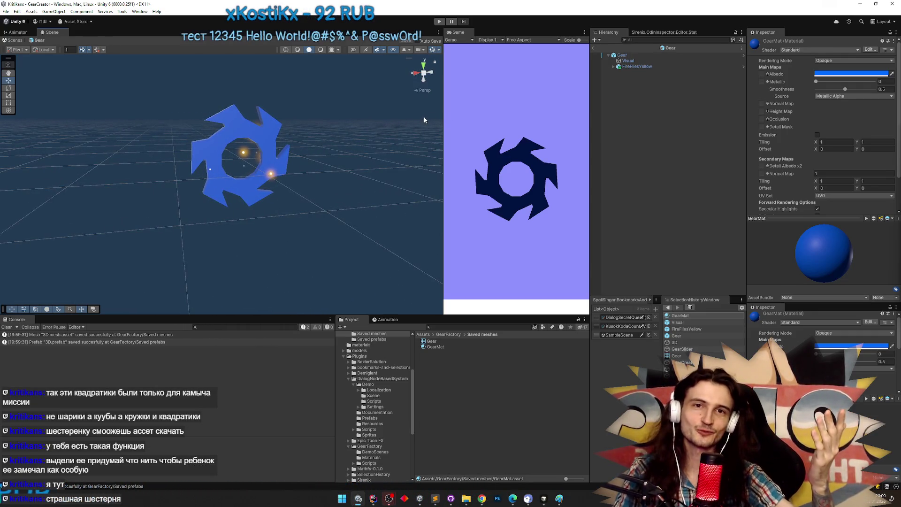
drag(373, 130, 312, 115)
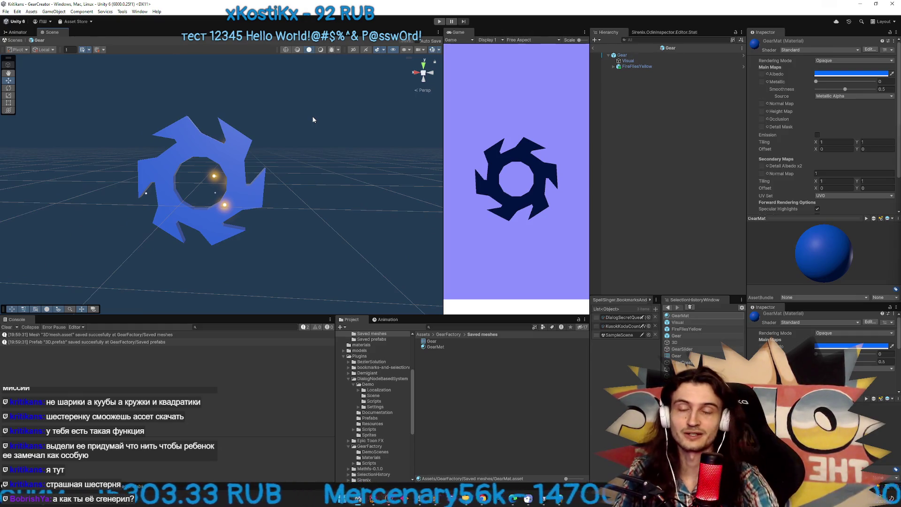
mouse_move(295, 110)
mouse_down()
mouse_move(329, 133)
mouse_move(215, 113)
mouse_move(219, 122)
mouse_up()
drag(210, 120, 391, 116)
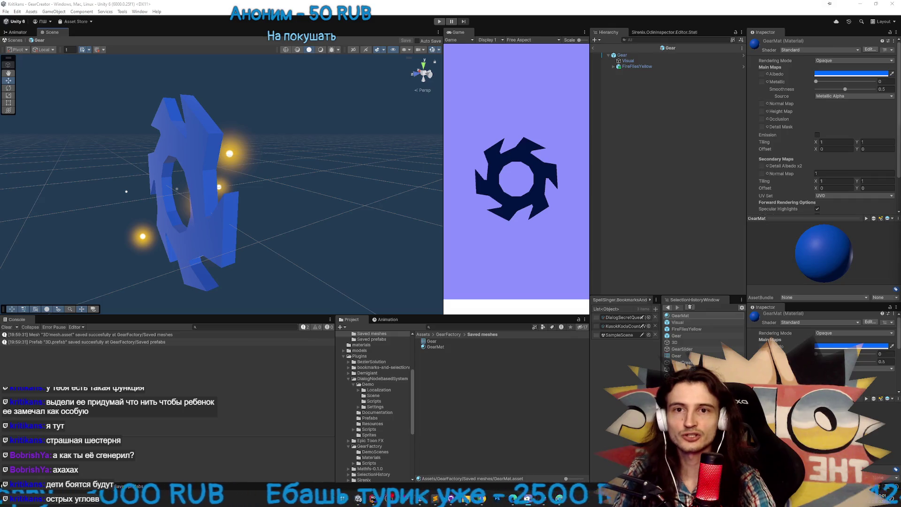
mouse_move(247, 204)
mouse_down()
mouse_move(322, 200)
mouse_move(298, 184)
mouse_up()
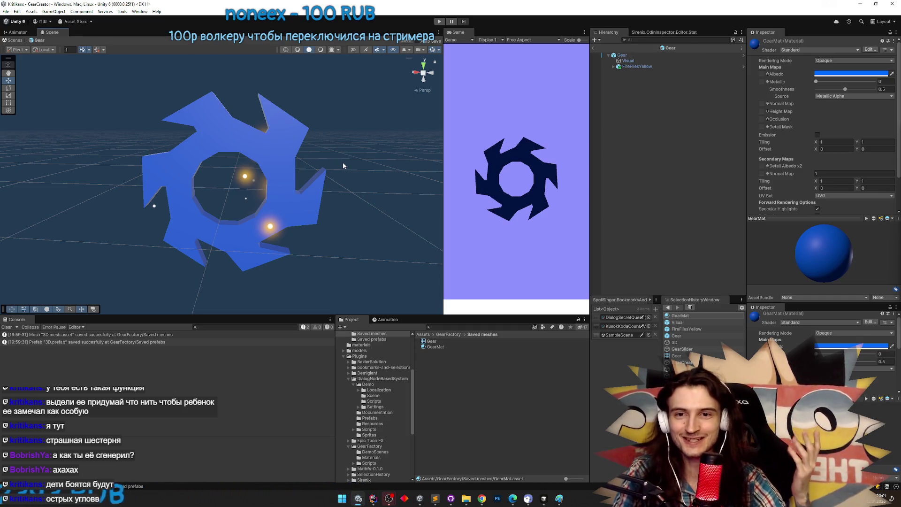
drag(353, 164, 345, 169)
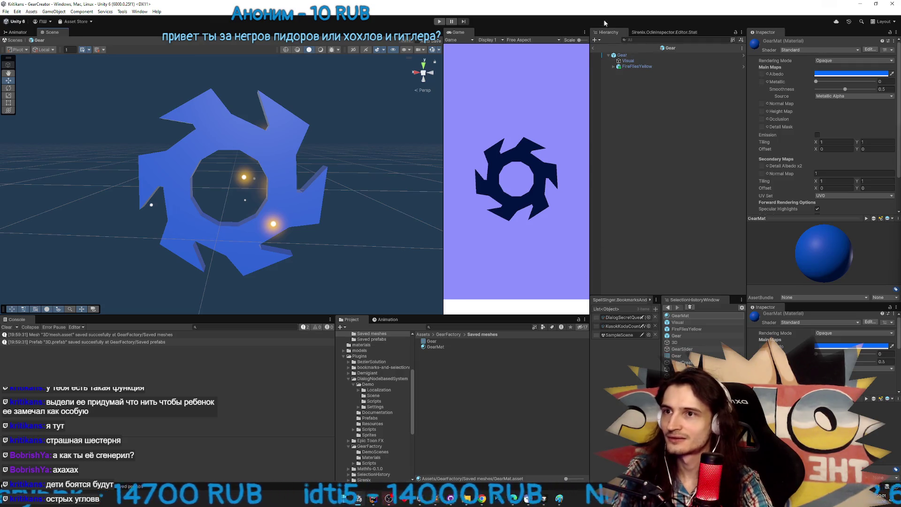
click(594, 47)
click(620, 74)
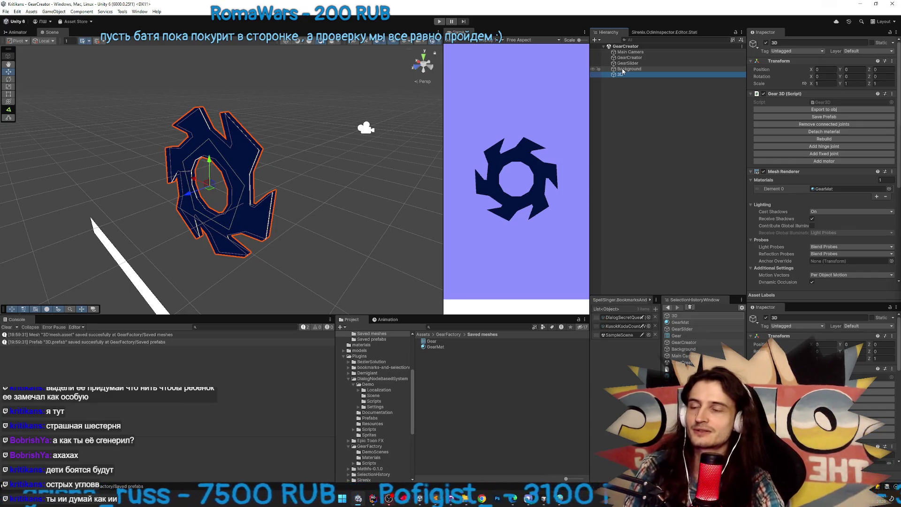
Delete the old 3D gear and select GearCreator
key(Delete)
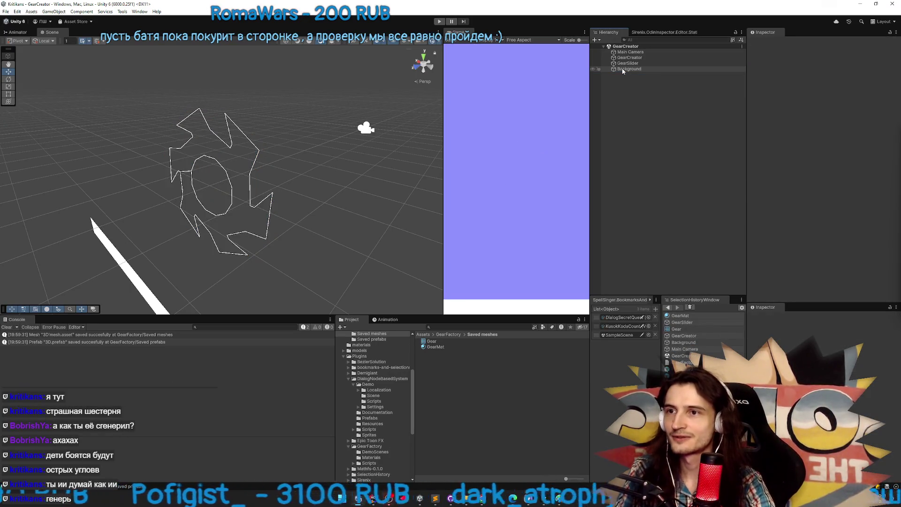
click(647, 57)
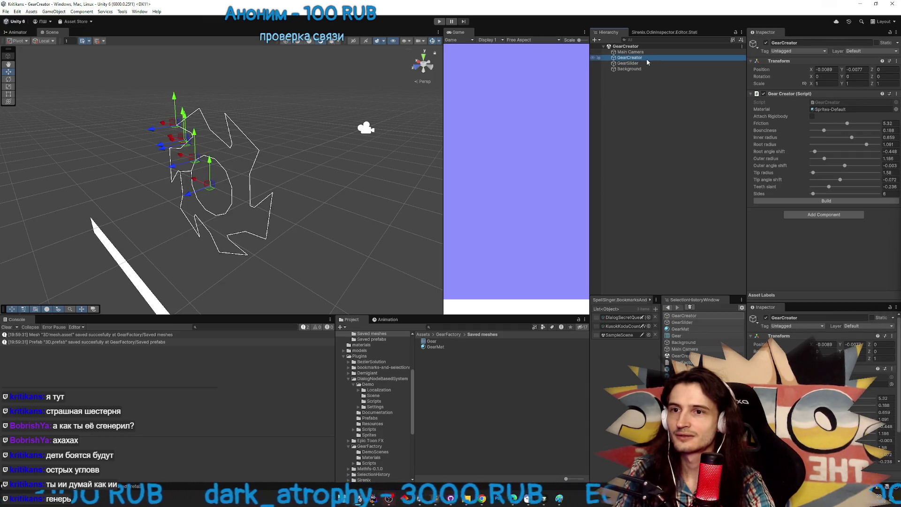
scroll(421, 151, up, 3)
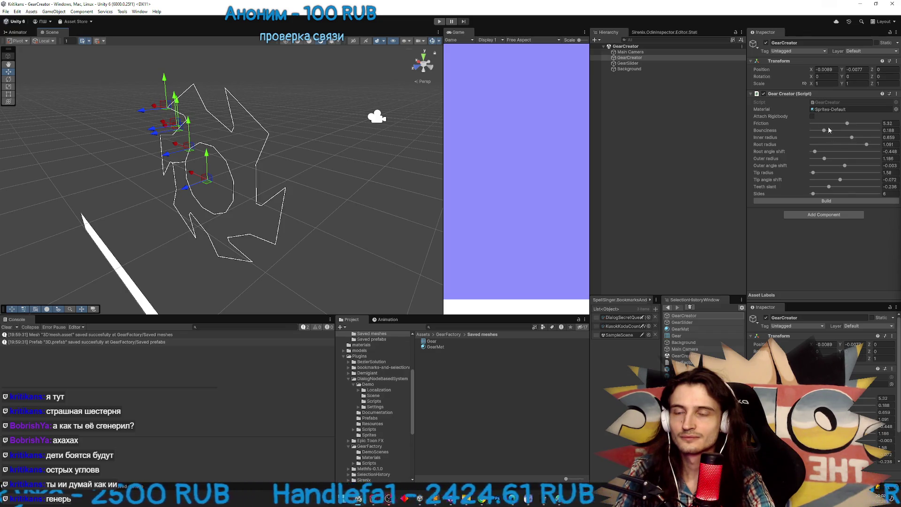
Reshape the gear: smaller inner radius, 6 sides, less teeth slant, adjusted tip
mouse_move(852, 137)
mouse_down()
mouse_move(824, 141)
mouse_move(856, 140)
mouse_move(824, 152)
mouse_move(854, 160)
mouse_up()
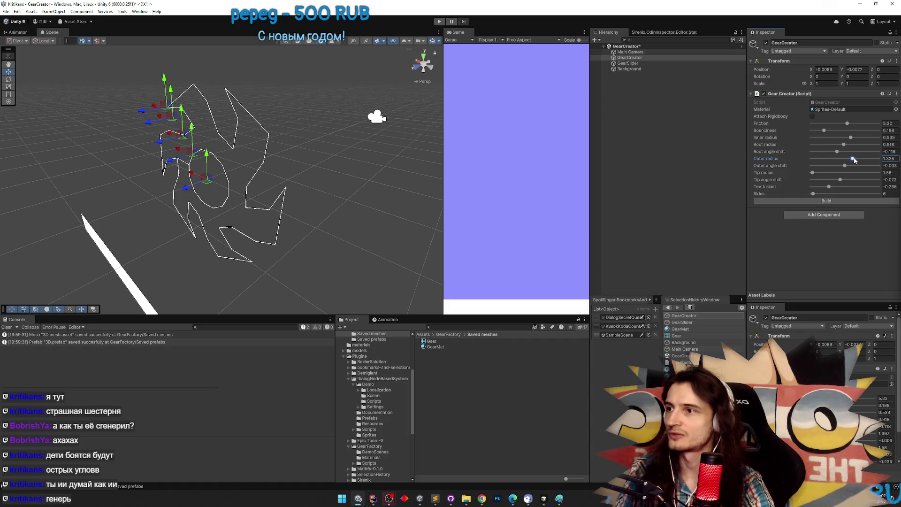
drag(812, 194, 818, 195)
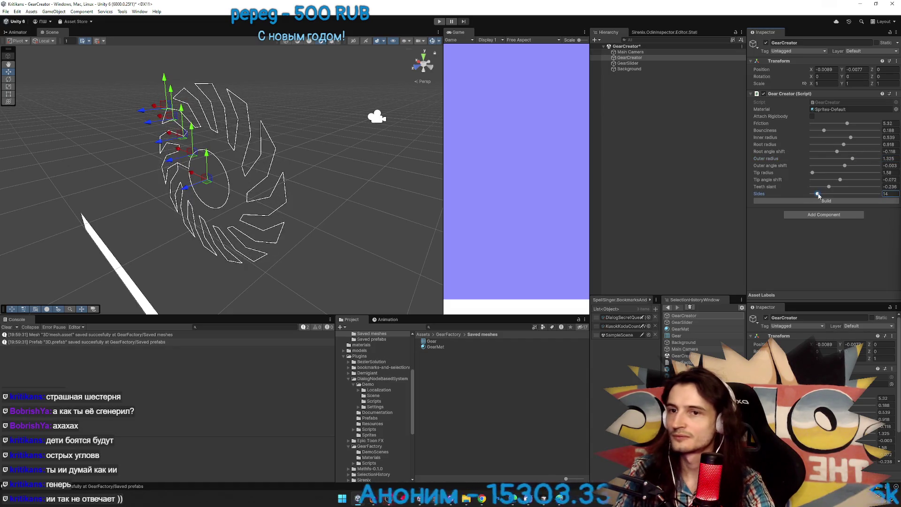
text(6)
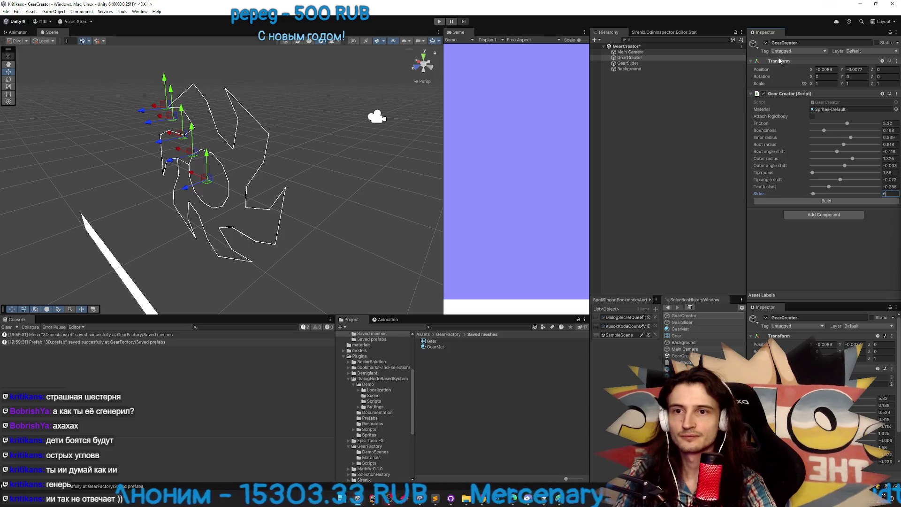
drag(830, 187, 874, 185)
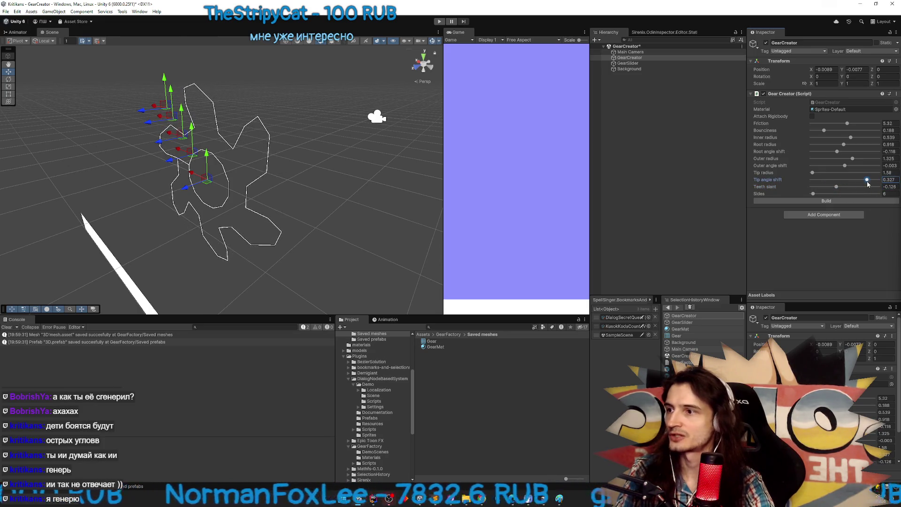
mouse_move(813, 174)
mouse_down()
mouse_move(840, 174)
mouse_move(813, 176)
mouse_move(861, 160)
mouse_move(899, 166)
mouse_move(811, 150)
mouse_move(878, 138)
mouse_move(857, 138)
mouse_move(864, 126)
mouse_up()
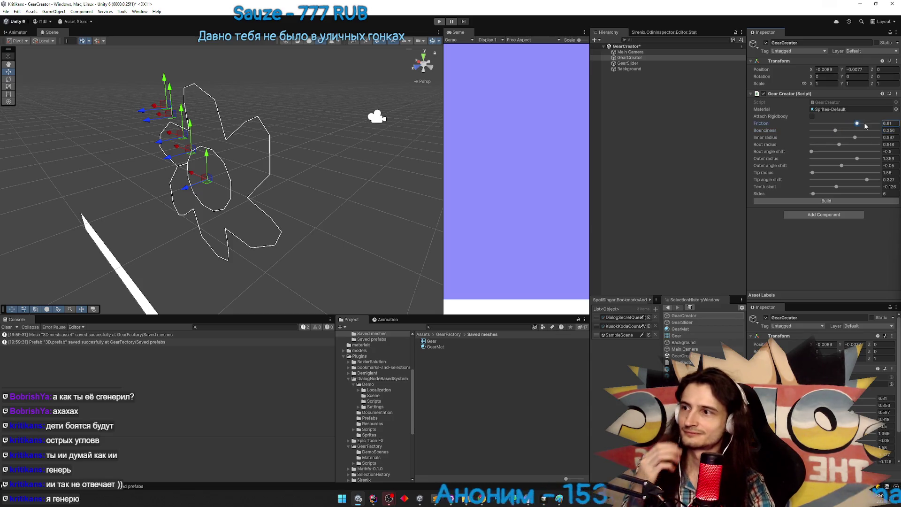
Build a 0.5-thick 3D gear and save it as a prefab
click(826, 199)
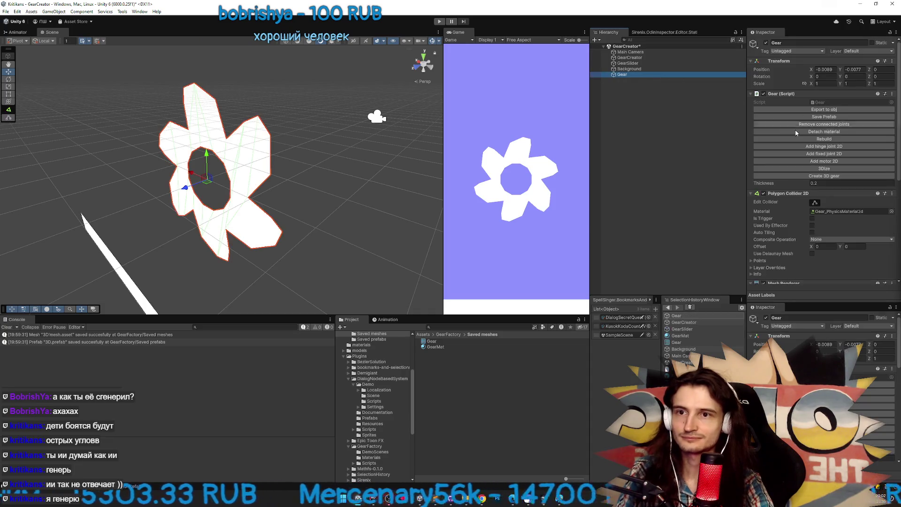
click(822, 184)
text(.5)
click(821, 176)
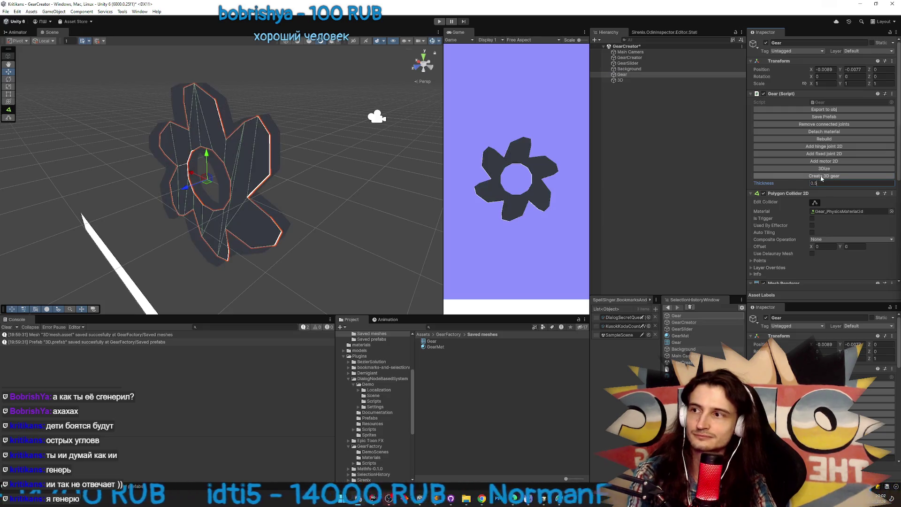
click(805, 115)
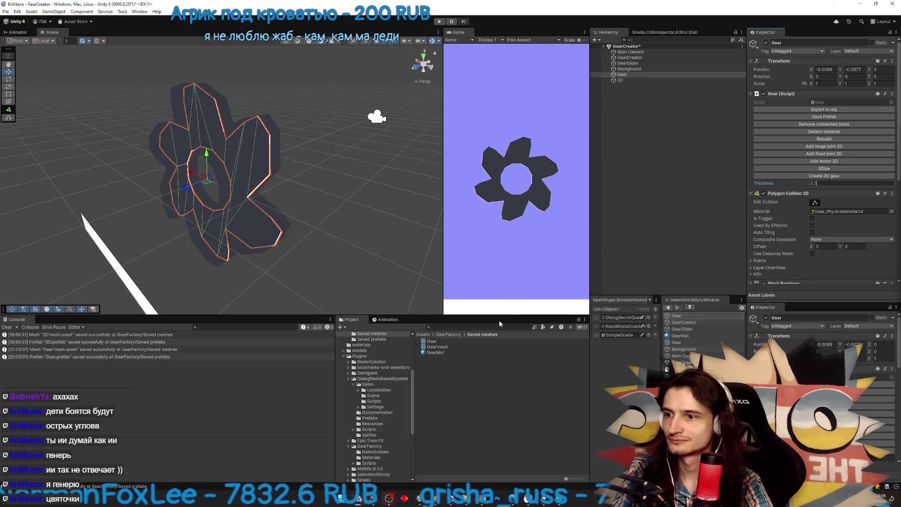
Delete the old Gear mesh asset and rename the new mesh to Gear
click(452, 343)
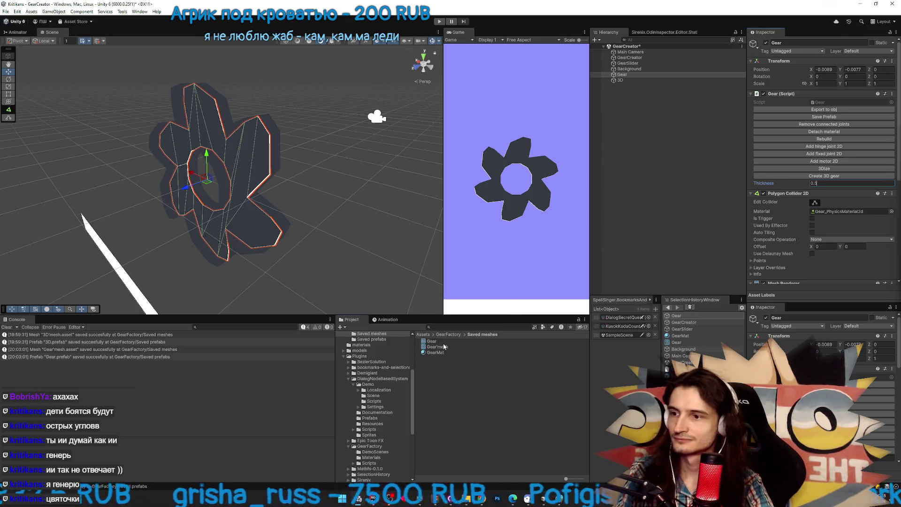
key(Delete)
click(438, 341)
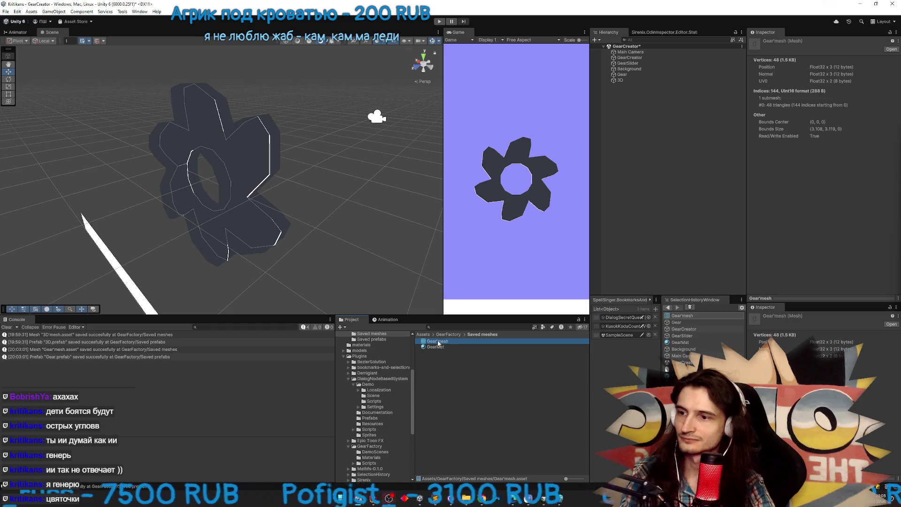
click(437, 343)
key(BackSpace)
key(BackSpace)
key(Return)
click(455, 341)
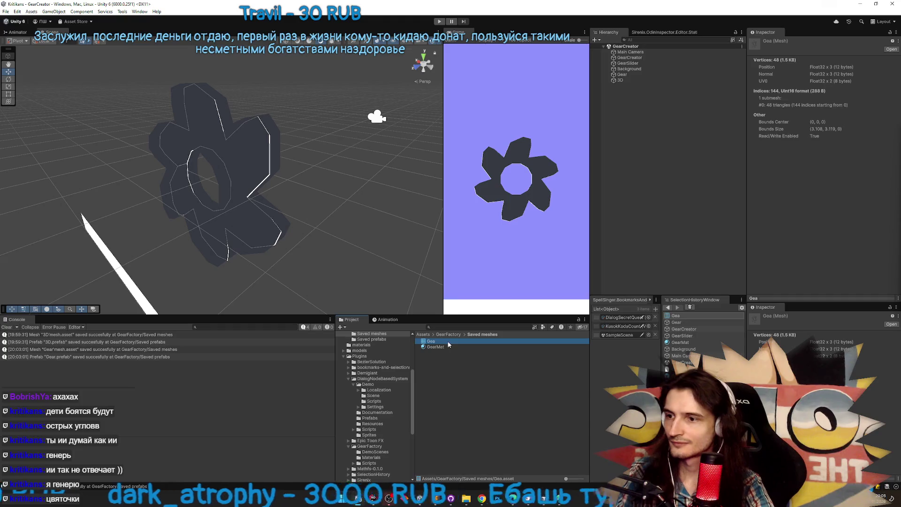
text(r)
key(Return)
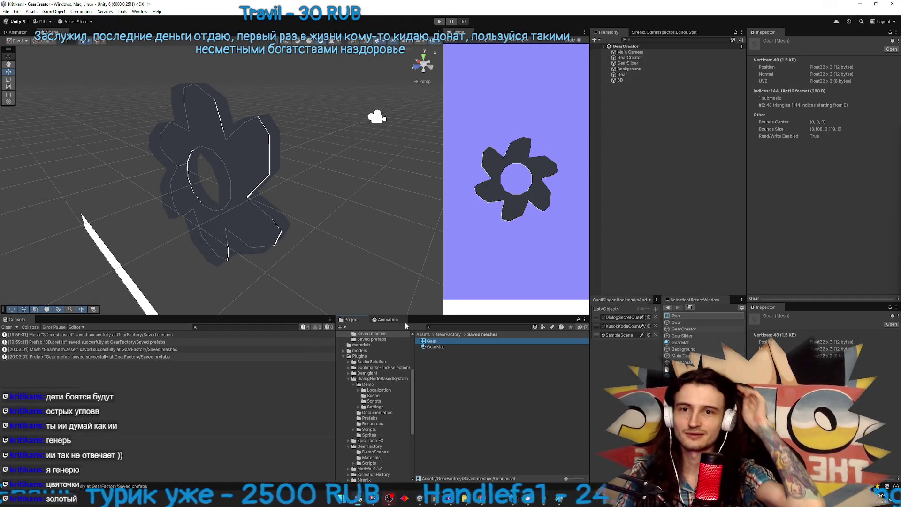
Tint the GearMat Albedo light orange FFB437
click(436, 347)
click(822, 73)
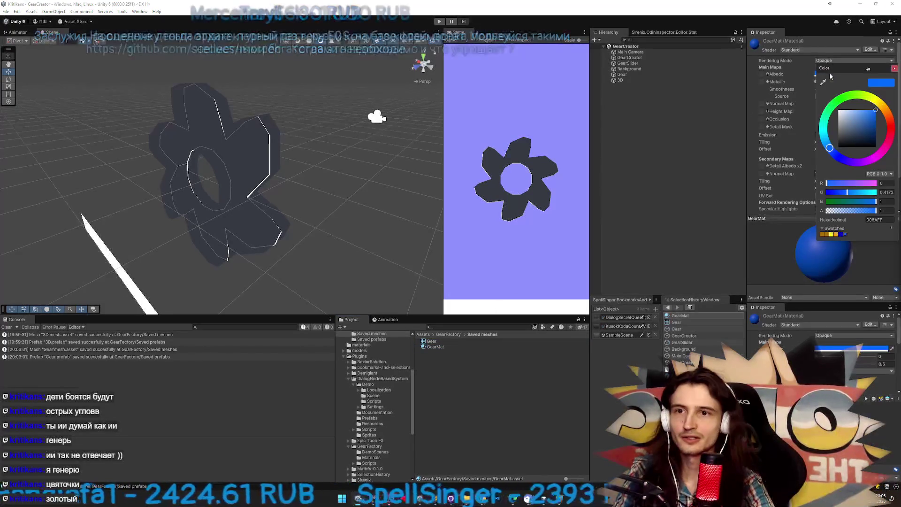
click(885, 108)
drag(871, 118, 869, 111)
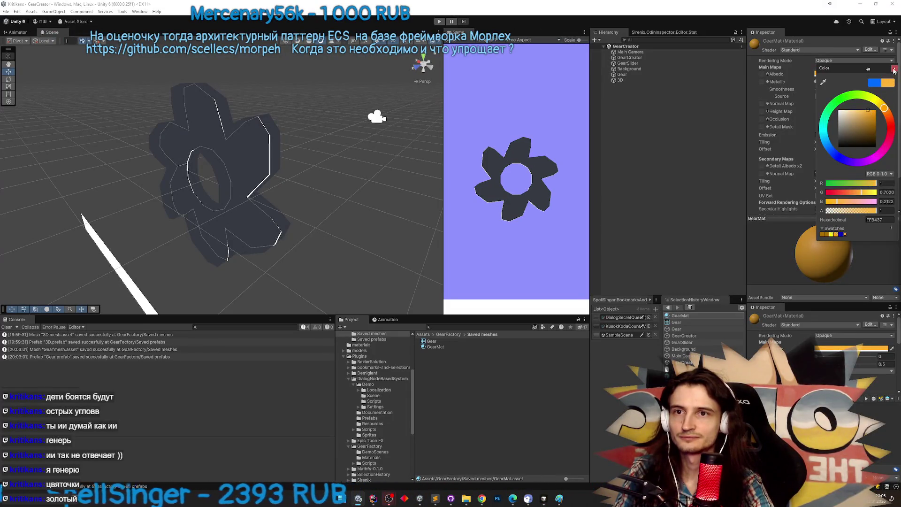
click(894, 69)
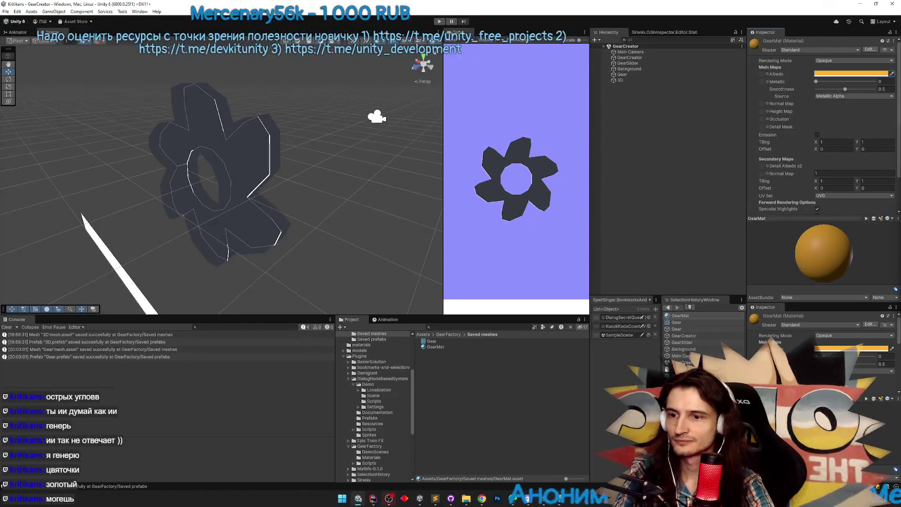
Open the Quest6 prefab from the Prefabs folder for editing
scroll(375, 423, down, 2)
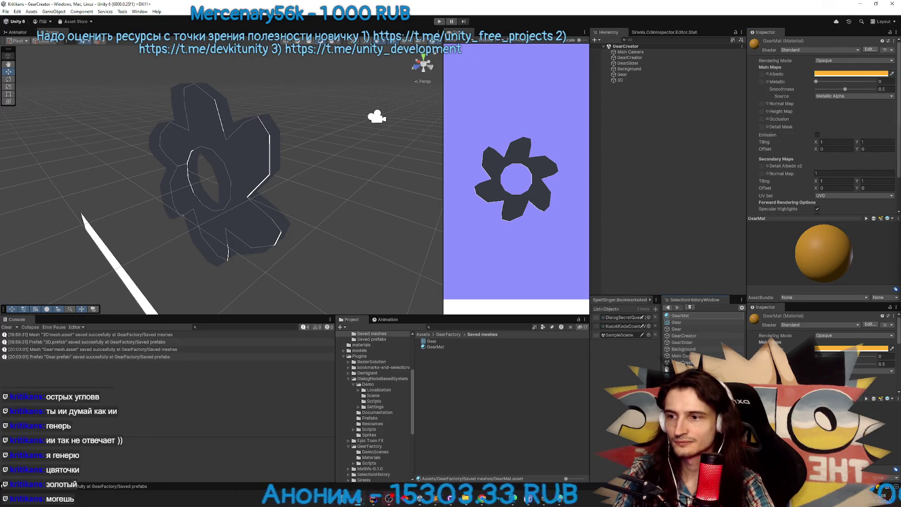
click(360, 479)
click(428, 413)
double_click(428, 413)
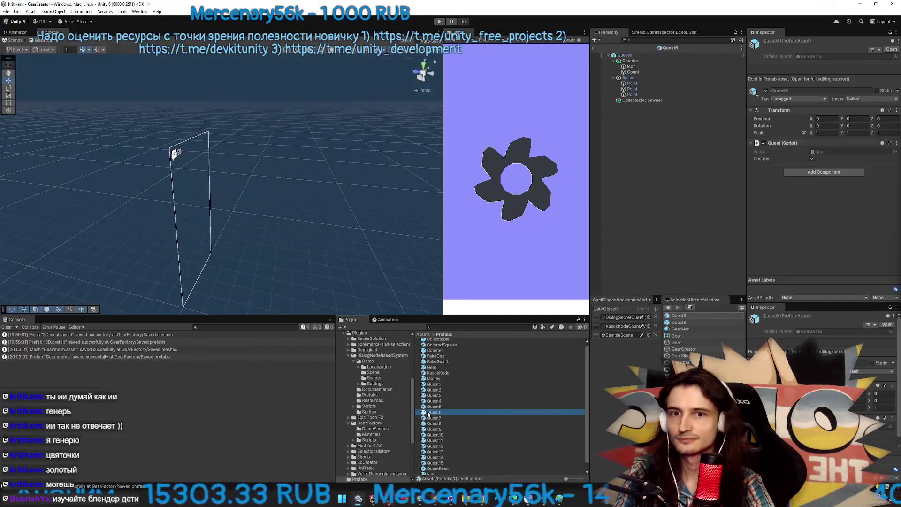
Open the Gear collectable prefab and select its Visual child
click(642, 100)
mouse_move(295, 176)
mouse_down()
mouse_move(244, 167)
mouse_move(367, 158)
mouse_move(328, 159)
mouse_move(310, 179)
mouse_up()
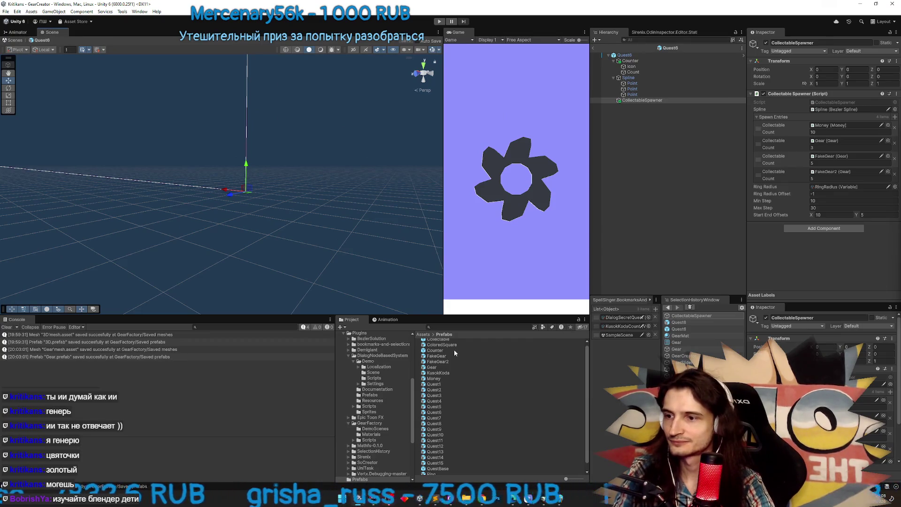
double_click(439, 367)
mouse_move(322, 206)
mouse_down()
mouse_move(282, 221)
mouse_move(225, 208)
mouse_move(267, 209)
mouse_up()
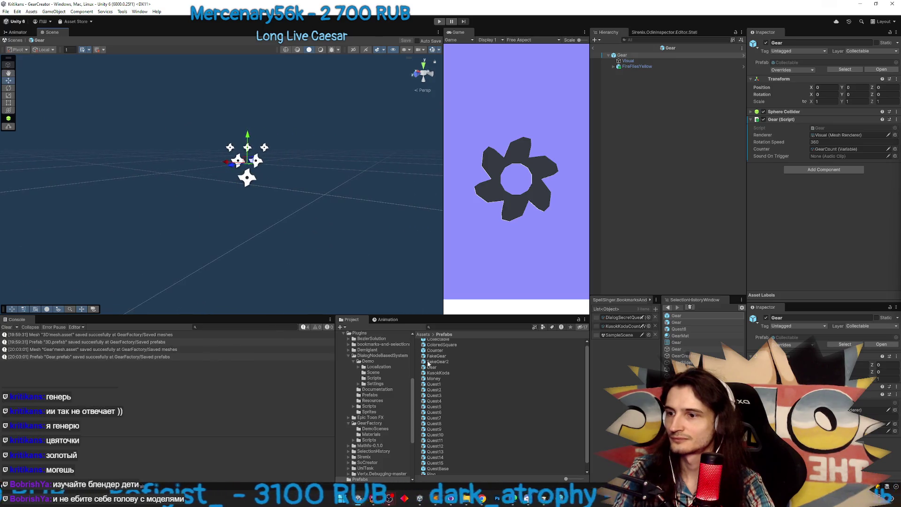
click(432, 368)
click(628, 61)
click(637, 67)
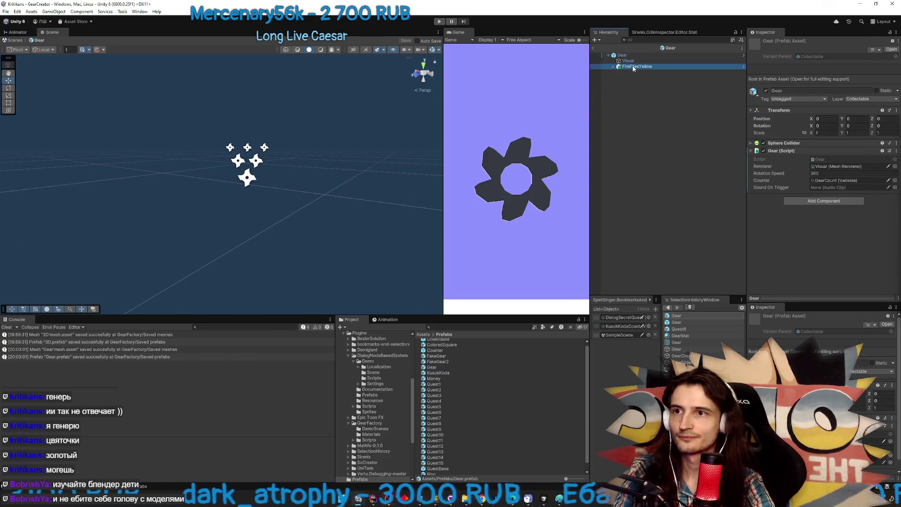
Assign the new Gear mesh to the Visual's Mesh Filter, searching 'ge'
click(845, 102)
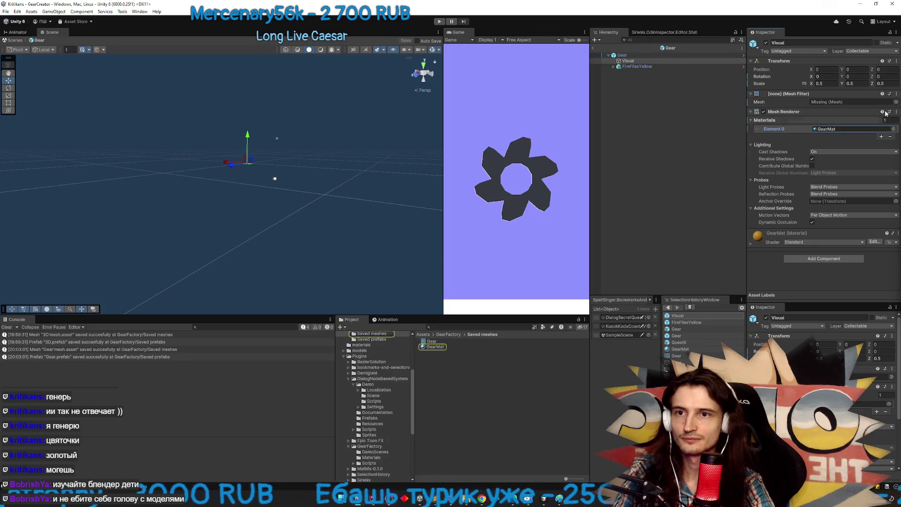
click(897, 103)
text(ge)
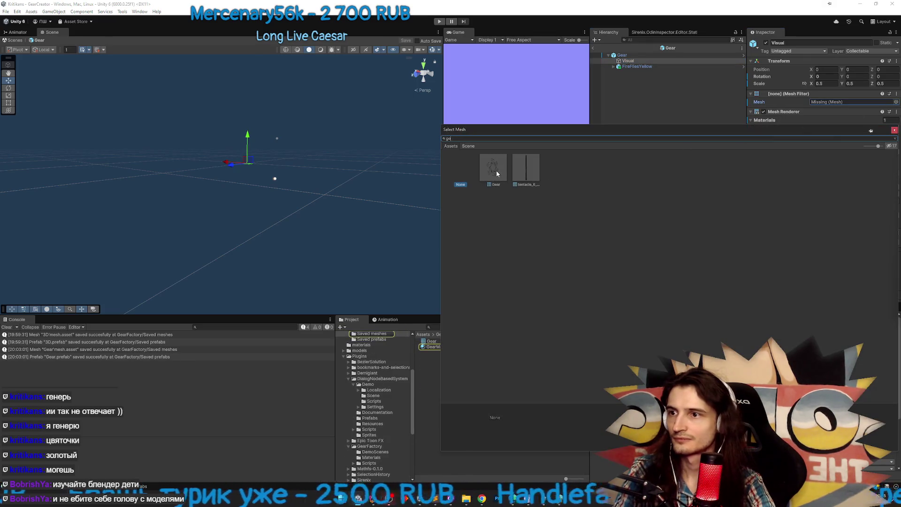
double_click(496, 173)
mouse_move(352, 178)
mouse_down()
mouse_move(220, 172)
mouse_move(263, 160)
mouse_up()
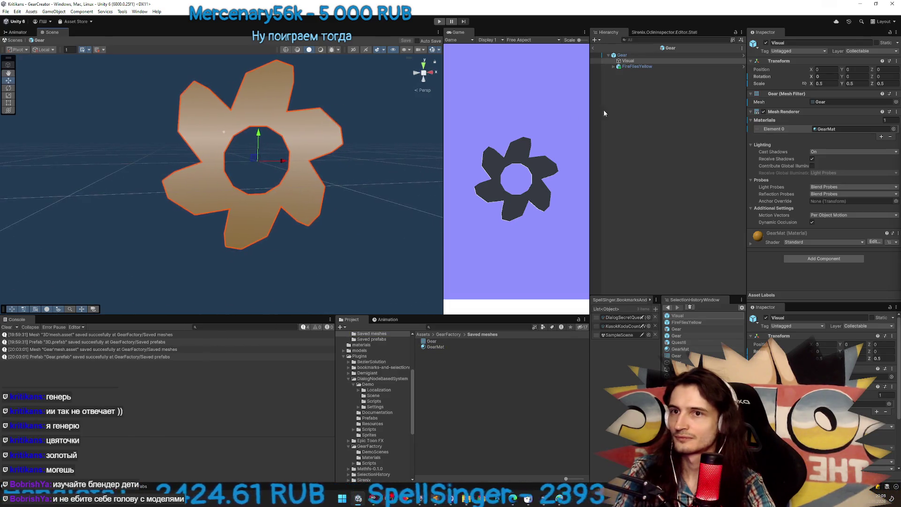
click(896, 102)
text(g)
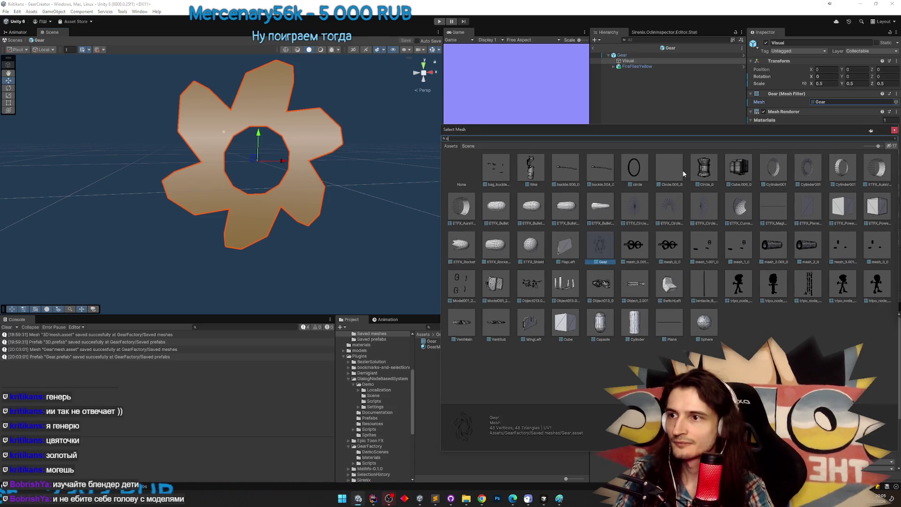
text(e)
click(533, 175)
click(487, 176)
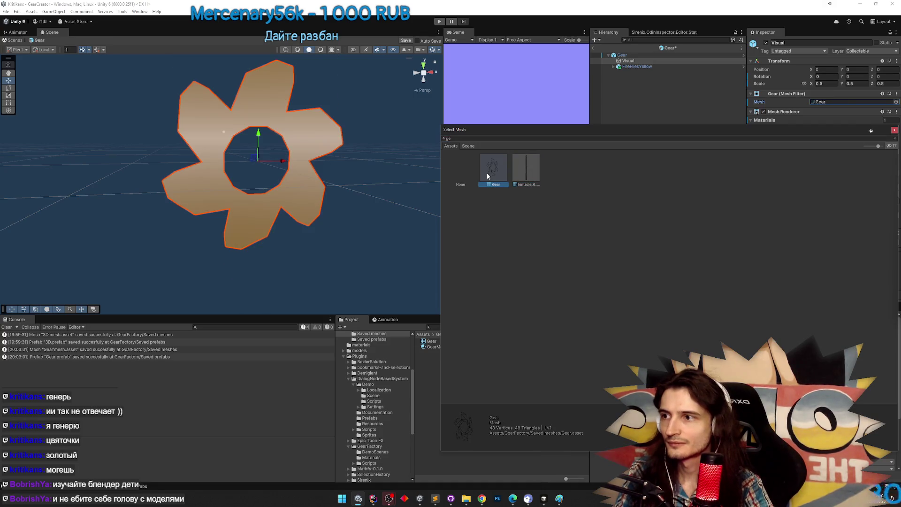
click(895, 130)
mouse_move(318, 172)
mouse_down()
mouse_move(312, 177)
mouse_move(348, 181)
mouse_move(499, 159)
mouse_move(340, 174)
mouse_up()
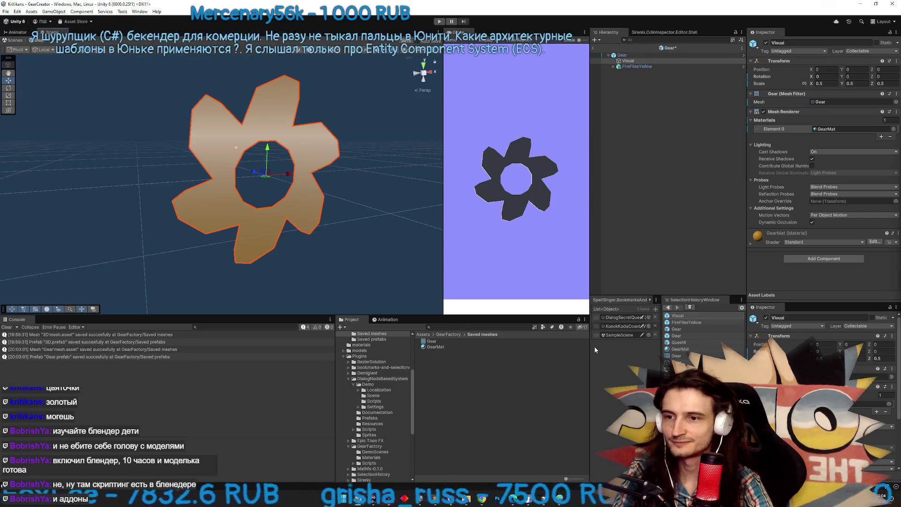
Open the 3D prefab in GearFactory's Saved prefabs and save the Gear prefab changes
click(424, 334)
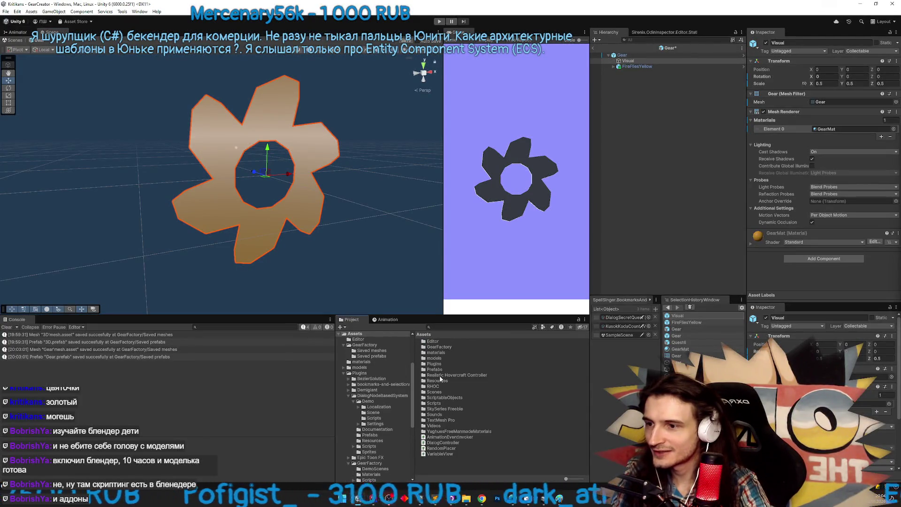
double_click(439, 347)
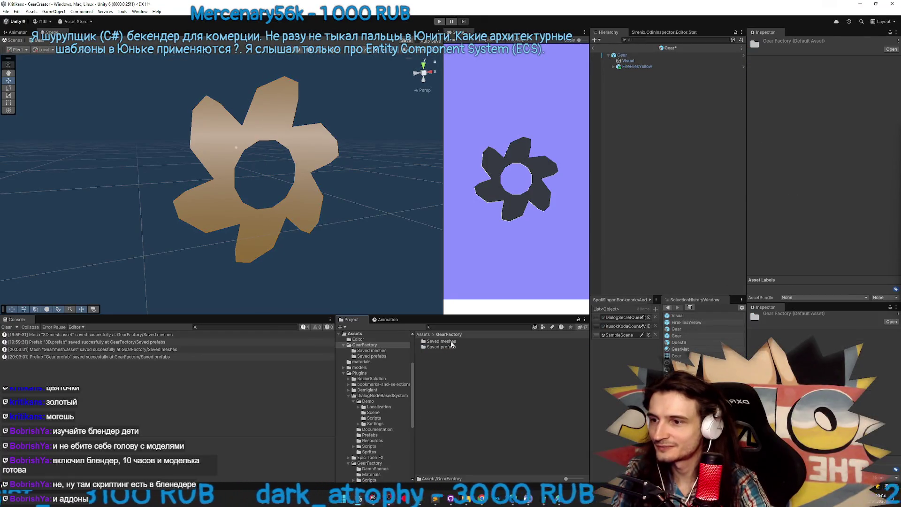
double_click(454, 342)
click(371, 356)
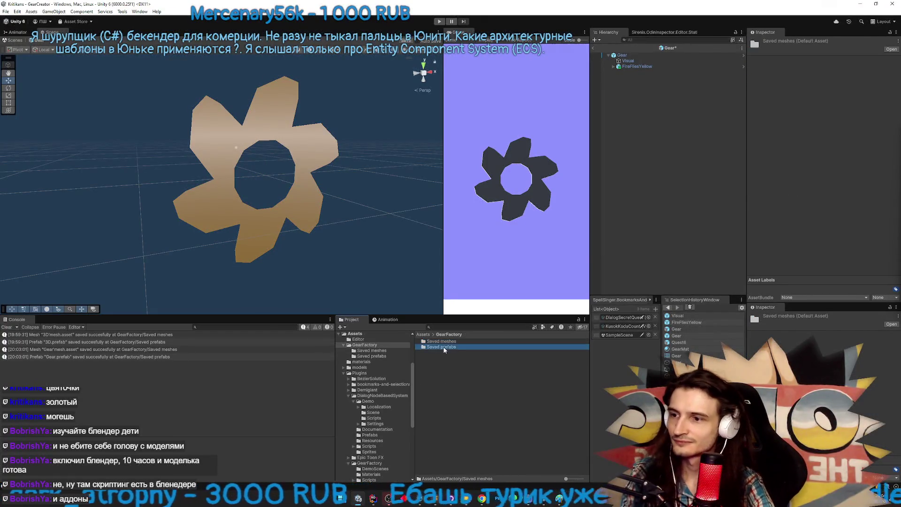
double_click(451, 343)
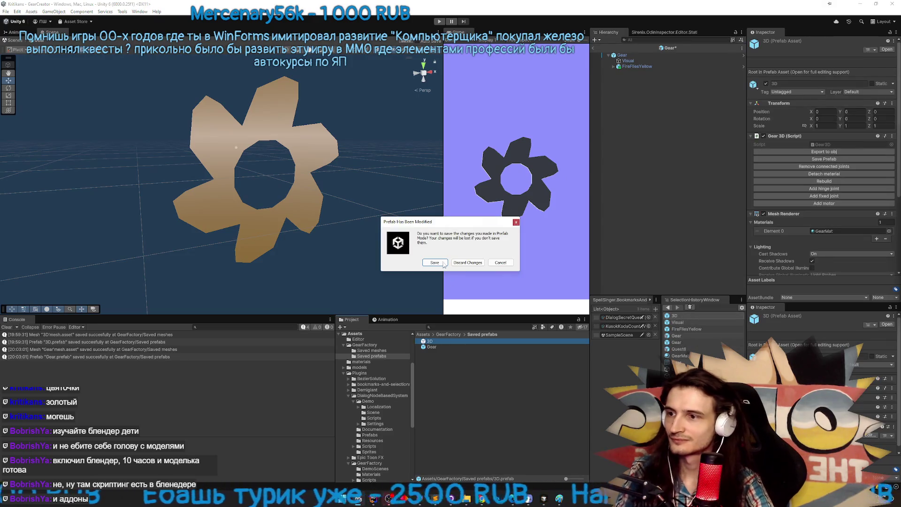
click(456, 263)
Exit Prefab Mode and drag the Gear prefab into the scene as Gear (1)
click(432, 346)
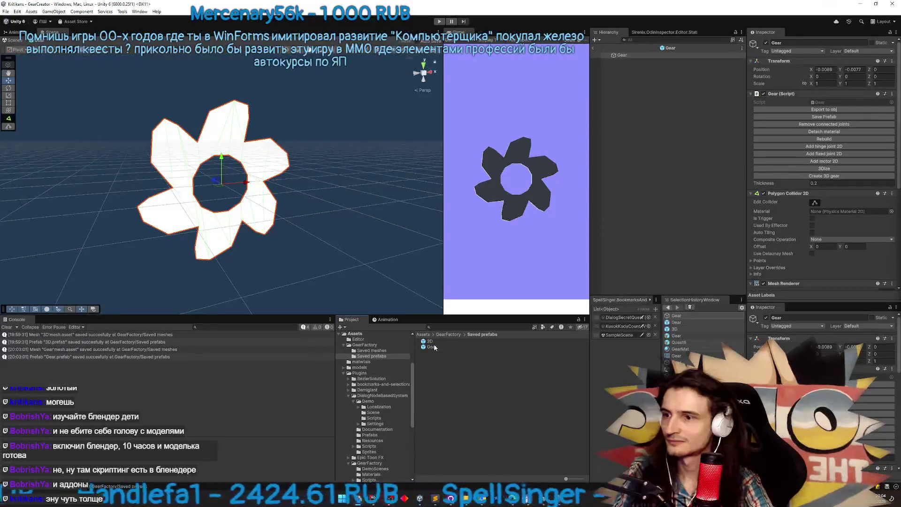
click(435, 346)
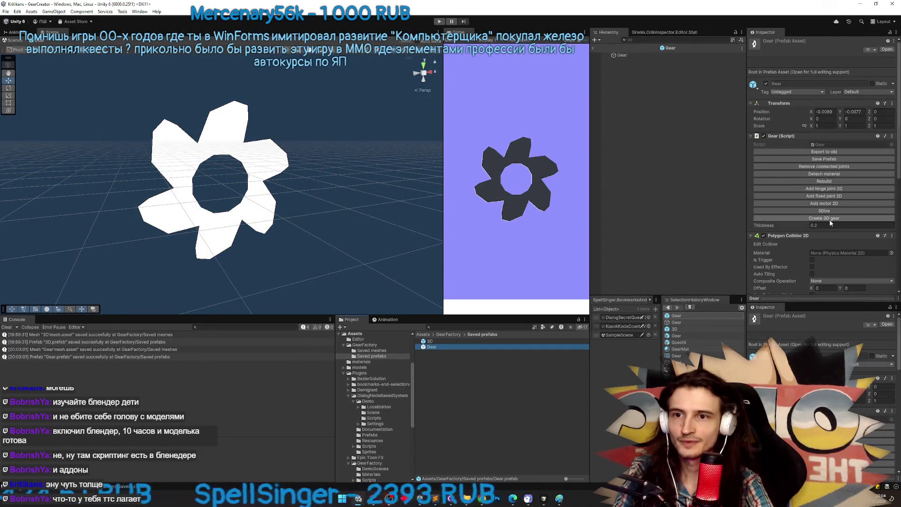
click(814, 225)
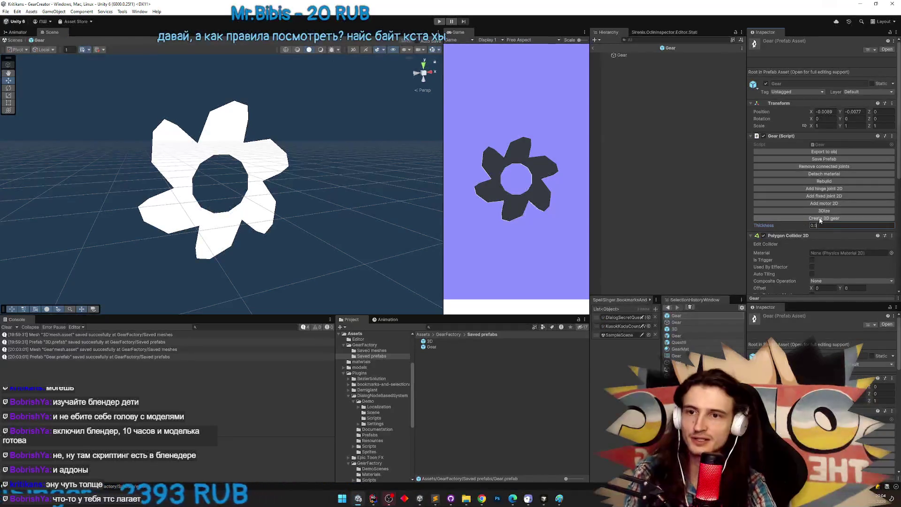
double_click(814, 225)
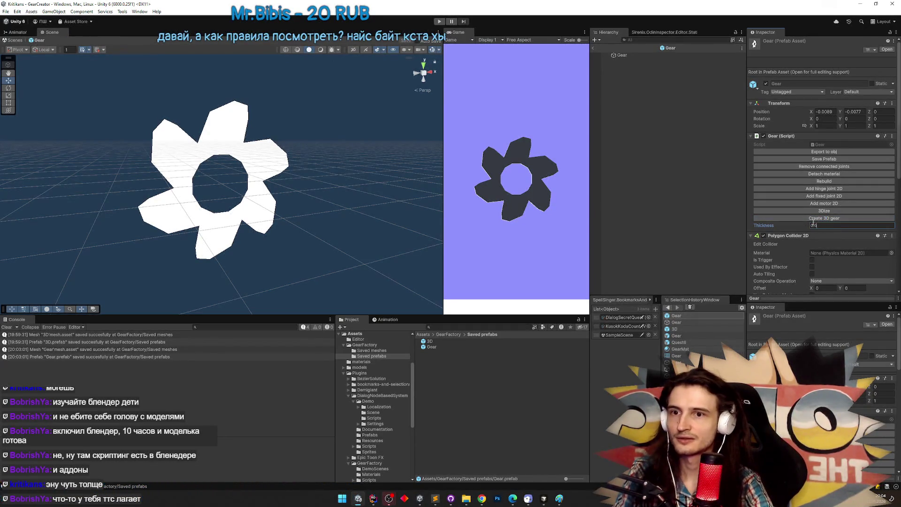
click(594, 48)
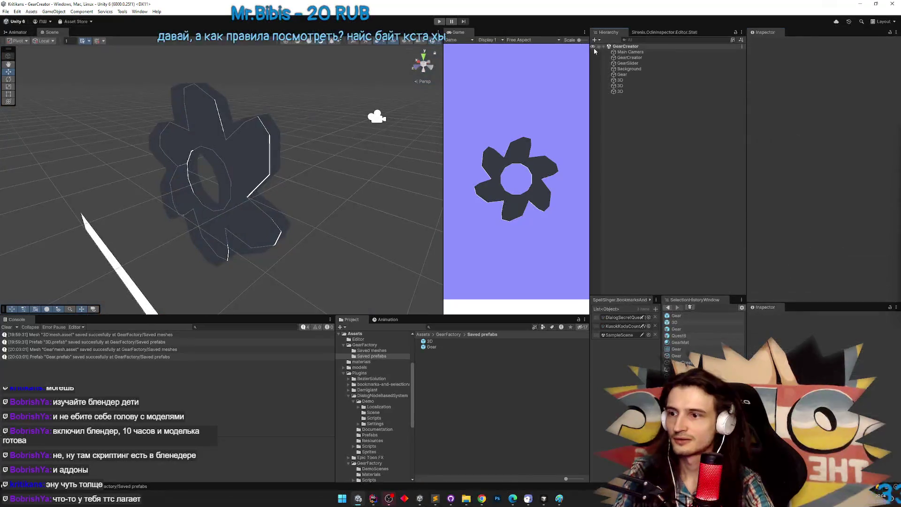
drag(430, 347, 627, 142)
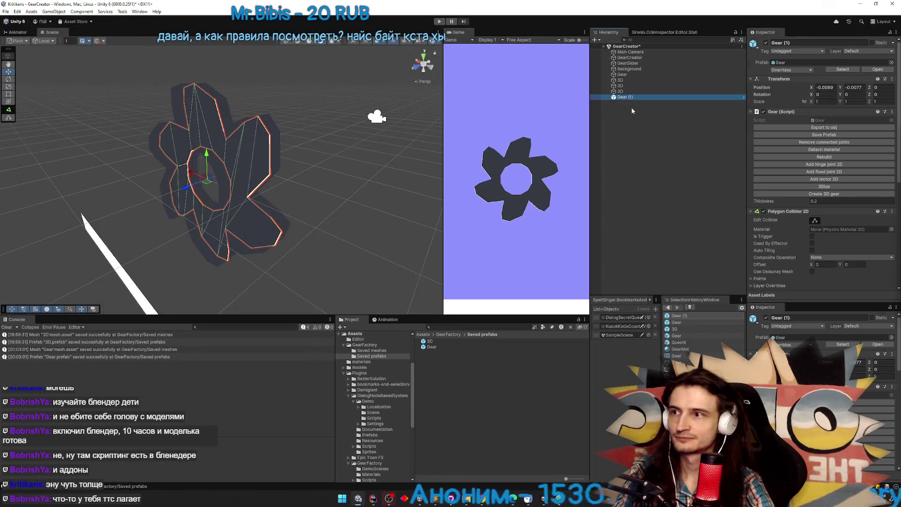
Delete the Gear (1) copy and the two extra 3D gear duplicates from the scene
key(ctrl+z)
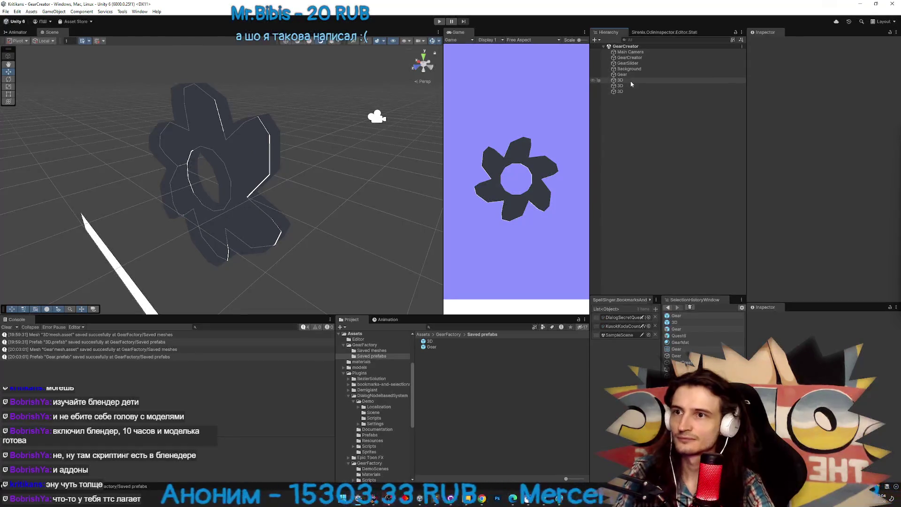
click(629, 81)
click(630, 85)
click(630, 90)
click(634, 81)
ctrl+click(633, 86)
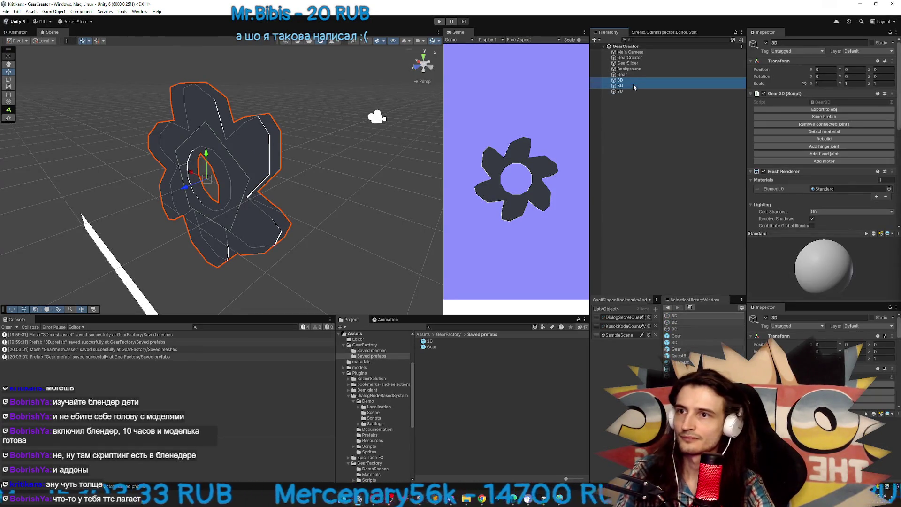
key(Delete)
drag(263, 141, 215, 140)
Re-save the remaining 3D gear's mesh and prefab, then locate the saved mesh asset
click(620, 81)
click(173, 199)
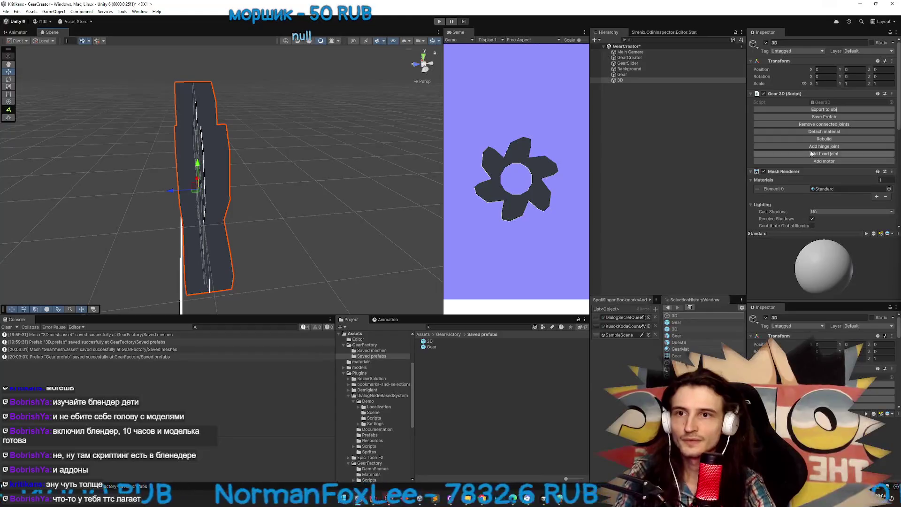
click(842, 117)
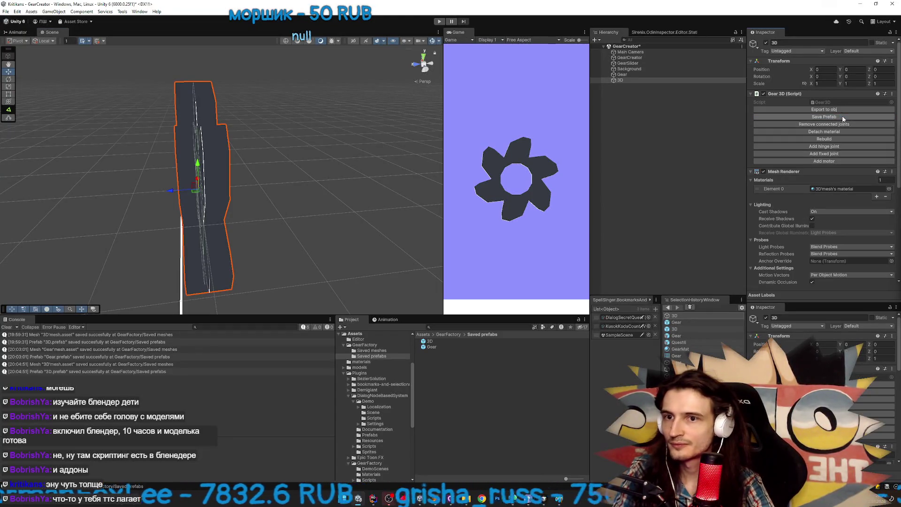
scroll(849, 175, down, 3)
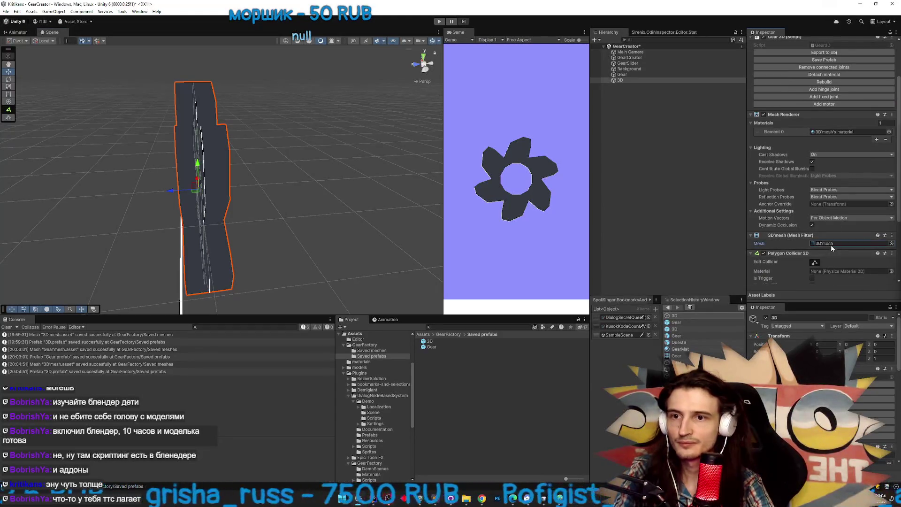
click(831, 244)
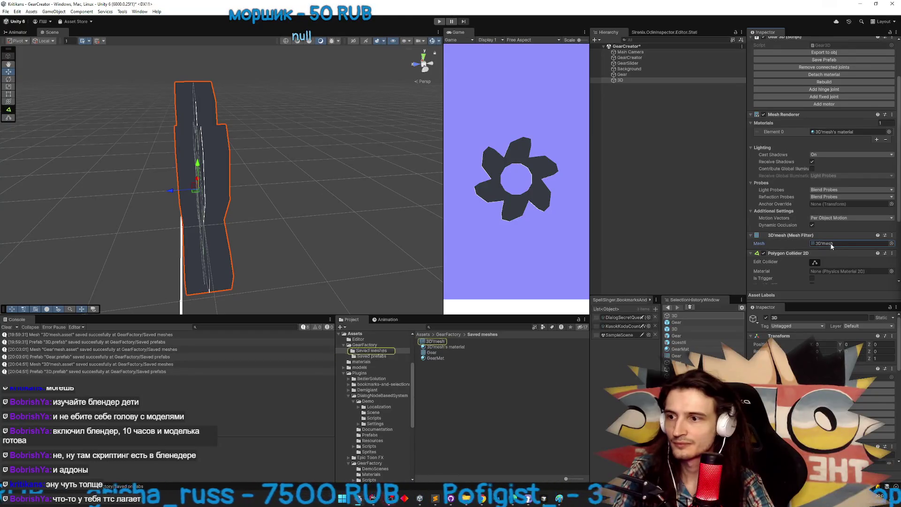
Delete the generated 3D'mesh material and the old Gear mesh from Saved meshes
click(447, 351)
shift+click(447, 357)
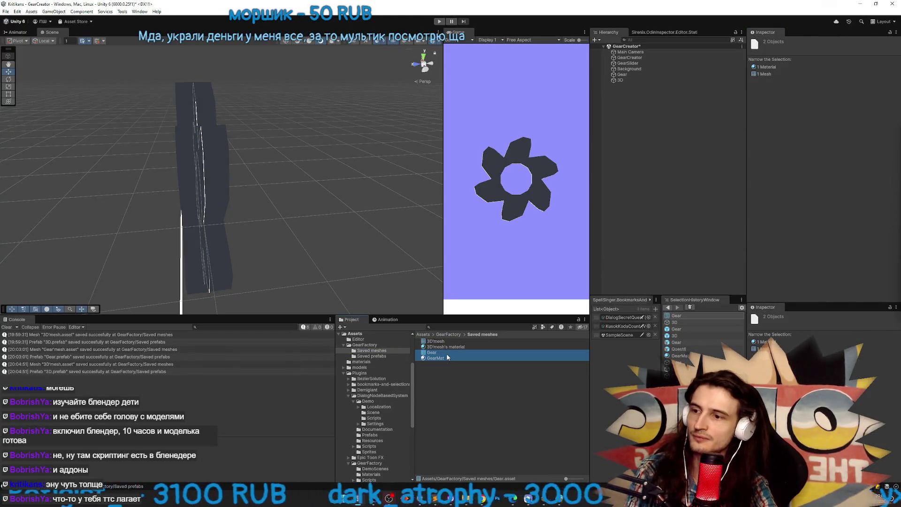
click(449, 347)
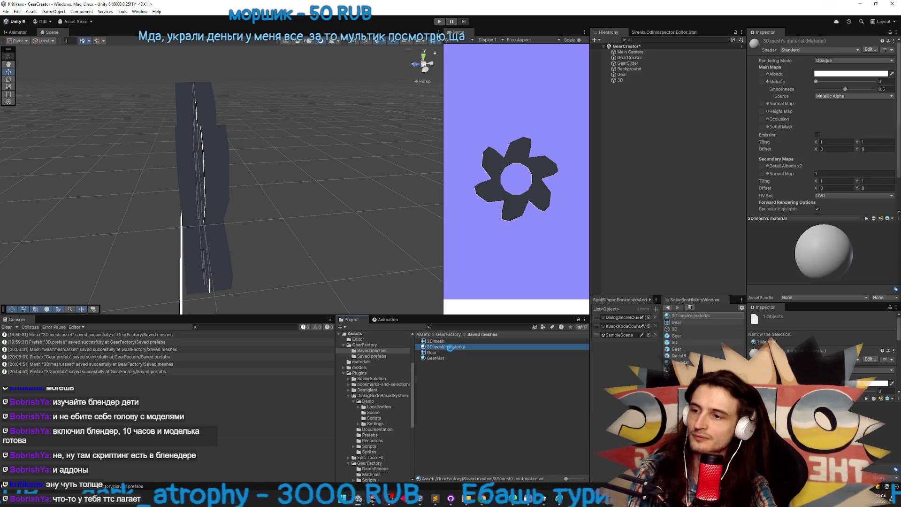
key(shift+Delete)
click(446, 346)
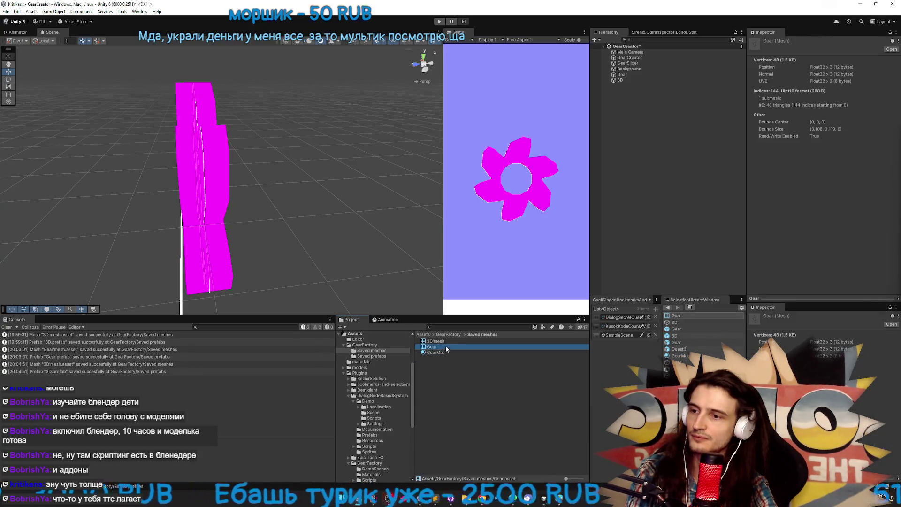
key(shift+Delete)
Rename the 3D'mesh asset to Gear
key(F2)
text(Gear)
key(Return)
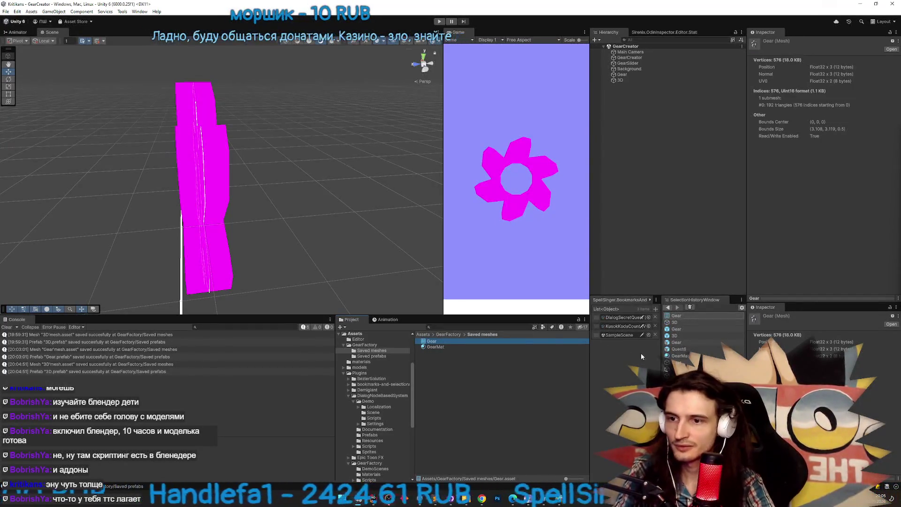
double_click(675, 344)
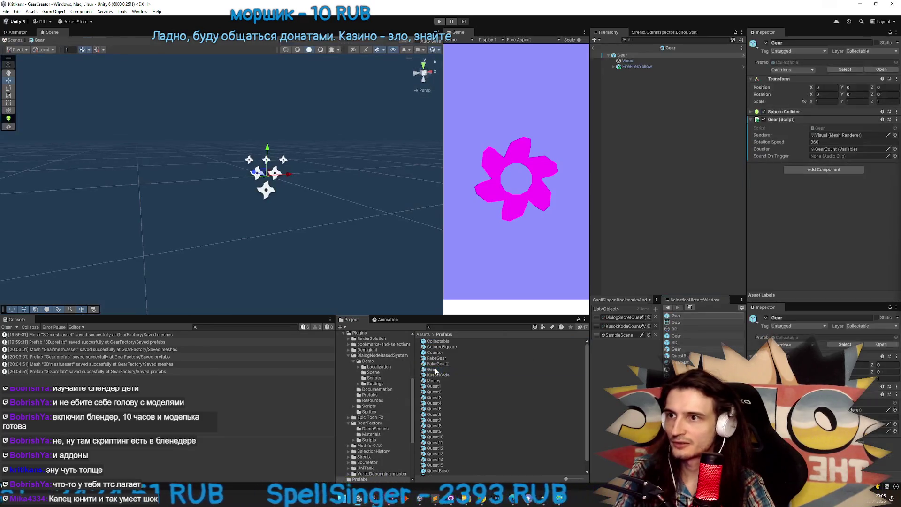
Assign the Gear mesh to the Visual object's Mesh Filter, showing the orange six-lobed gear
click(641, 60)
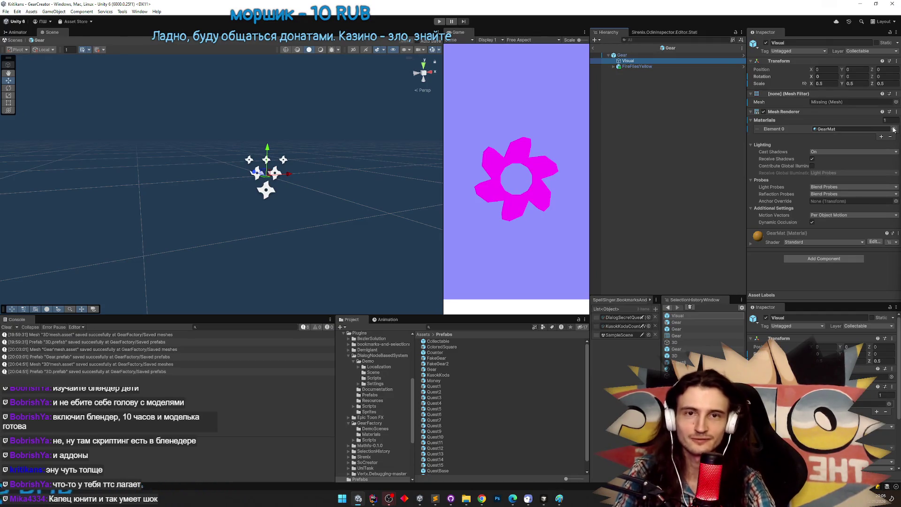
click(895, 102)
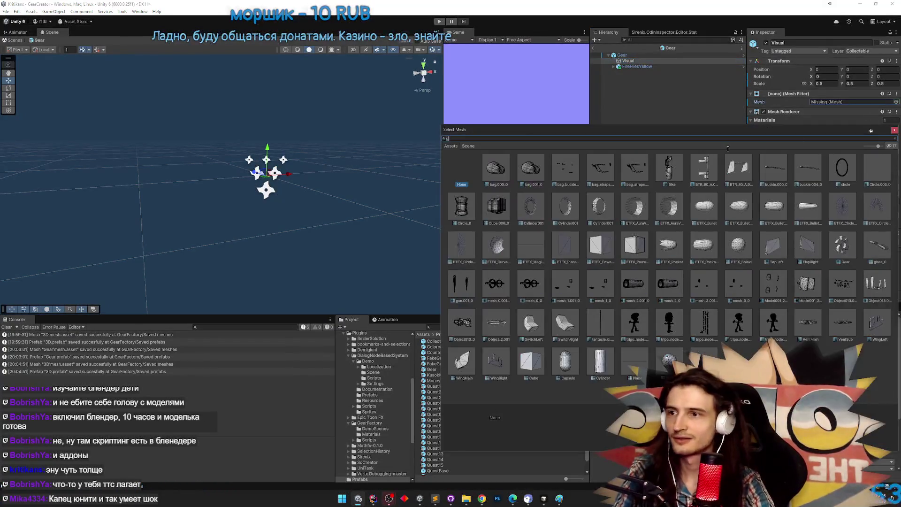
text(gear)
double_click(493, 172)
drag(316, 193, 513, 173)
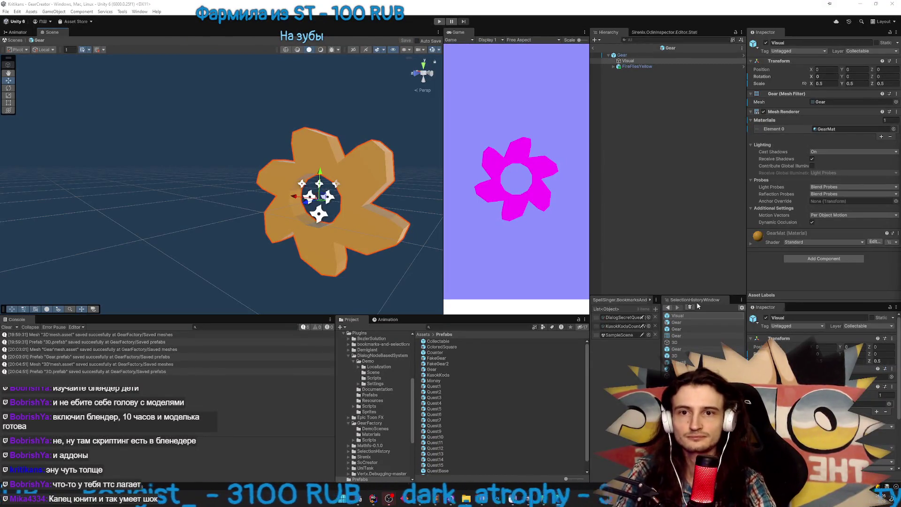
mouse_move(300, 220)
mouse_down()
mouse_move(294, 215)
mouse_move(305, 258)
mouse_up()
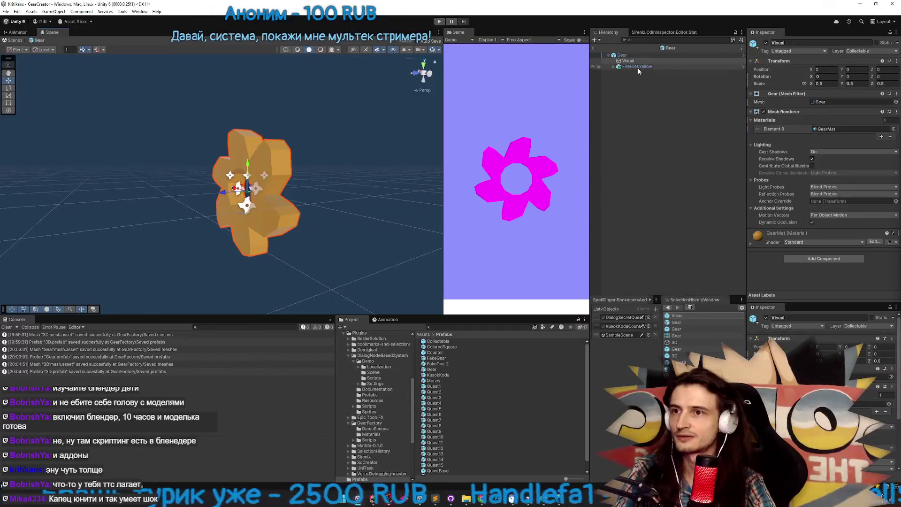
click(637, 67)
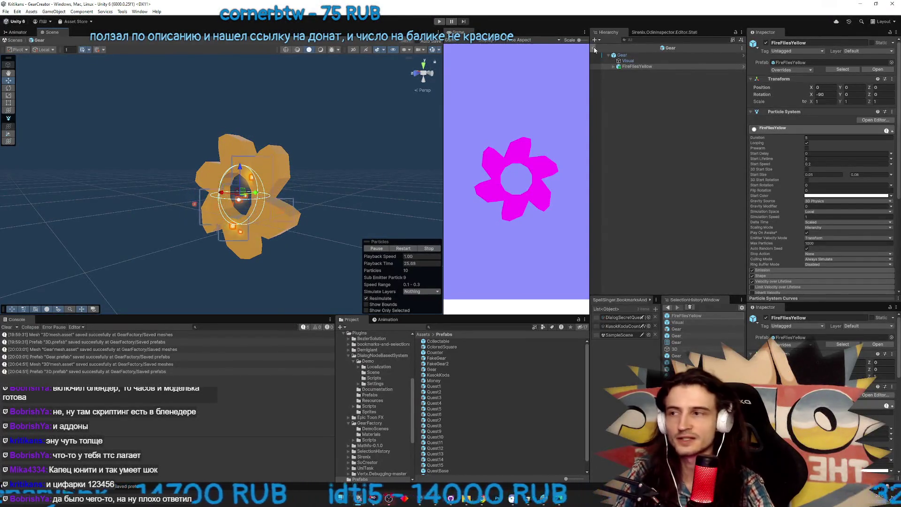
drag(418, 105, 357, 122)
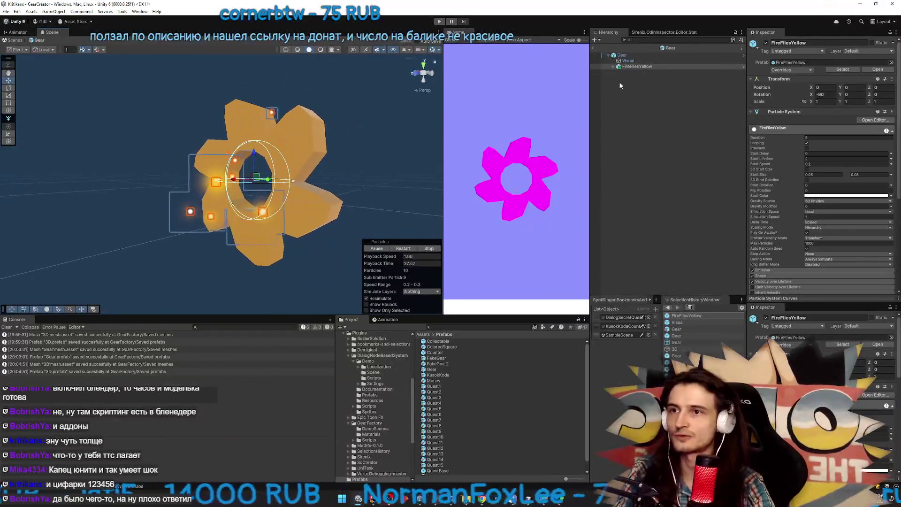
right_click(628, 56)
click(613, 93)
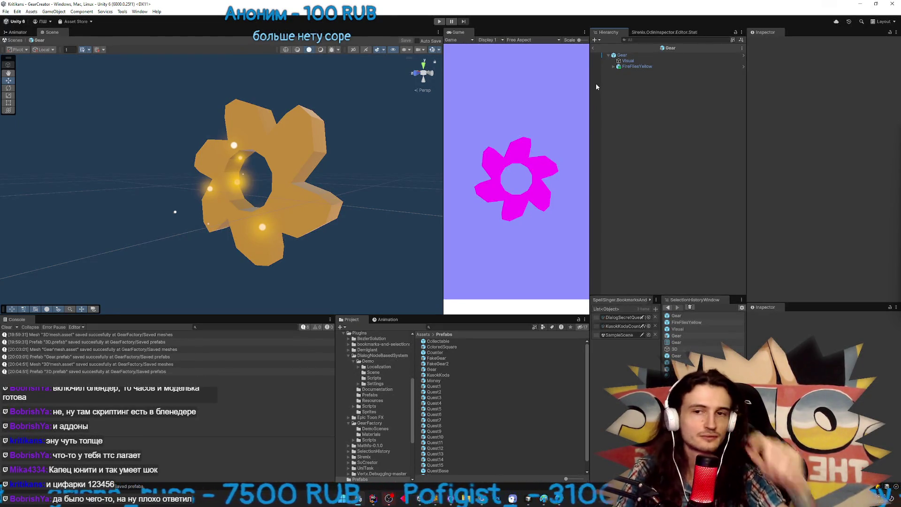
drag(380, 158, 437, 151)
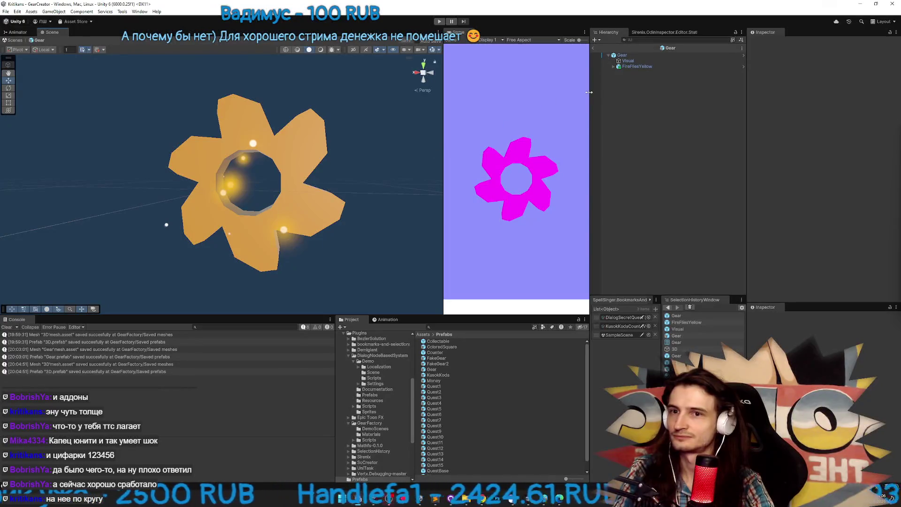
right_click(631, 57)
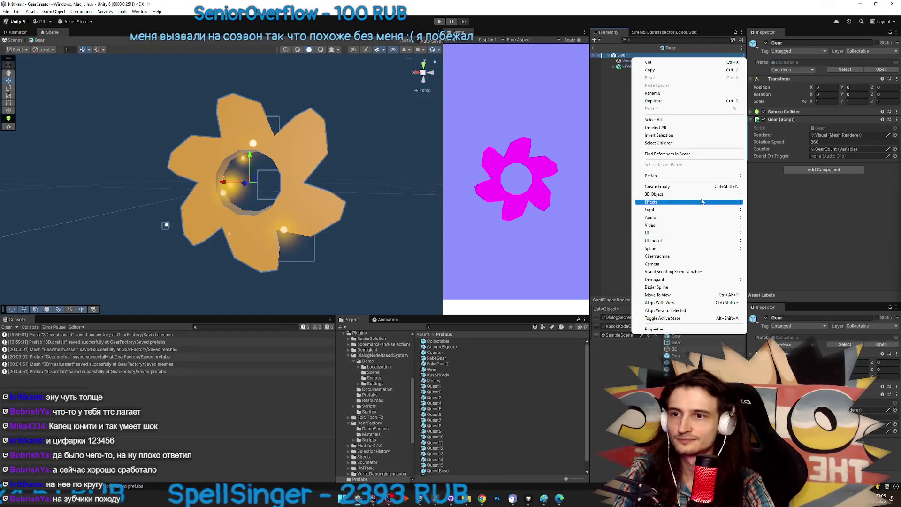
Add a TextMeshPro text child named 1 under Gear and set its text to 1
mouse_move(701, 196)
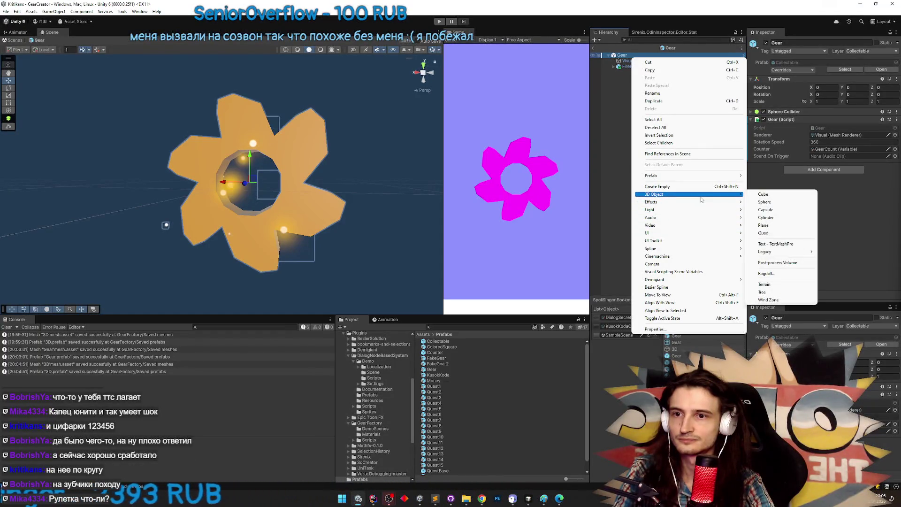
click(775, 244)
key(Return)
scroll(287, 124, down, 5)
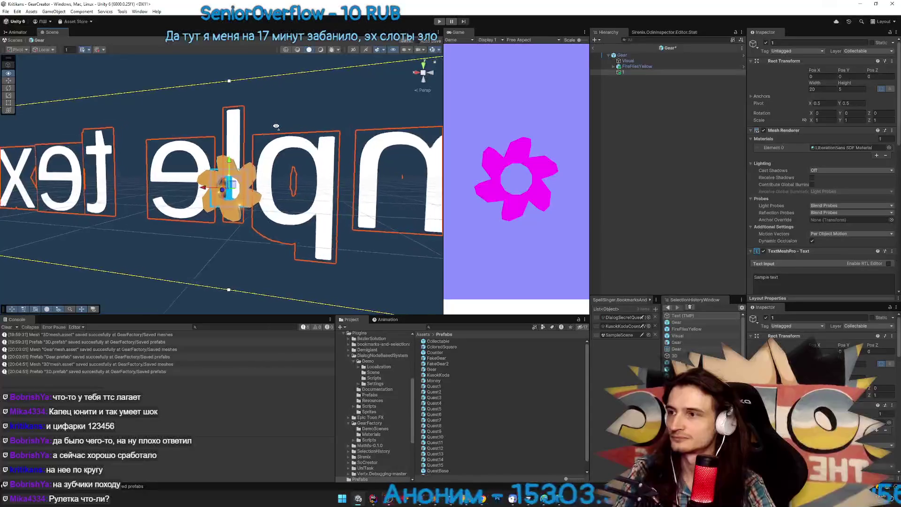
scroll(761, 129, down, 1)
click(798, 265)
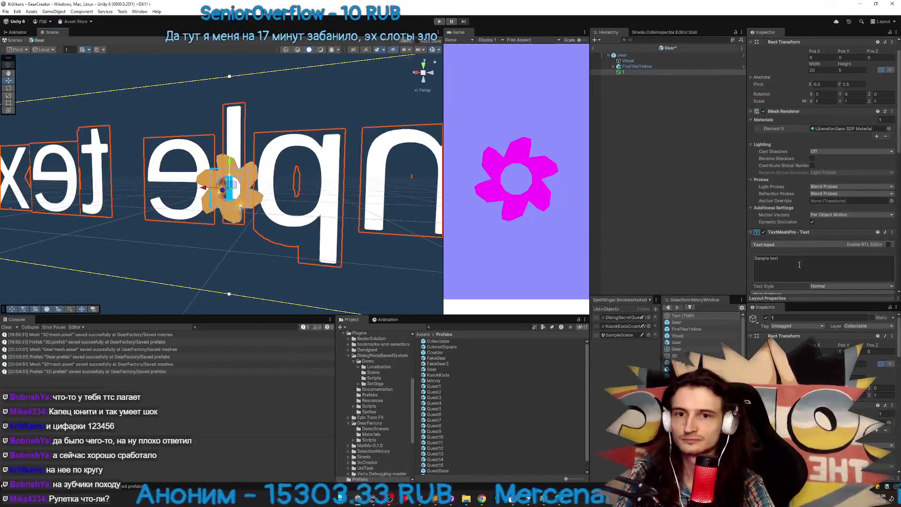
key(ctrl+a)
text(1)
Set the number's font size to 4 and centre it vertically
scroll(328, 177, up, 5)
mouse_move(328, 178)
mouse_down()
mouse_move(177, 181)
mouse_move(245, 199)
mouse_move(218, 210)
mouse_move(233, 206)
mouse_up()
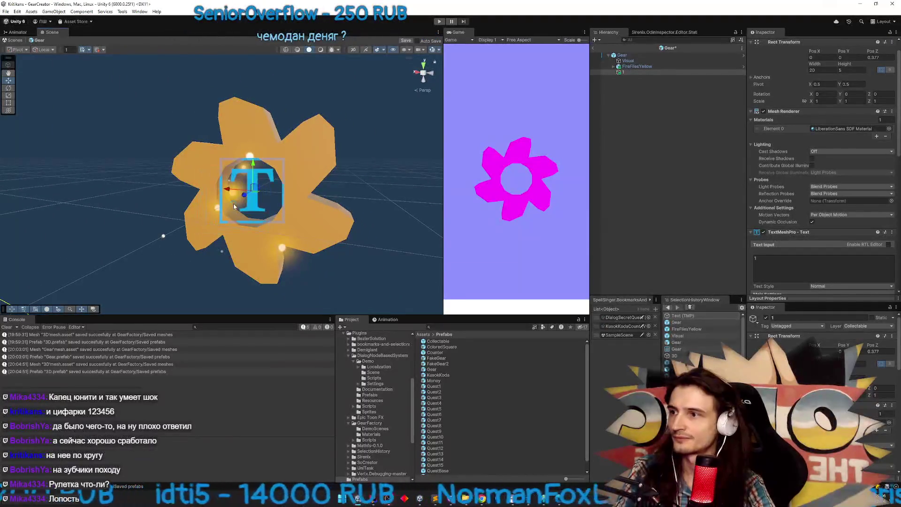
scroll(782, 240, down, 3)
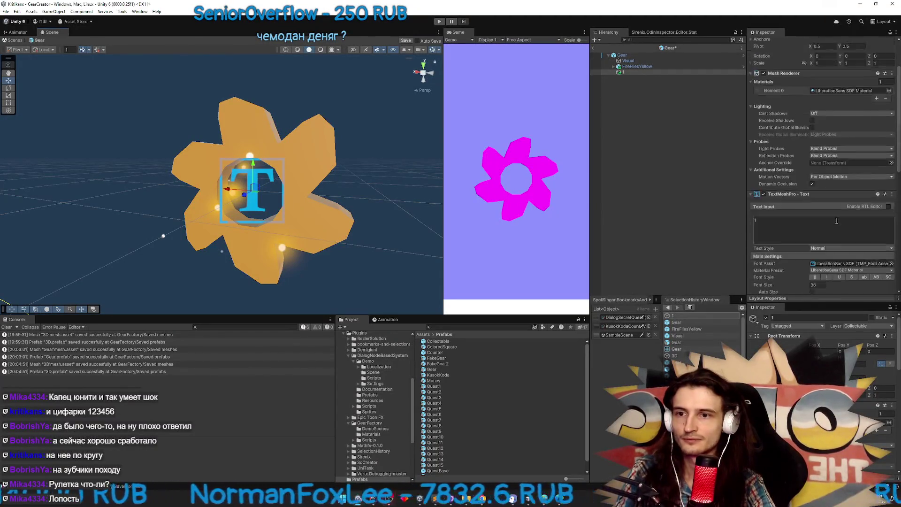
text(4)
drag(792, 267, 787, 268)
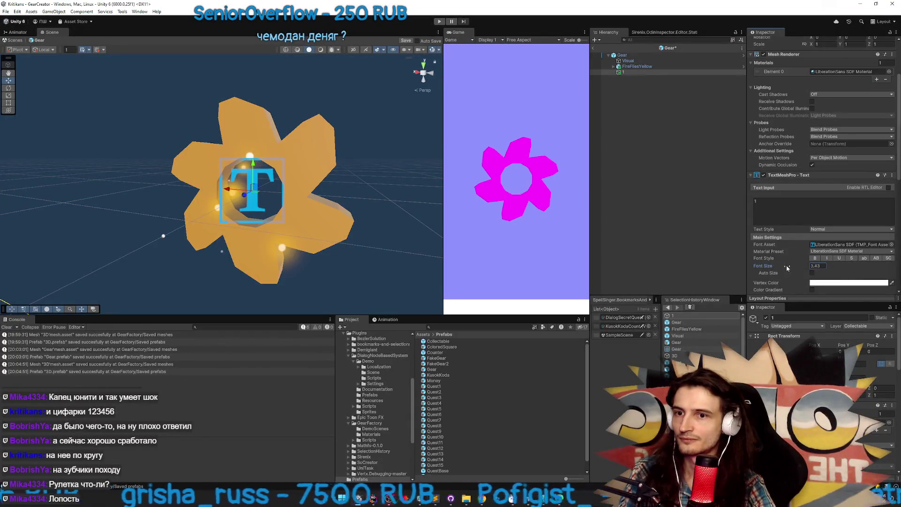
double_click(610, 72)
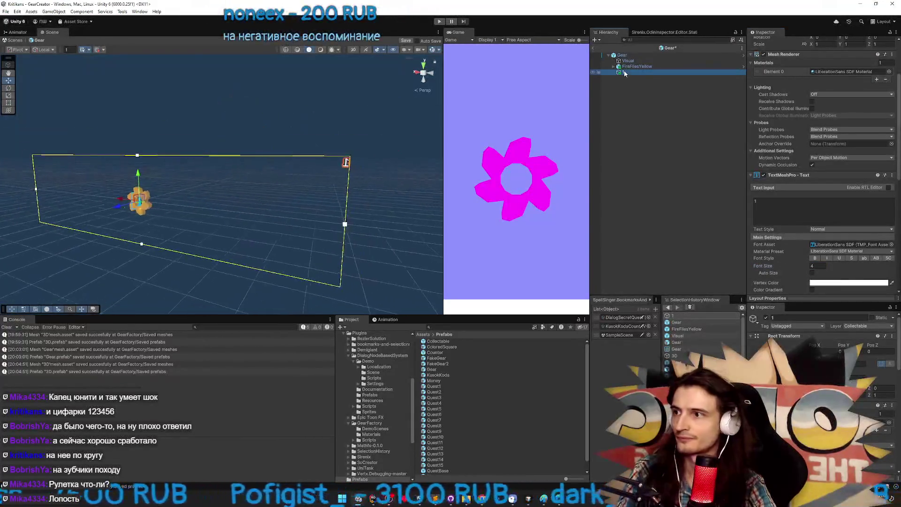
scroll(826, 179, down, 5)
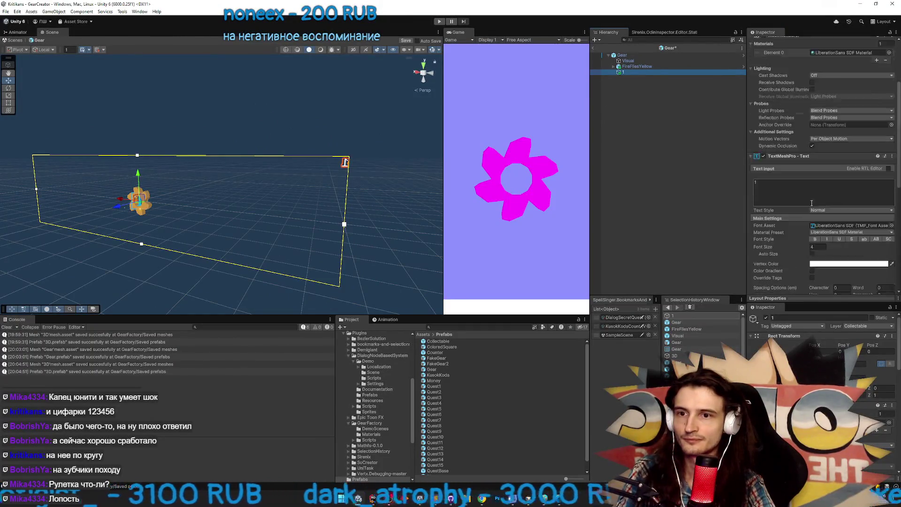
click(823, 218)
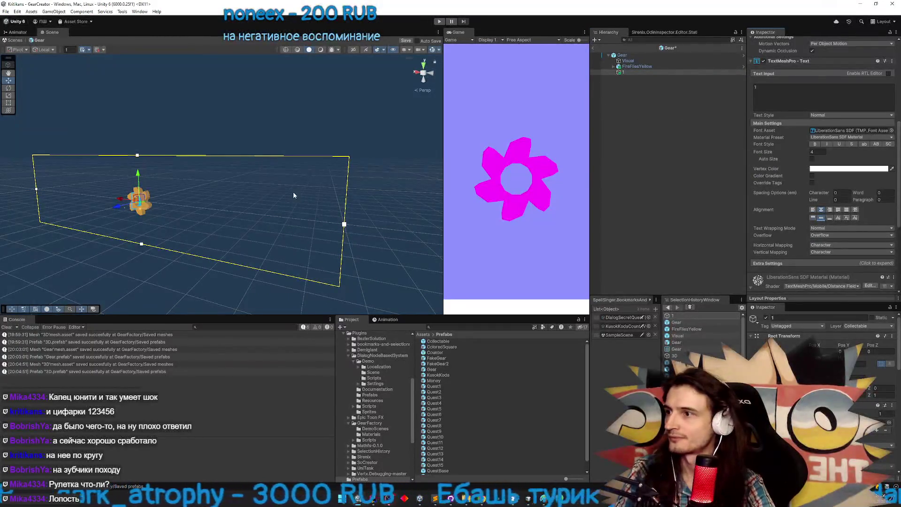
Shrink the number 1 text box to a small area and exit prefab mode to GearCreator
mouse_move(344, 225)
mouse_down()
mouse_move(40, 192)
mouse_move(129, 198)
mouse_move(139, 238)
mouse_up()
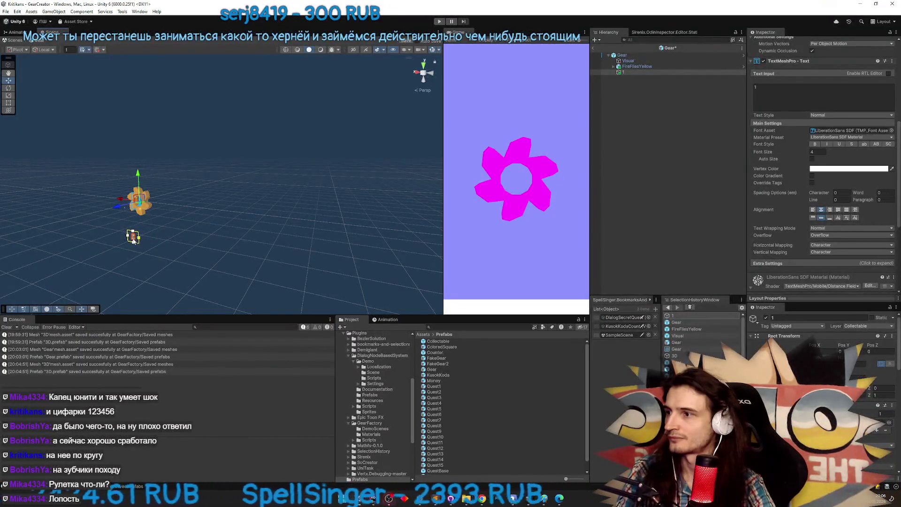
click(133, 233)
click(134, 233)
drag(134, 231, 138, 190)
drag(133, 242, 133, 199)
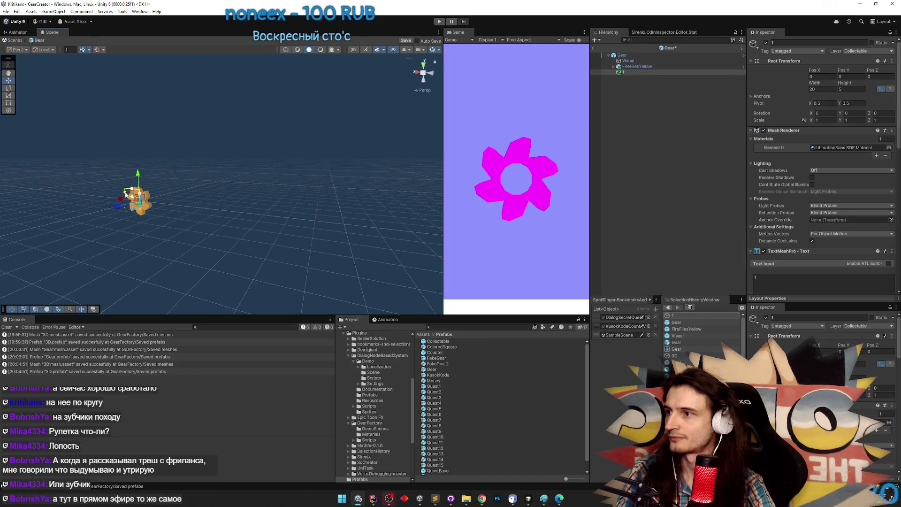
scroll(127, 221, up, 10)
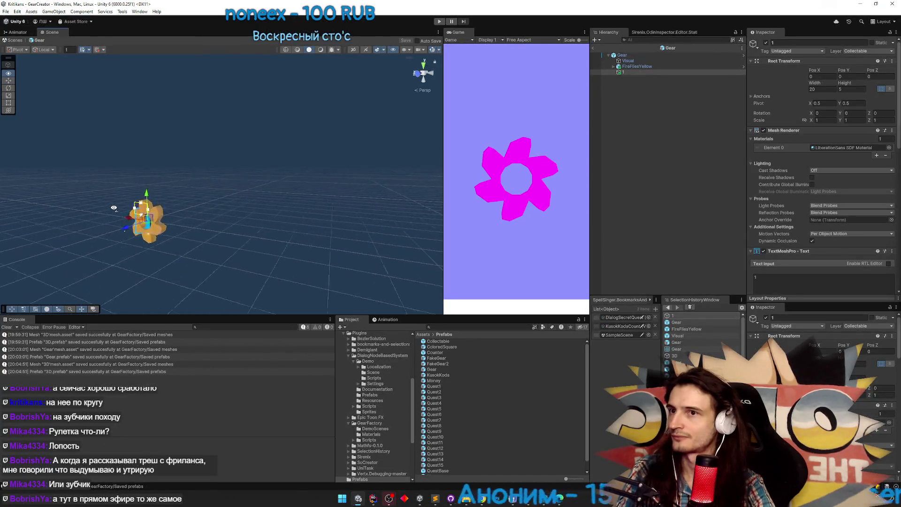
drag(136, 236, 157, 229)
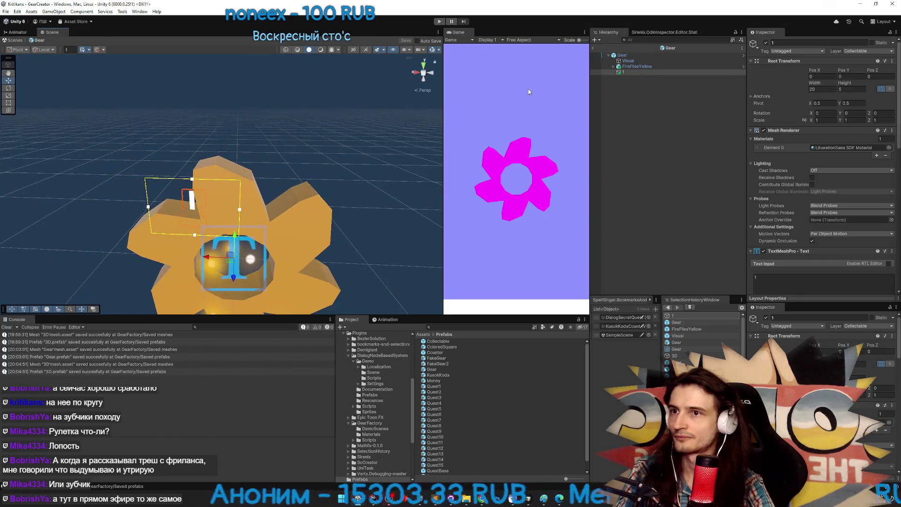
click(594, 48)
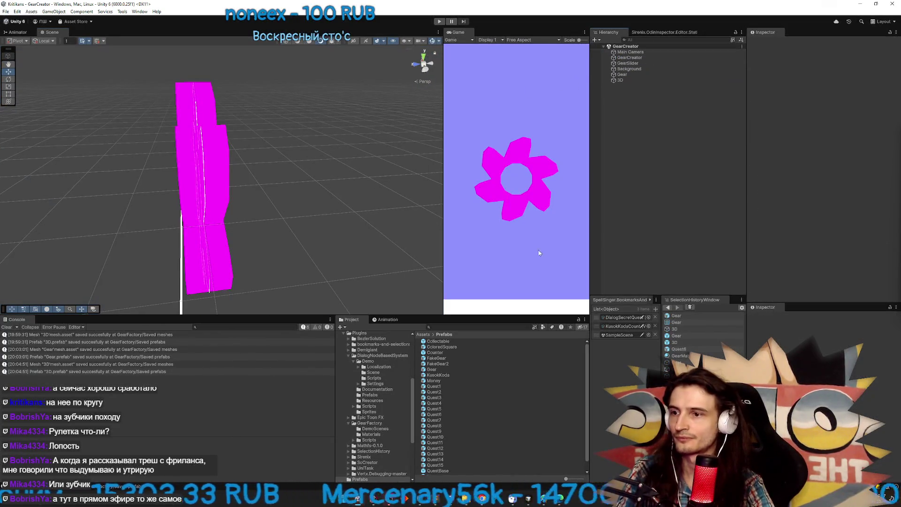
Open the Gear prefab, inspect the Collectable base prefab's Visual and root, then return
double_click(436, 370)
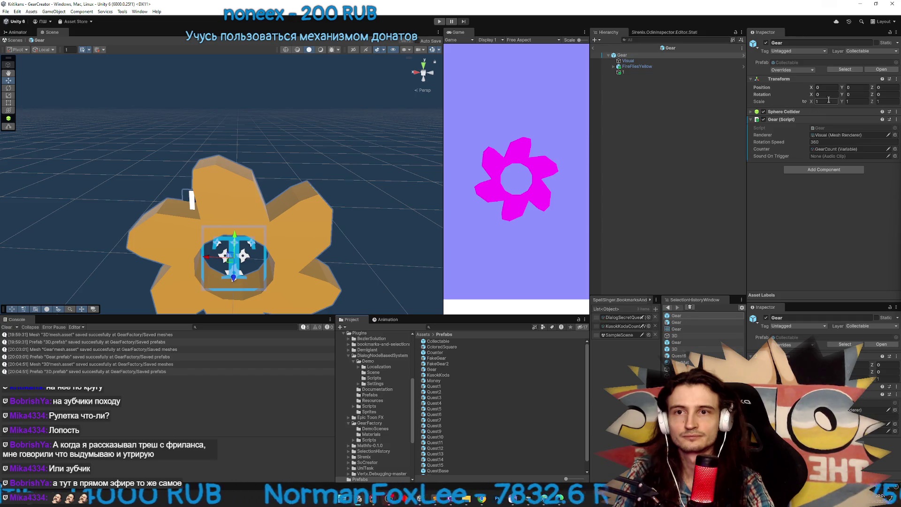
click(880, 69)
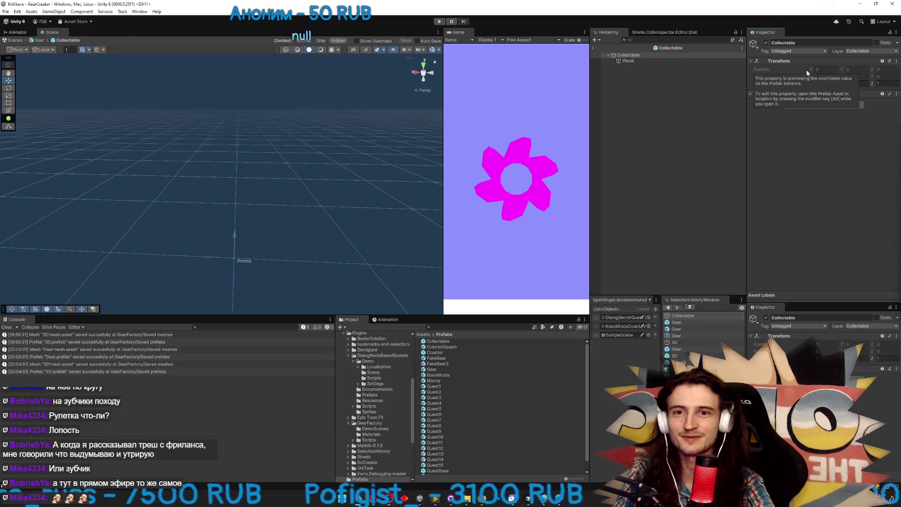
double_click(628, 61)
double_click(629, 56)
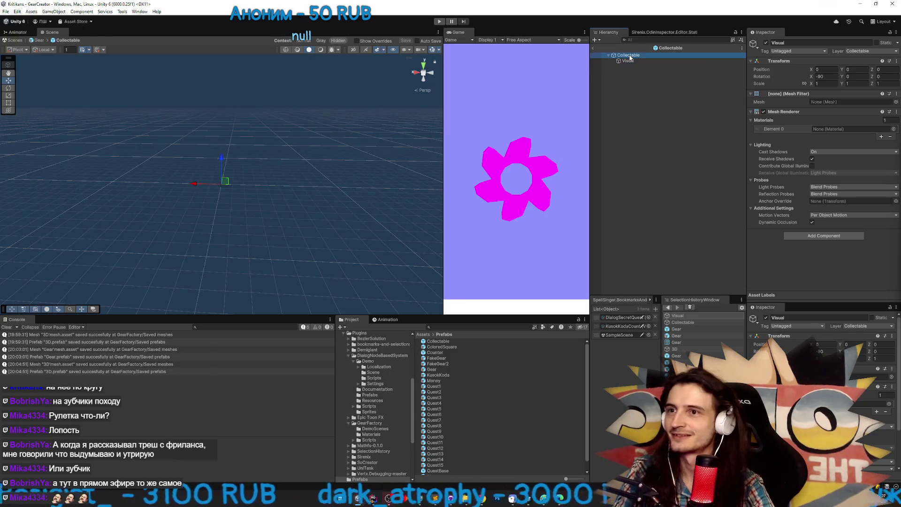
click(594, 48)
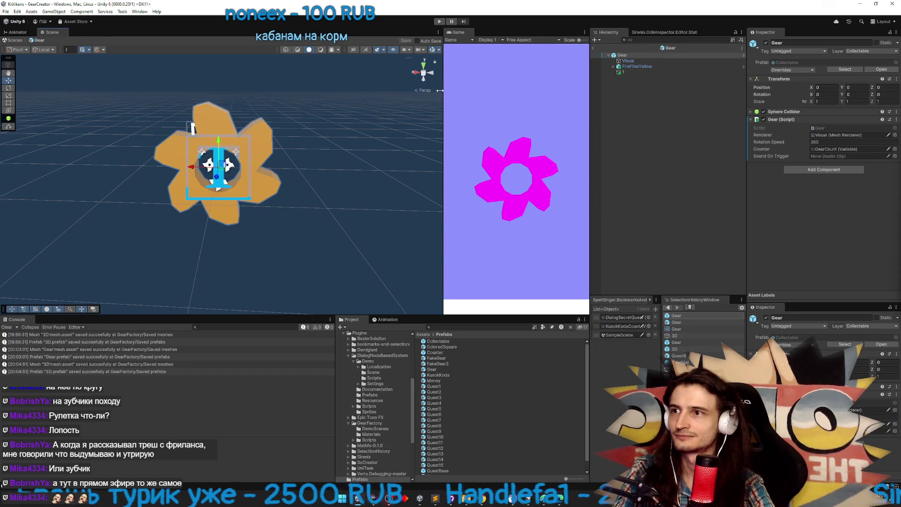
Move the number 1 text along Z so it sits in front of the gear
drag(443, 96, 412, 99)
mouse_move(325, 108)
mouse_down()
mouse_move(410, 107)
mouse_move(316, 133)
mouse_up()
mouse_move(228, 174)
mouse_down()
mouse_move(449, 165)
mouse_move(320, 154)
mouse_move(328, 153)
mouse_up()
click(652, 73)
drag(252, 147, 26, 95)
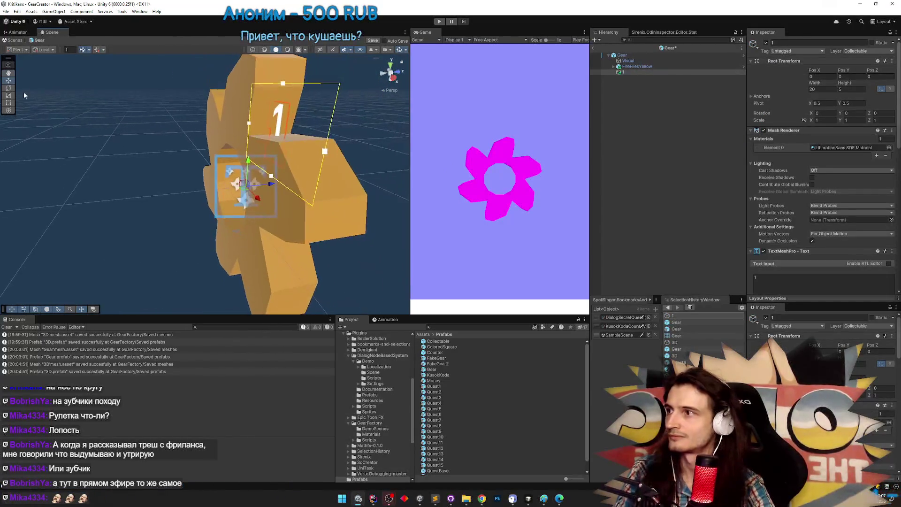
click(644, 72)
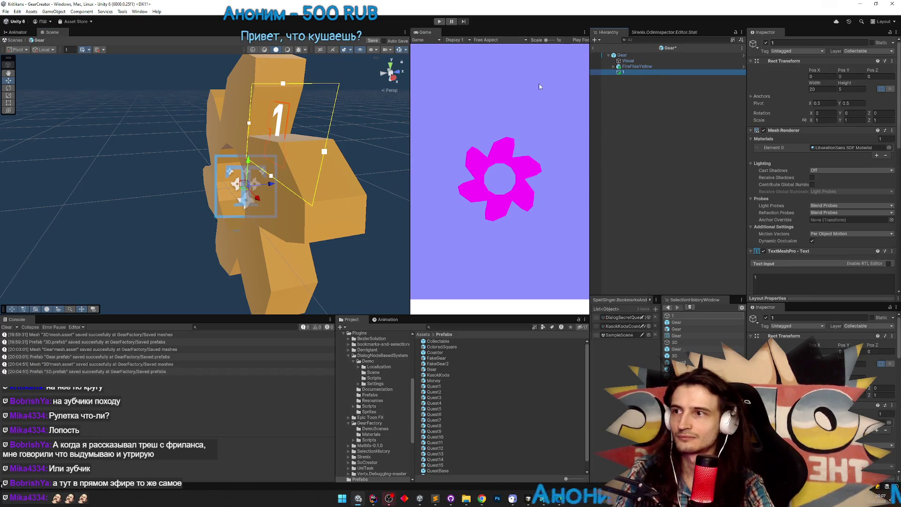
drag(267, 179, 235, 189)
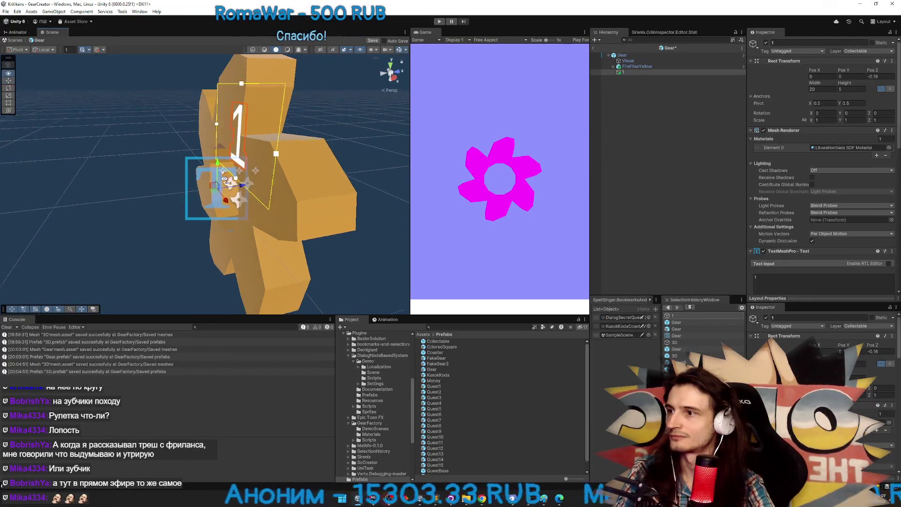
click(878, 76)
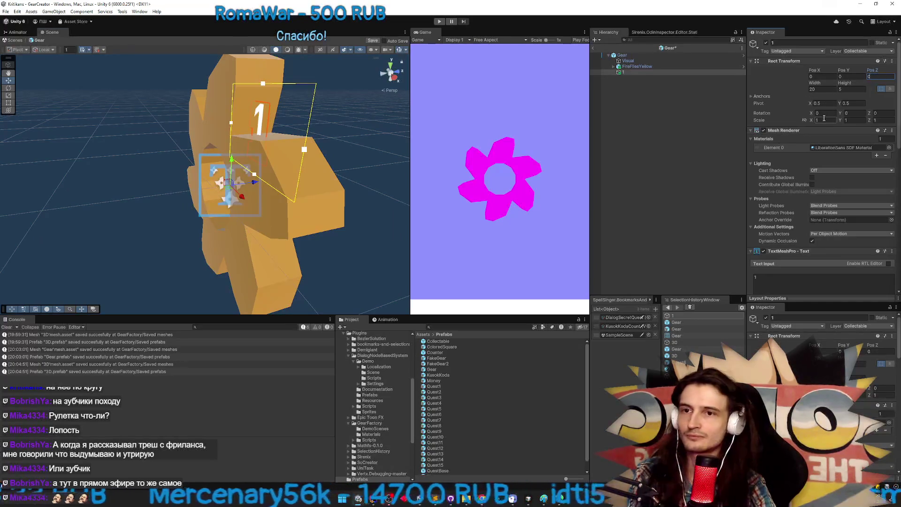
drag(356, 177, 404, 173)
drag(495, 167, 403, 162)
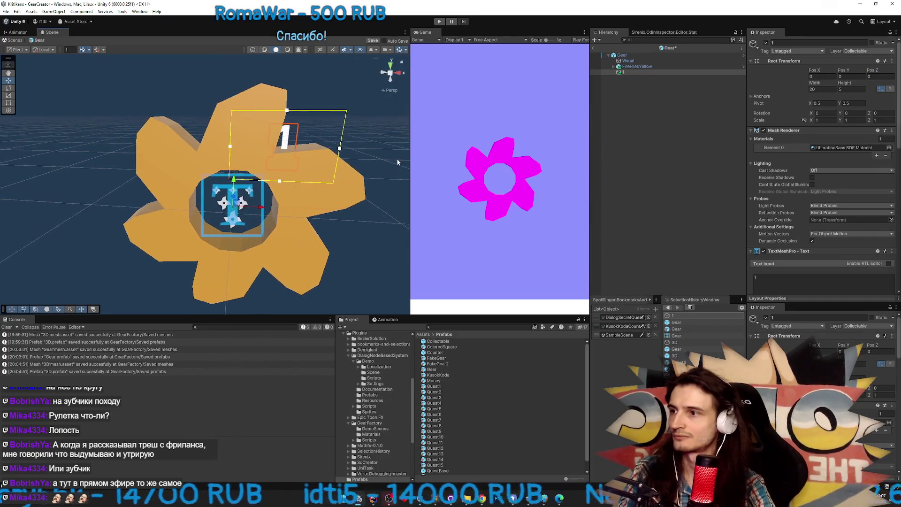
scroll(821, 149, down, 10)
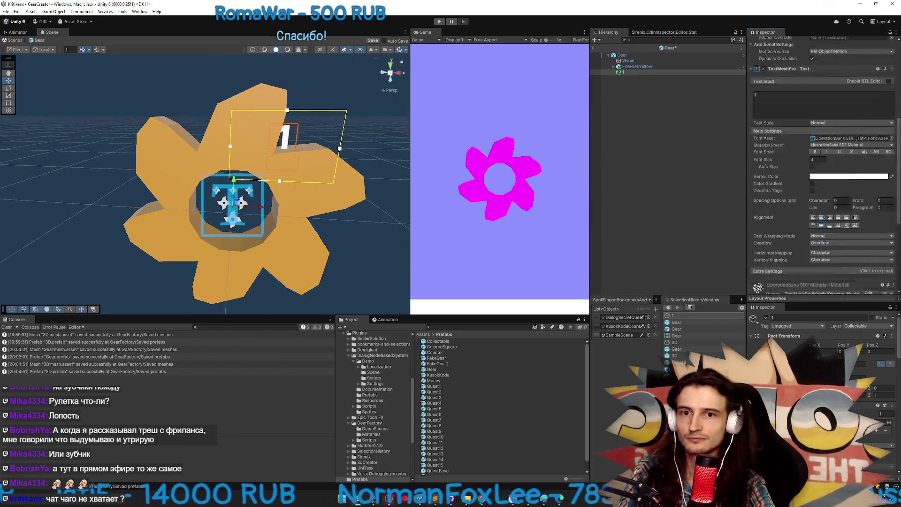
scroll(899, 222, up, 3)
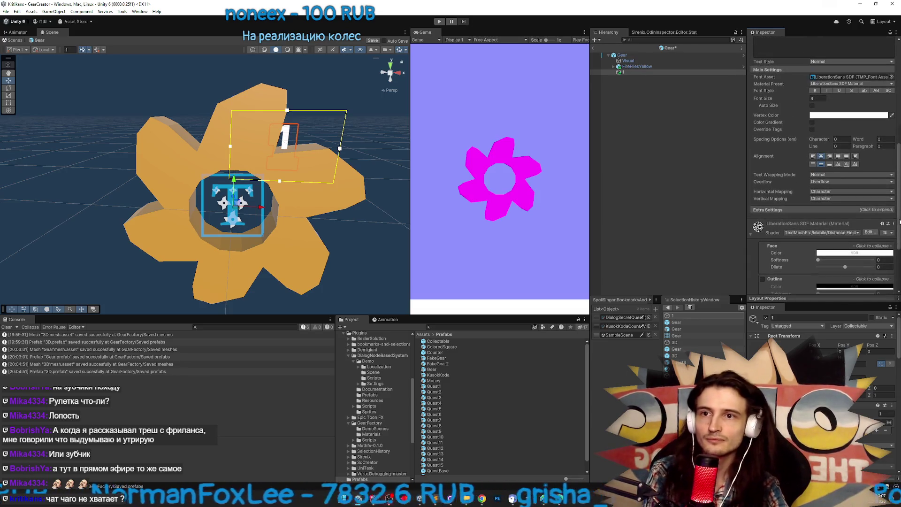
Set all four TextMeshPro margins to 0 and move the 1 up onto the top tooth
click(774, 210)
scroll(796, 197, down, 2)
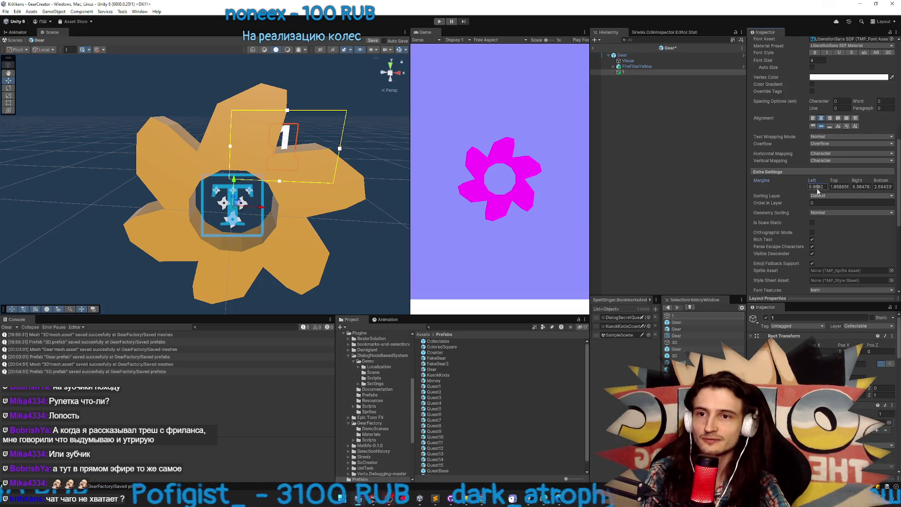
text(-0.5)
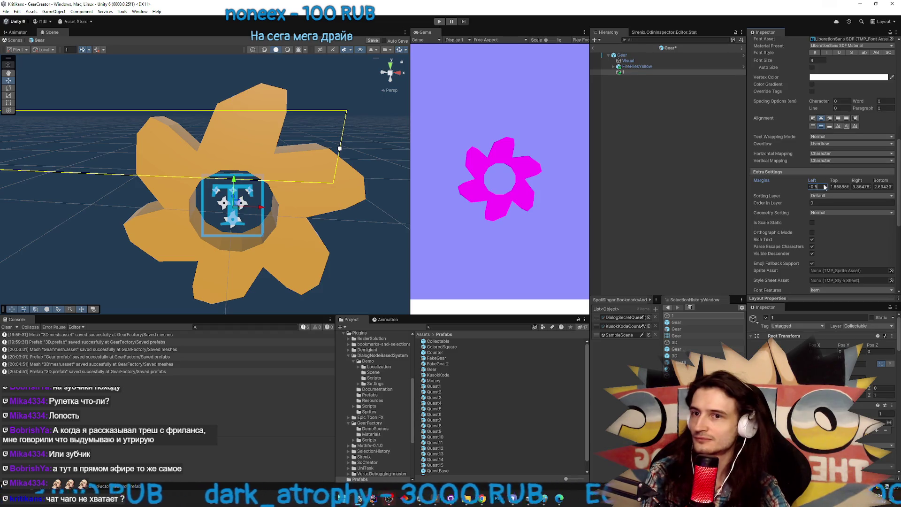
key(Tab)
text(0)
key(Tab)
text(0)
key(Tab)
text(0)
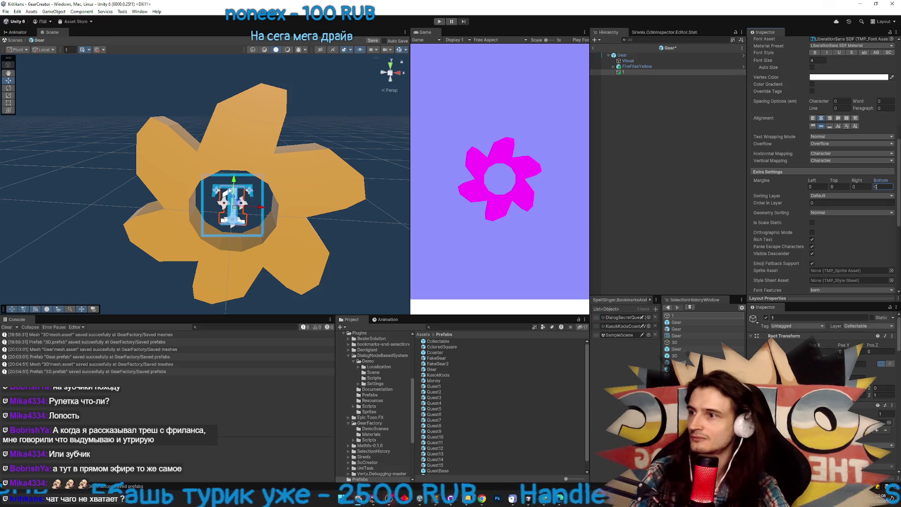
mouse_move(235, 184)
mouse_down()
mouse_move(244, 117)
mouse_move(366, 125)
mouse_up()
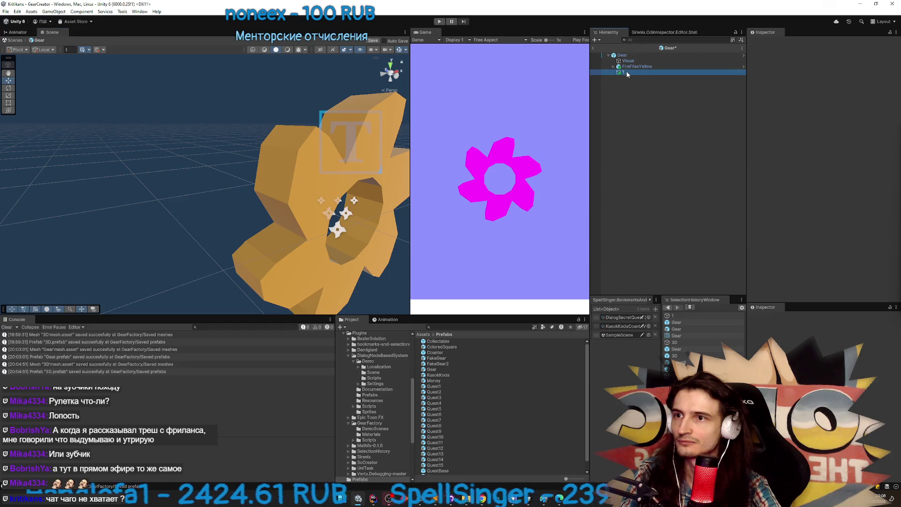
Ease the number 1 closer to the gear and rotate it to match its tooth
click(352, 141)
mouse_move(353, 143)
mouse_down()
mouse_move(303, 189)
mouse_move(288, 191)
mouse_move(281, 165)
mouse_move(312, 154)
mouse_move(332, 156)
mouse_move(323, 169)
mouse_move(352, 164)
mouse_move(370, 116)
mouse_move(381, 168)
mouse_move(358, 163)
mouse_up()
key(e)
key(w)
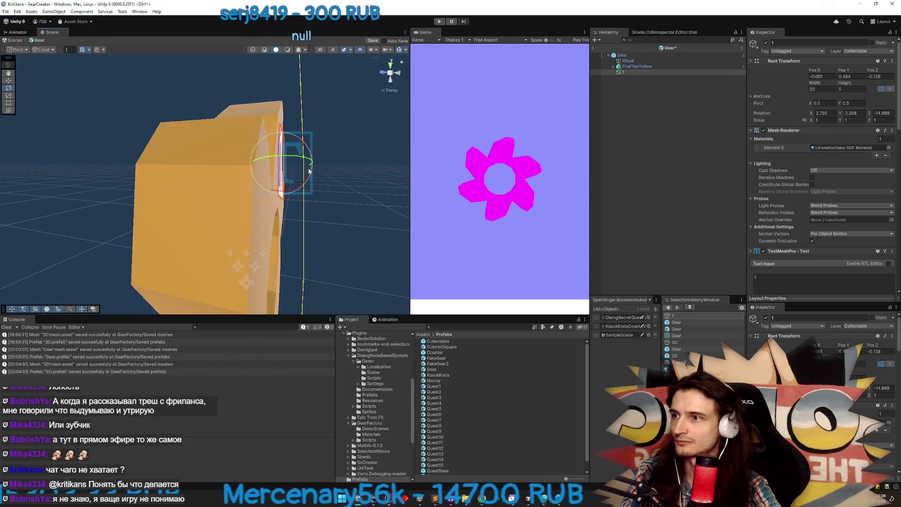
key(w)
mouse_move(308, 175)
mouse_down()
mouse_move(164, 163)
mouse_move(176, 169)
mouse_move(184, 168)
mouse_move(167, 131)
mouse_up()
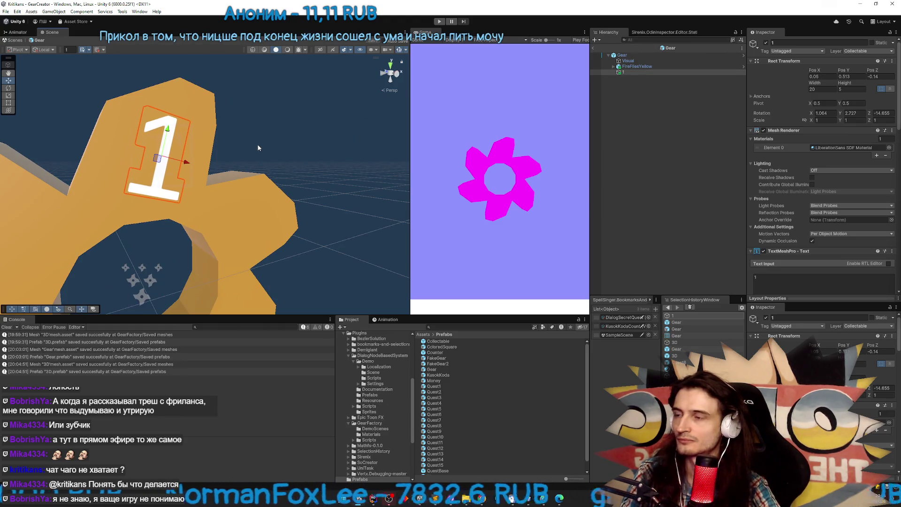
scroll(257, 148, down, 5)
Duplicate the number 1 and place the copy on the next tooth, rotated about -83° on Z
click(623, 73)
key(ctrl+d)
mouse_move(250, 147)
mouse_down()
mouse_move(309, 135)
mouse_move(303, 160)
mouse_move(319, 144)
mouse_move(352, 142)
mouse_move(337, 148)
mouse_up()
key(e)
drag(313, 190, 316, 178)
key(w)
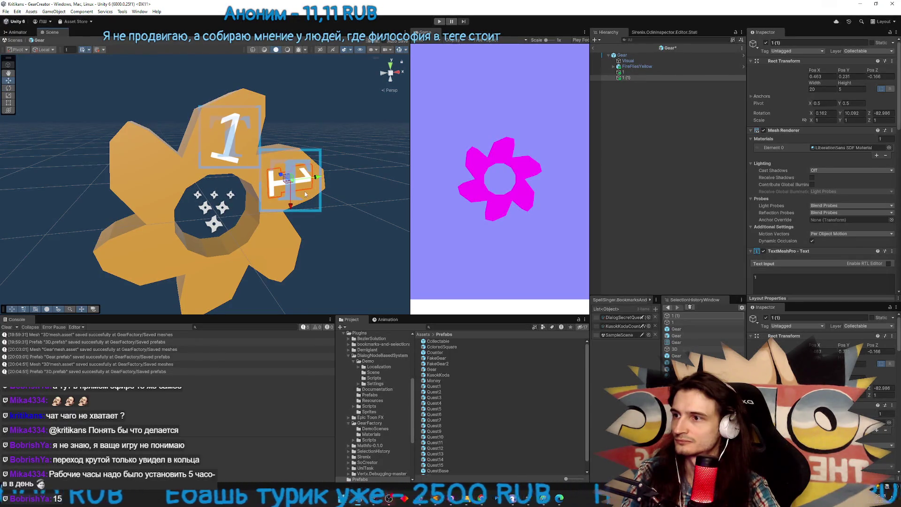
Duplicate the number again and move and rotate 1 (2) onto the lower tooth
key(ctrl+d)
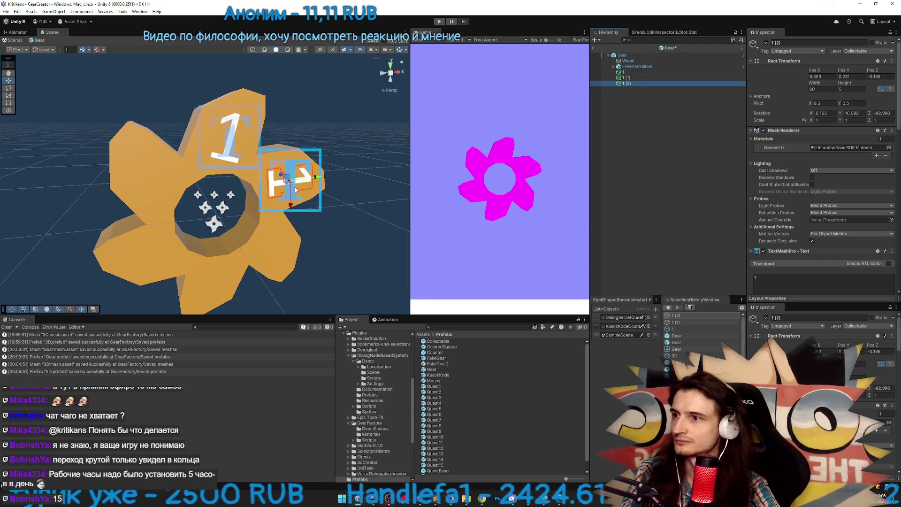
key(f)
mouse_move(203, 174)
mouse_down()
mouse_move(215, 180)
mouse_move(230, 269)
mouse_move(228, 211)
mouse_move(222, 235)
mouse_move(231, 233)
mouse_move(218, 231)
mouse_move(213, 249)
mouse_move(202, 244)
mouse_up()
key(e)
key(w)
key(f)
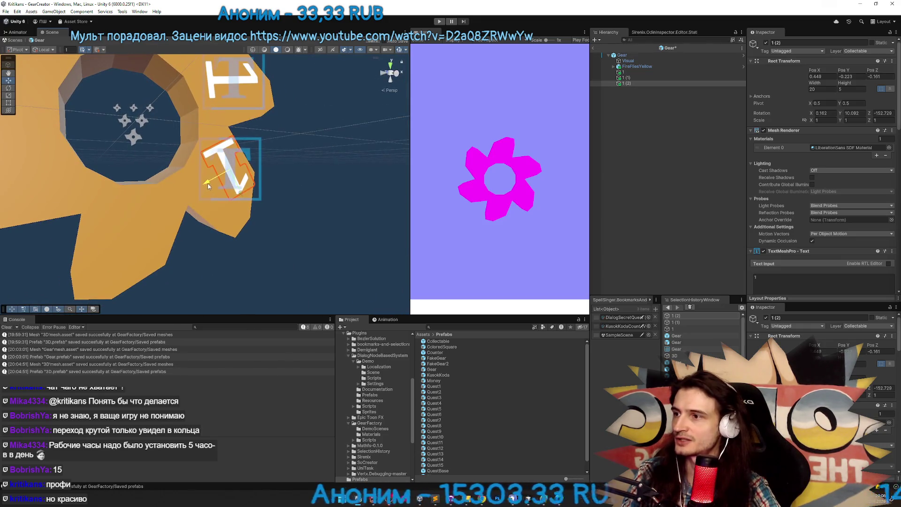
mouse_move(208, 186)
mouse_down()
mouse_move(197, 193)
mouse_move(238, 217)
mouse_up()
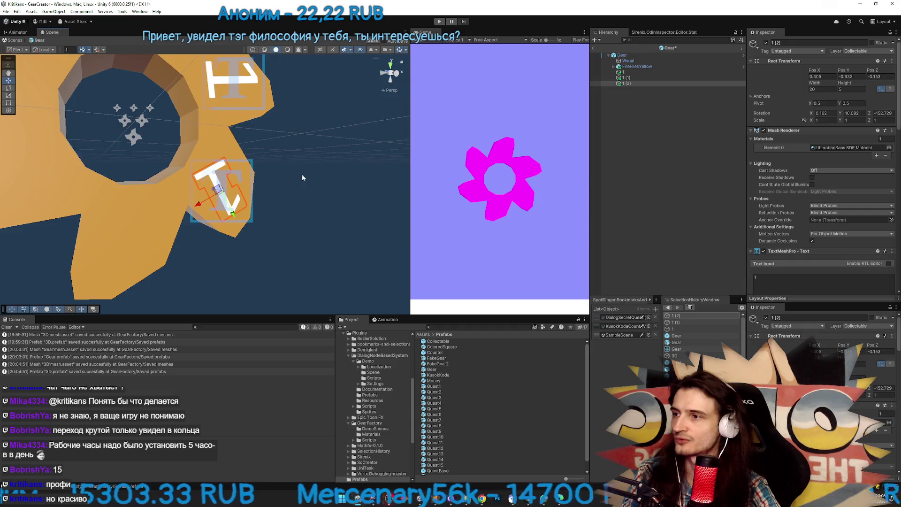
drag(303, 173, 286, 194)
scroll(286, 194, up, 3)
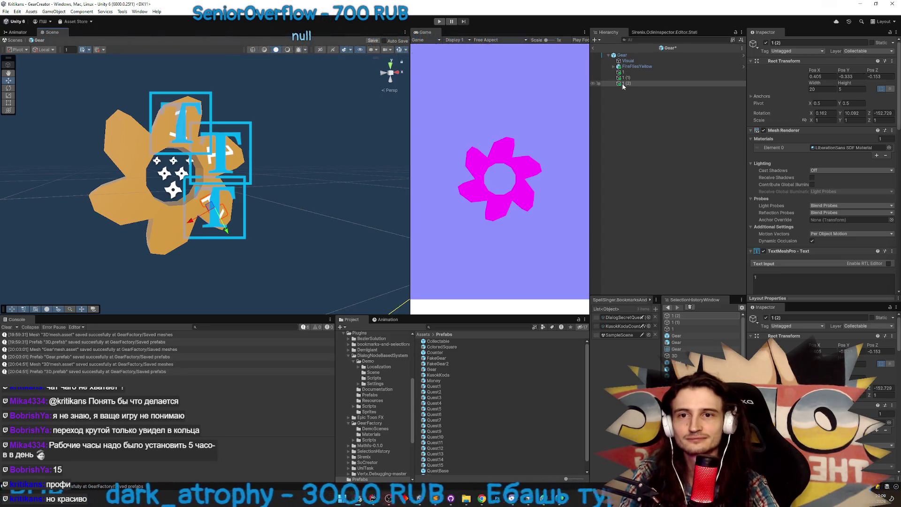
Duplicate once more and move 1 (3) onto the following tooth
key(ctrl+d)
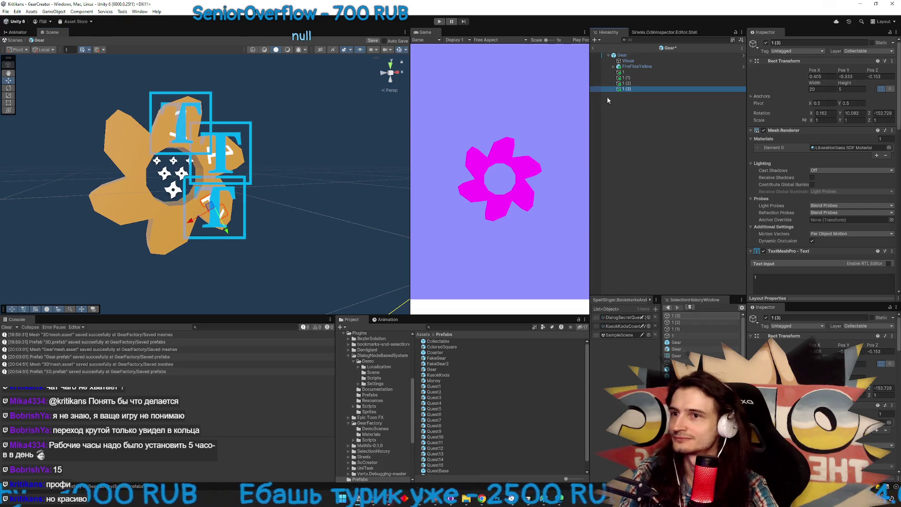
mouse_move(191, 222)
mouse_down()
mouse_move(171, 234)
mouse_move(183, 216)
mouse_move(296, 253)
mouse_move(287, 228)
mouse_move(334, 234)
mouse_move(286, 202)
mouse_move(198, 220)
mouse_up()
key(e)
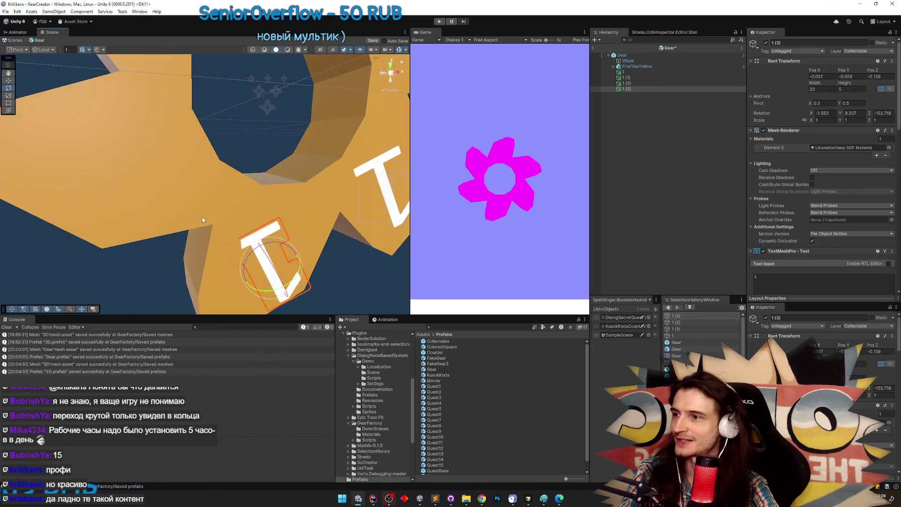
Rotate the fourth number copy to follow its tooth
mouse_move(256, 242)
mouse_down()
mouse_move(282, 233)
mouse_move(296, 238)
mouse_move(263, 263)
mouse_move(289, 258)
mouse_move(294, 221)
mouse_move(308, 234)
mouse_move(244, 229)
mouse_move(271, 233)
mouse_move(315, 210)
mouse_move(342, 247)
mouse_move(209, 247)
mouse_move(212, 221)
mouse_move(307, 251)
mouse_move(311, 262)
mouse_up()
key(w)
key(w)
key(e)
Duplicate the label and move and rotate 1 (4) onto the left tooth
key(w)
key(ctrl+d)
mouse_move(219, 230)
mouse_down()
mouse_move(177, 225)
mouse_move(232, 237)
mouse_move(243, 257)
mouse_up()
key(e)
key(w)
mouse_move(199, 218)
mouse_down()
mouse_move(150, 176)
mouse_move(258, 173)
mouse_move(277, 187)
mouse_move(82, 217)
mouse_up()
scroll(178, 202, up, 3)
key(e)
key(w)
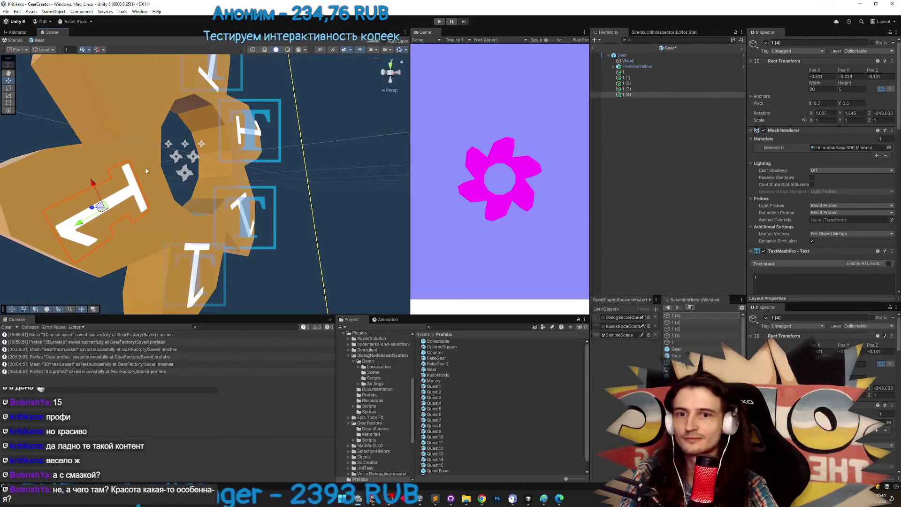
scroll(165, 158, down, 5)
drag(165, 157, 203, 152)
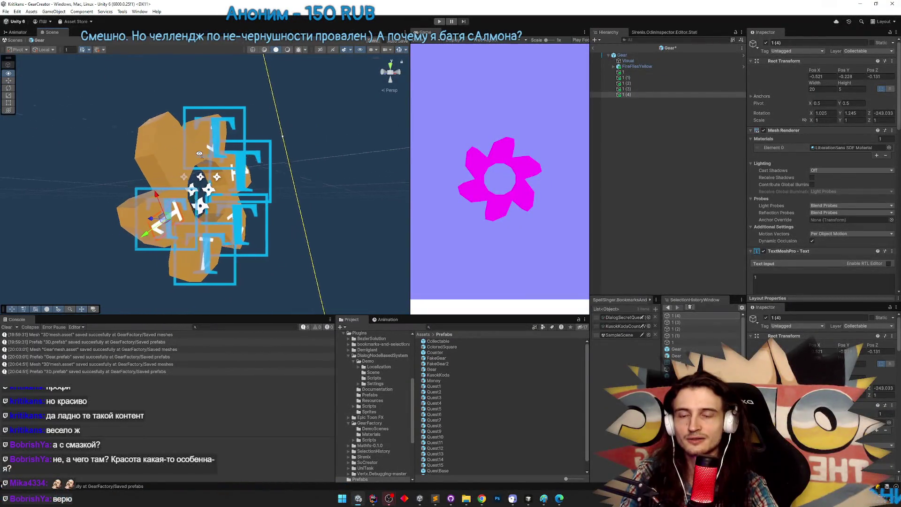
scroll(202, 152, up, 5)
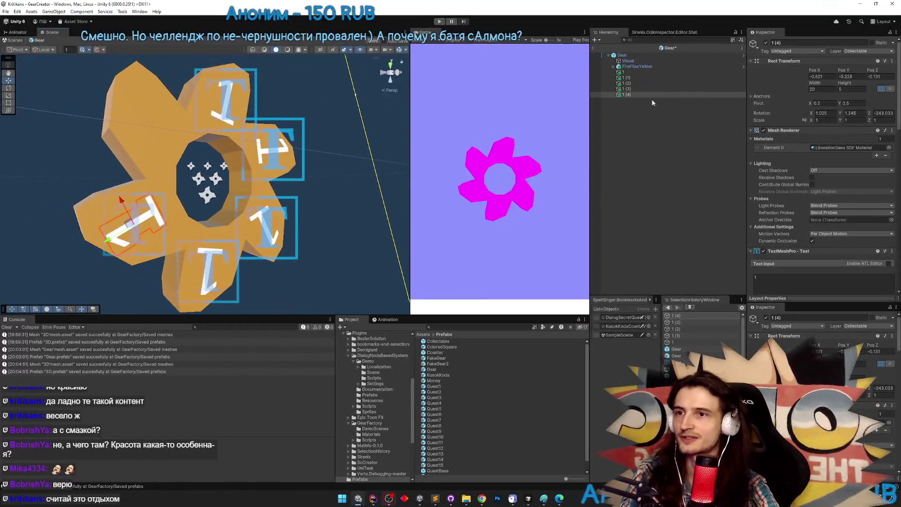
Duplicate again and move and rotate 1 (5) onto the last empty petal
key(ctrl+d)
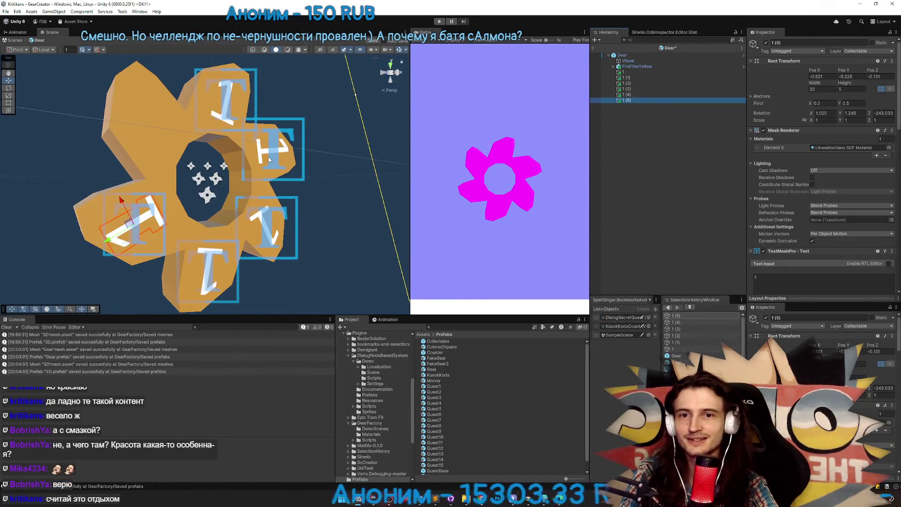
mouse_move(107, 219)
mouse_down()
mouse_move(121, 201)
mouse_move(231, 136)
mouse_up()
key(w)
scroll(165, 132, up, 3)
key(e)
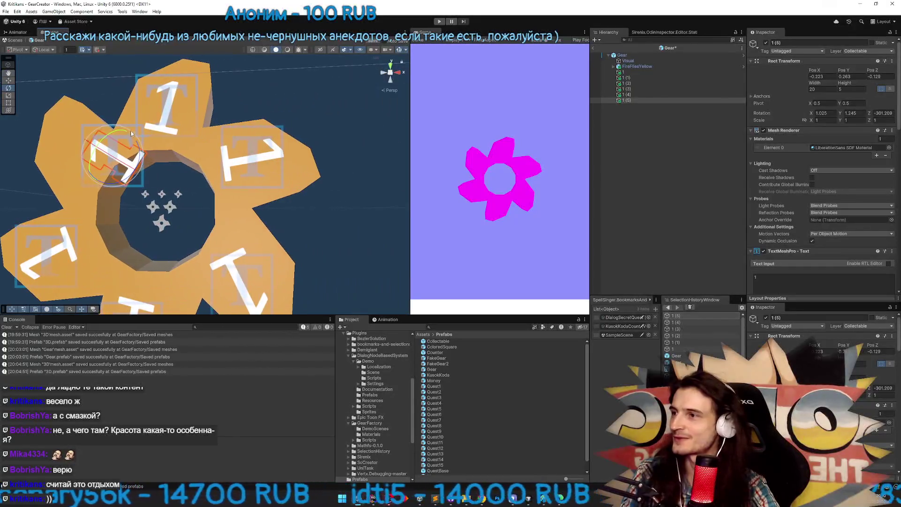
mouse_move(138, 145)
mouse_down()
mouse_move(68, 125)
mouse_move(213, 145)
mouse_move(110, 134)
mouse_up()
key(w)
key(e)
key(w)
scroll(94, 141, down, 3)
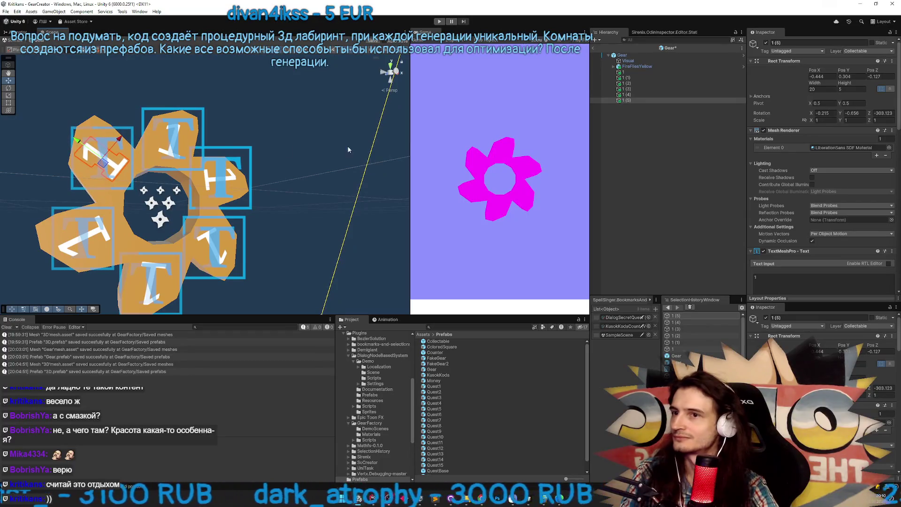
Select all six number labels and group them under a new parent with Ctrl+Shift+G
click(650, 78)
click(639, 71)
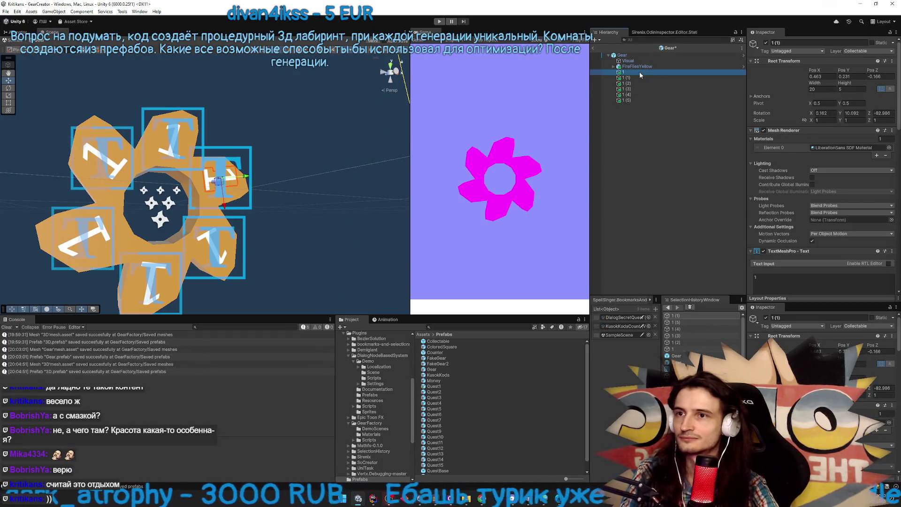
shift+click(631, 100)
key(ctrl+shift+g)
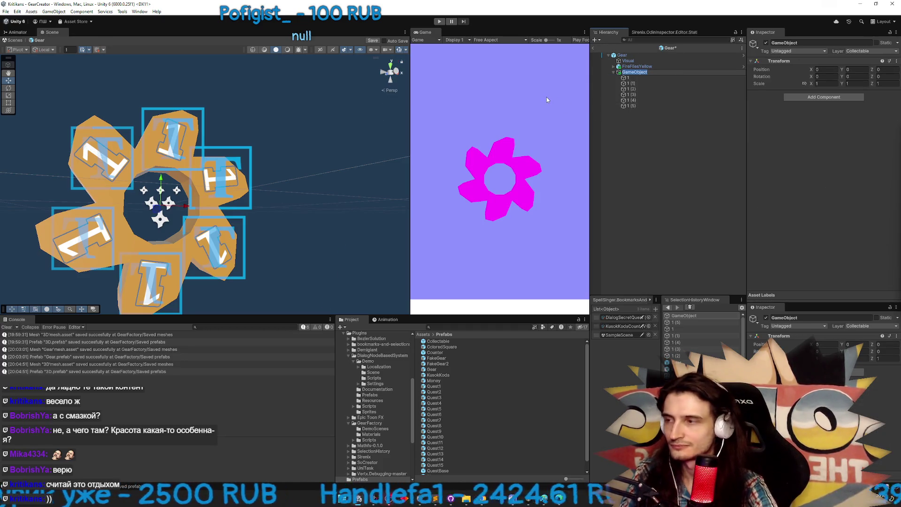
Keep the default name GameObject for the new parent and check the first three petal labels
key(Return)
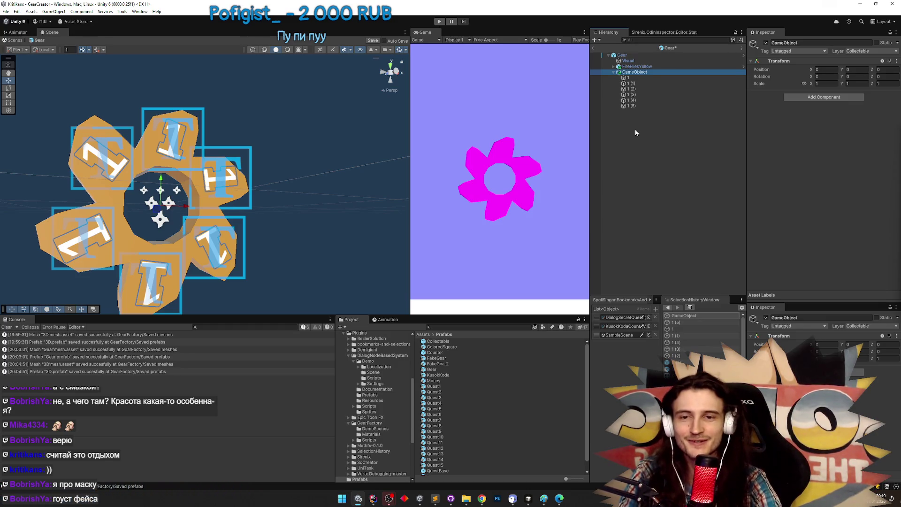
click(641, 78)
click(641, 84)
click(641, 89)
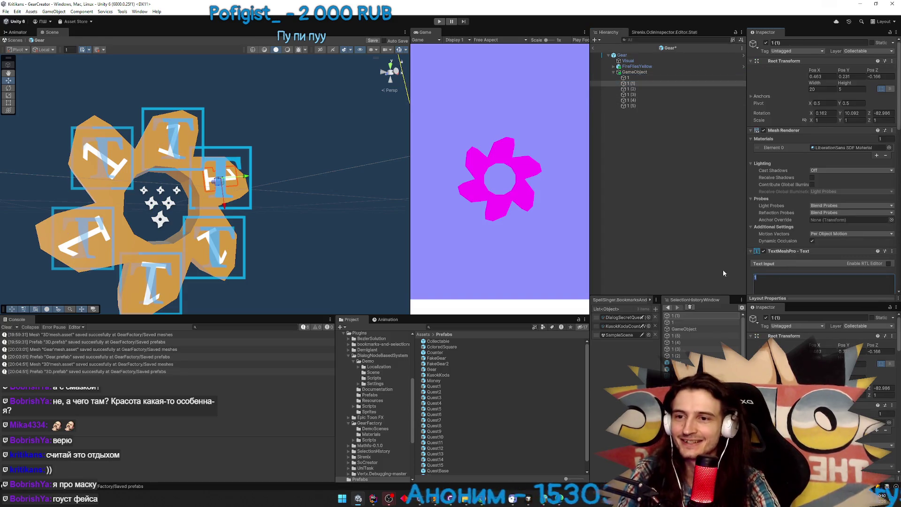
text(3)
Set the fourth, fifth and sixth petal labels' TextMeshPro text to 4, 5 and 6
click(645, 95)
click(763, 277)
text(4)
click(636, 100)
click(751, 277)
text(5)
click(629, 106)
click(763, 277)
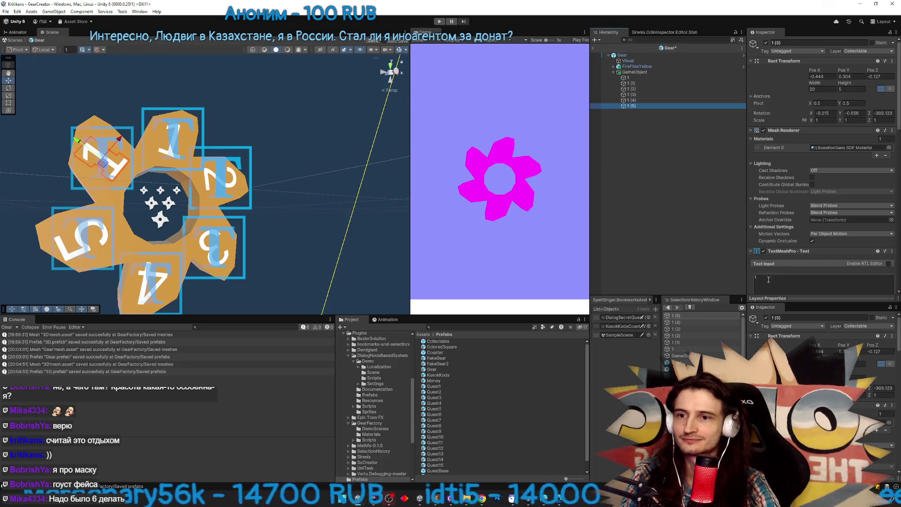
text(6)
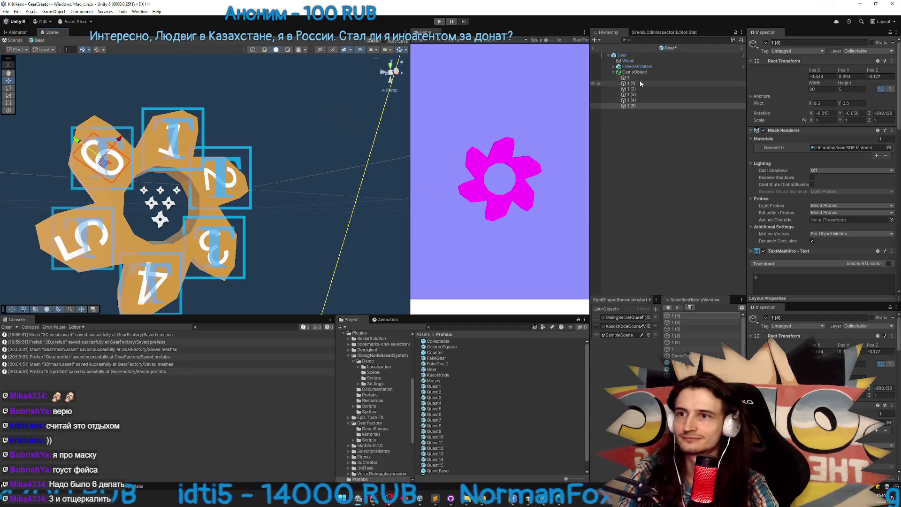
Duplicate the GameObject label group, creating GameObject (1)
click(641, 73)
key(ctrl+d)
mouse_move(263, 164)
mouse_down()
mouse_move(471, 192)
mouse_move(273, 196)
mouse_up()
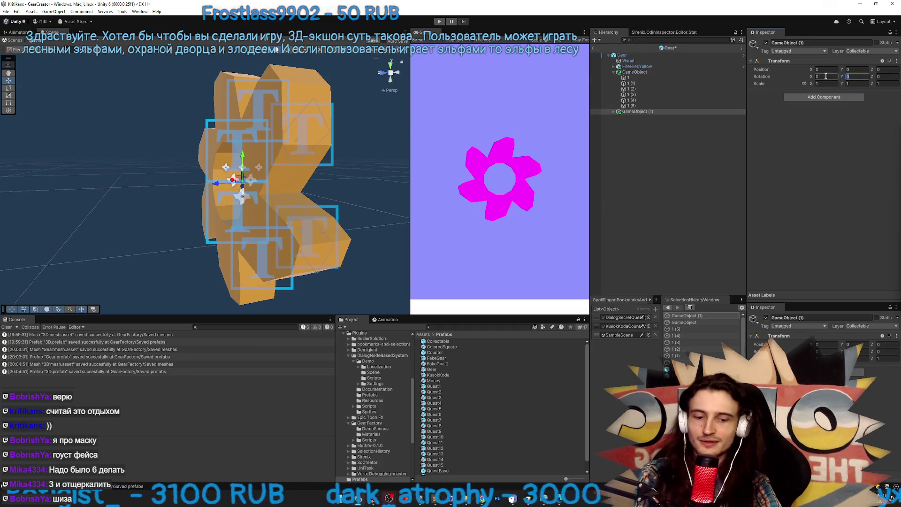
text(180)
key(Return)
key(e)
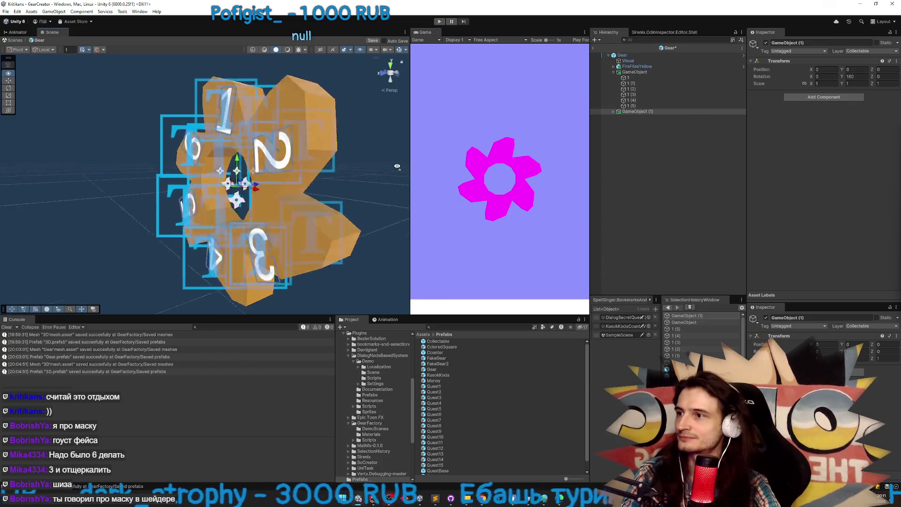
drag(255, 197, 261, 171)
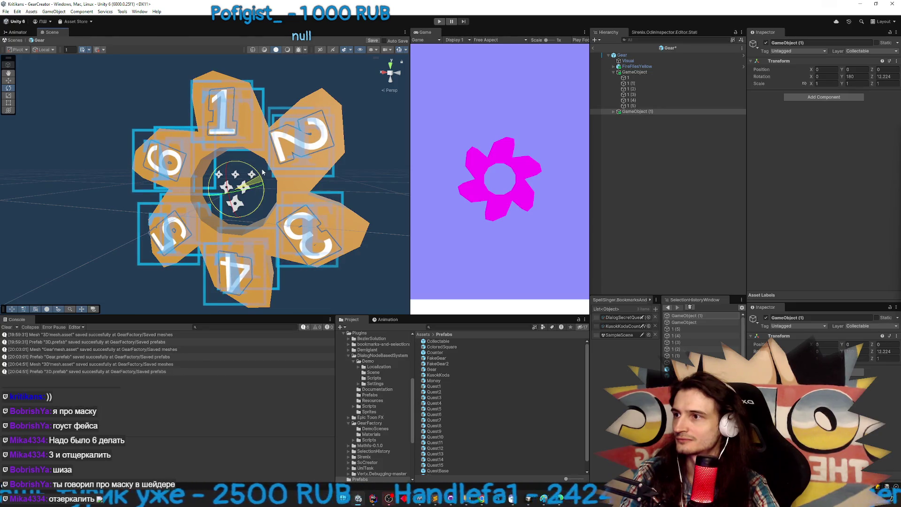
drag(262, 172, 255, 174)
click(858, 78)
click(887, 77)
text(0)
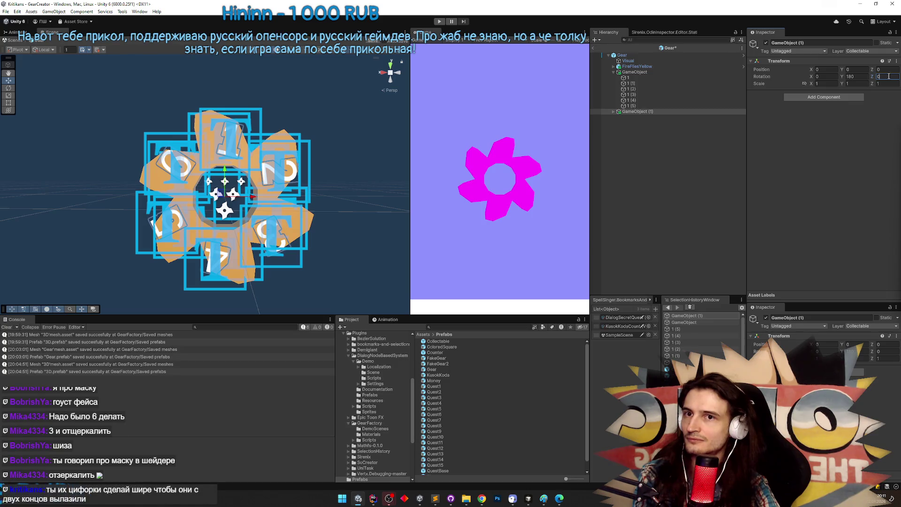
text(6)
mouse_move(262, 133)
mouse_down()
mouse_move(85, 129)
mouse_move(261, 133)
mouse_up()
click(836, 76)
text(18)
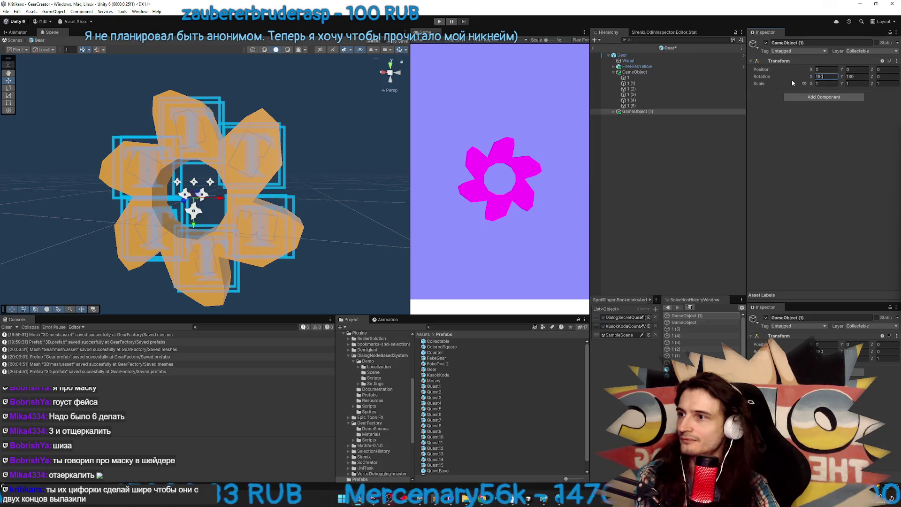
key(Tab)
text(0)
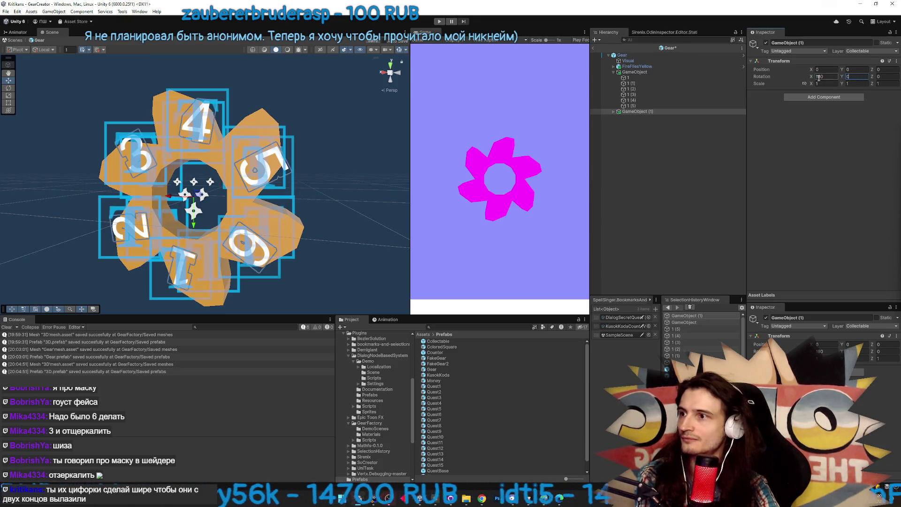
key(Tab)
text(180)
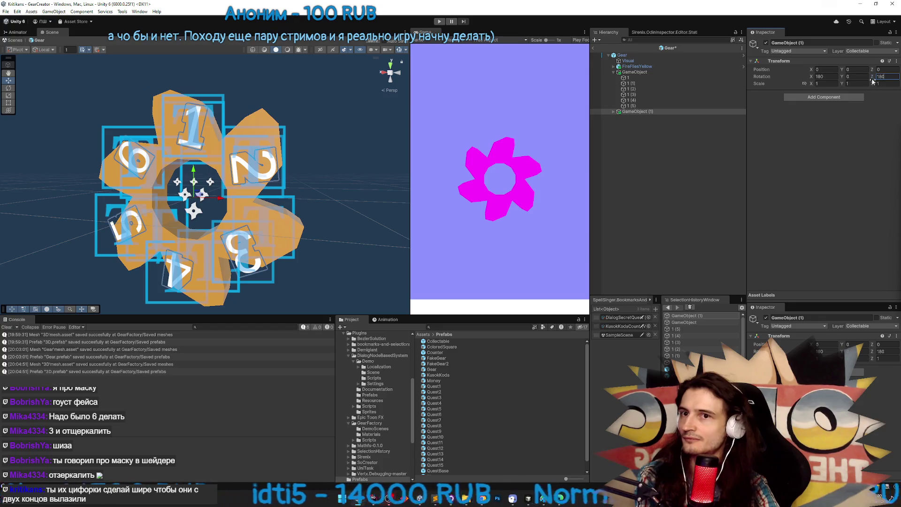
text(90)
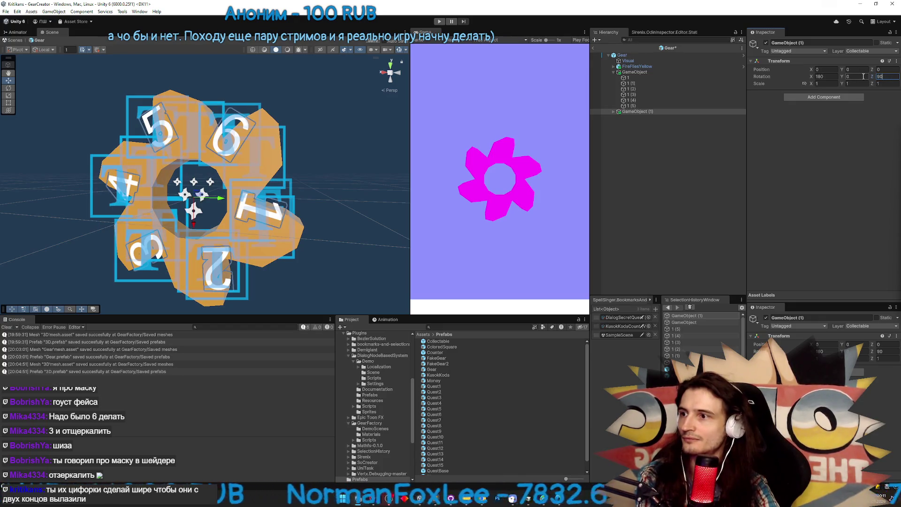
drag(873, 79, 764, 80)
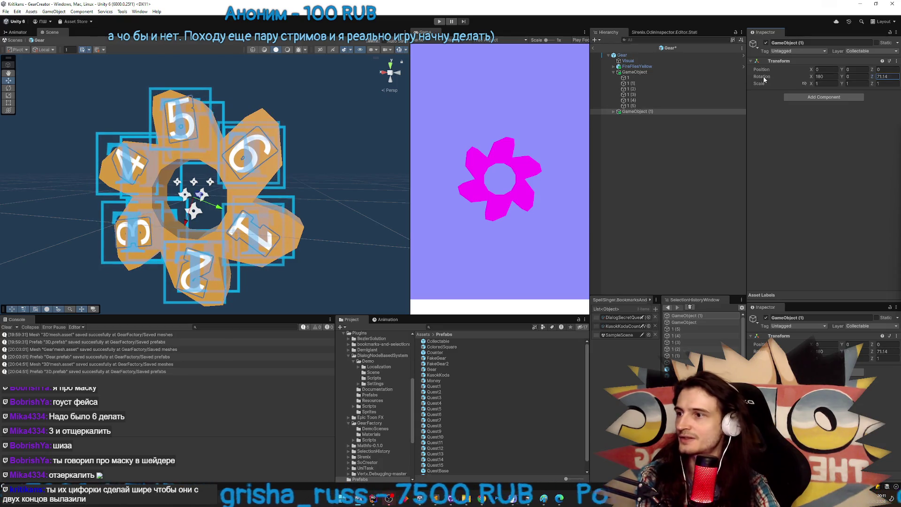
click(825, 76)
text(0)
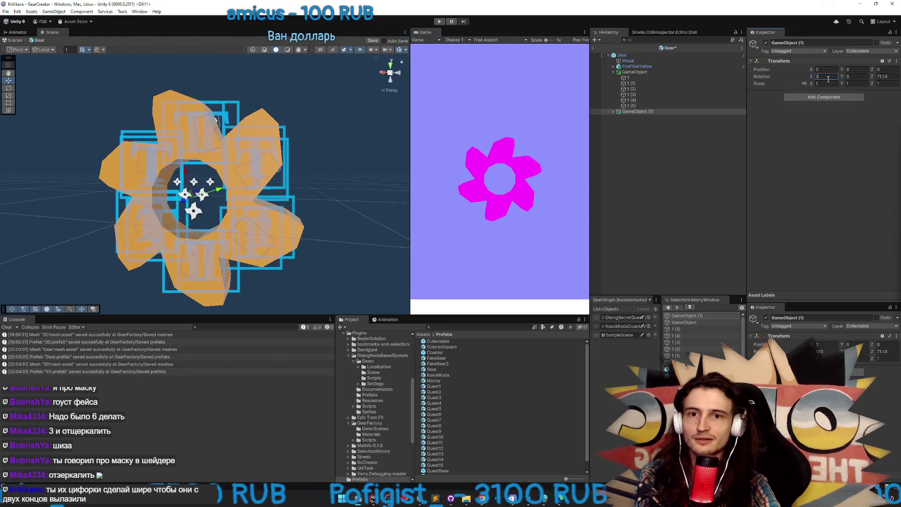
click(885, 77)
text(0)
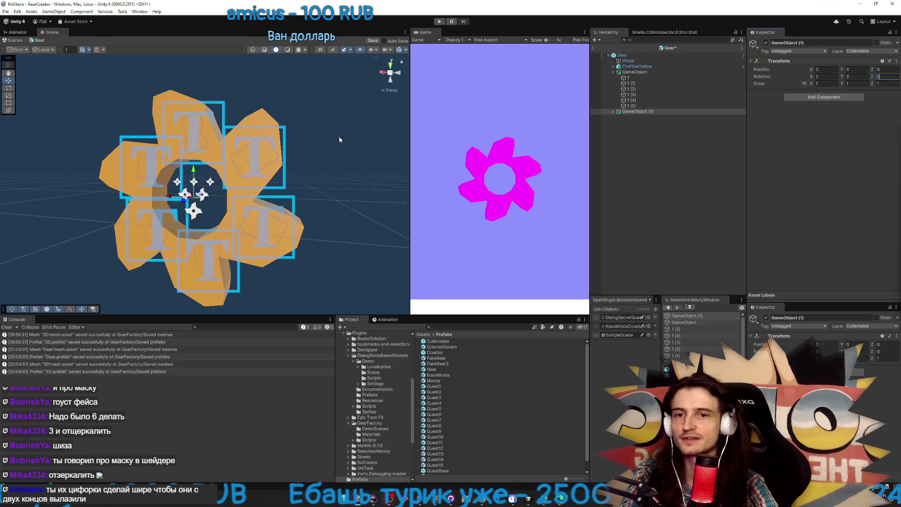
drag(255, 126, 255, 126)
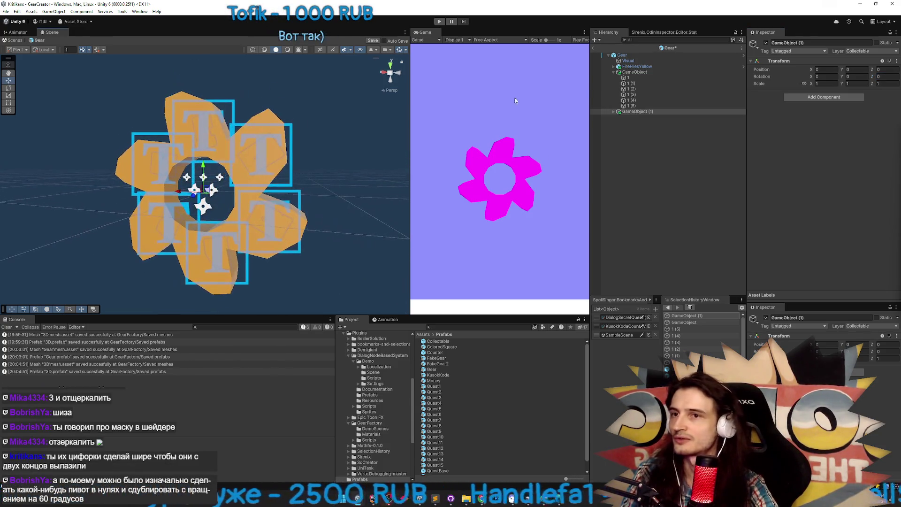